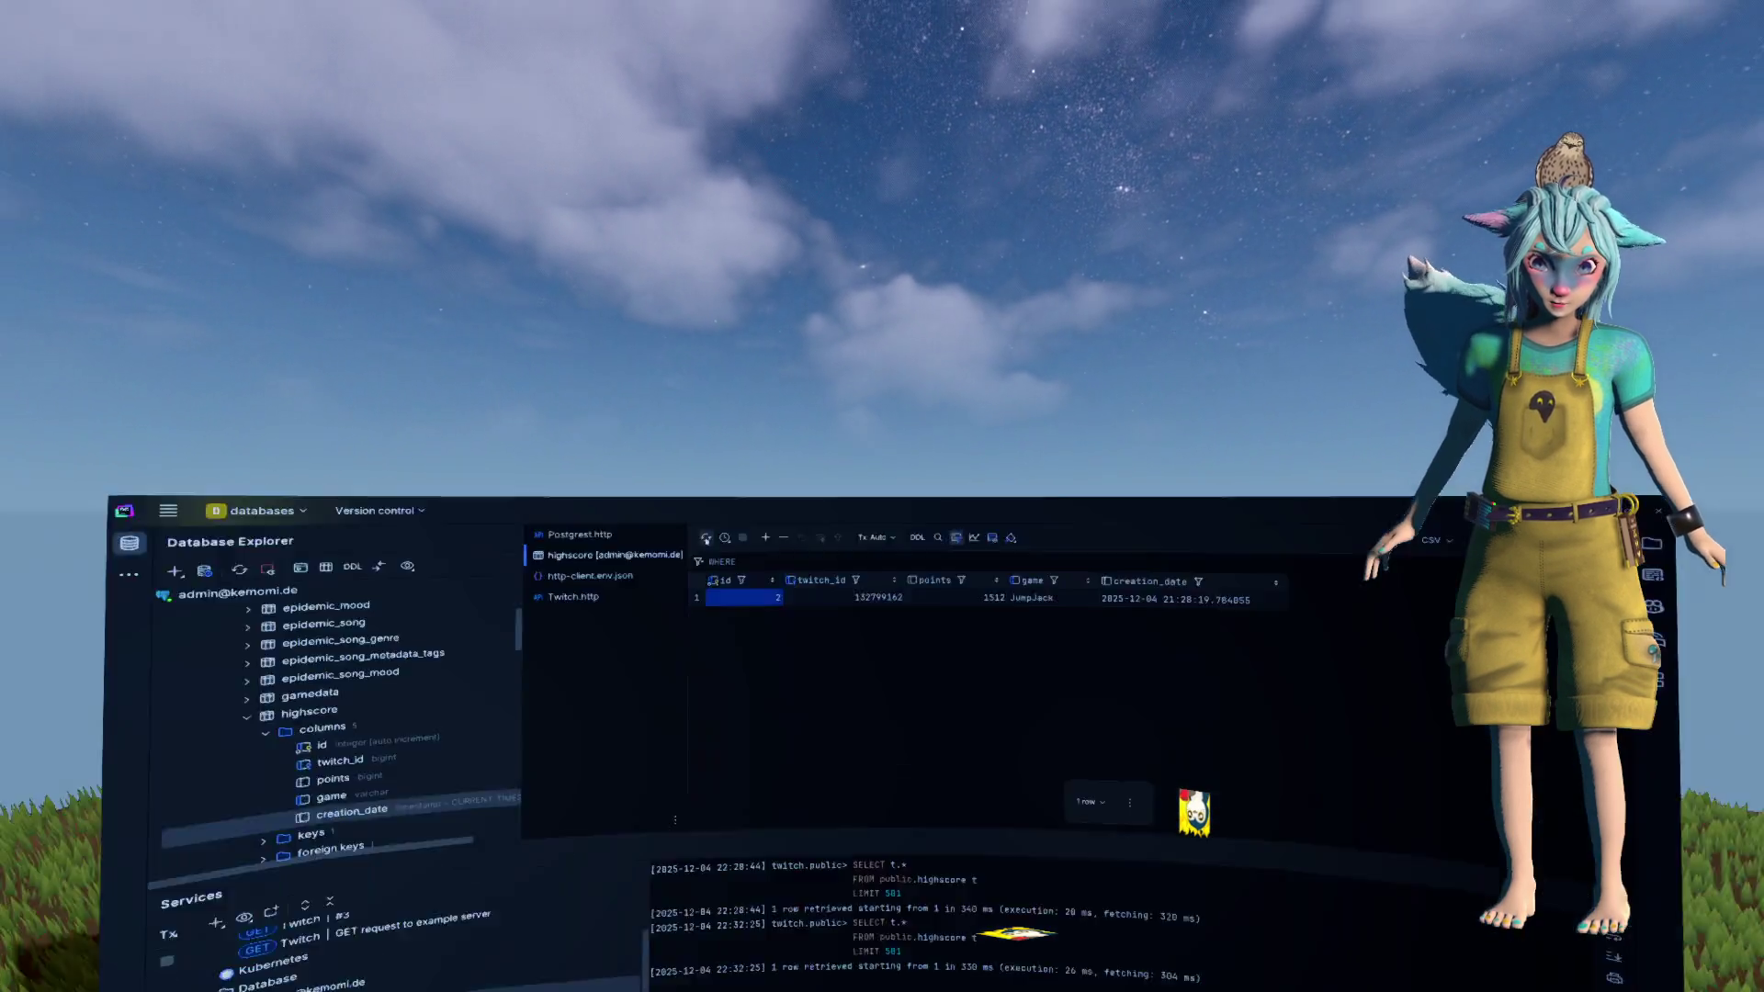
Reload the highscore data grid so the three JumpJack score rows appear
click(706, 538)
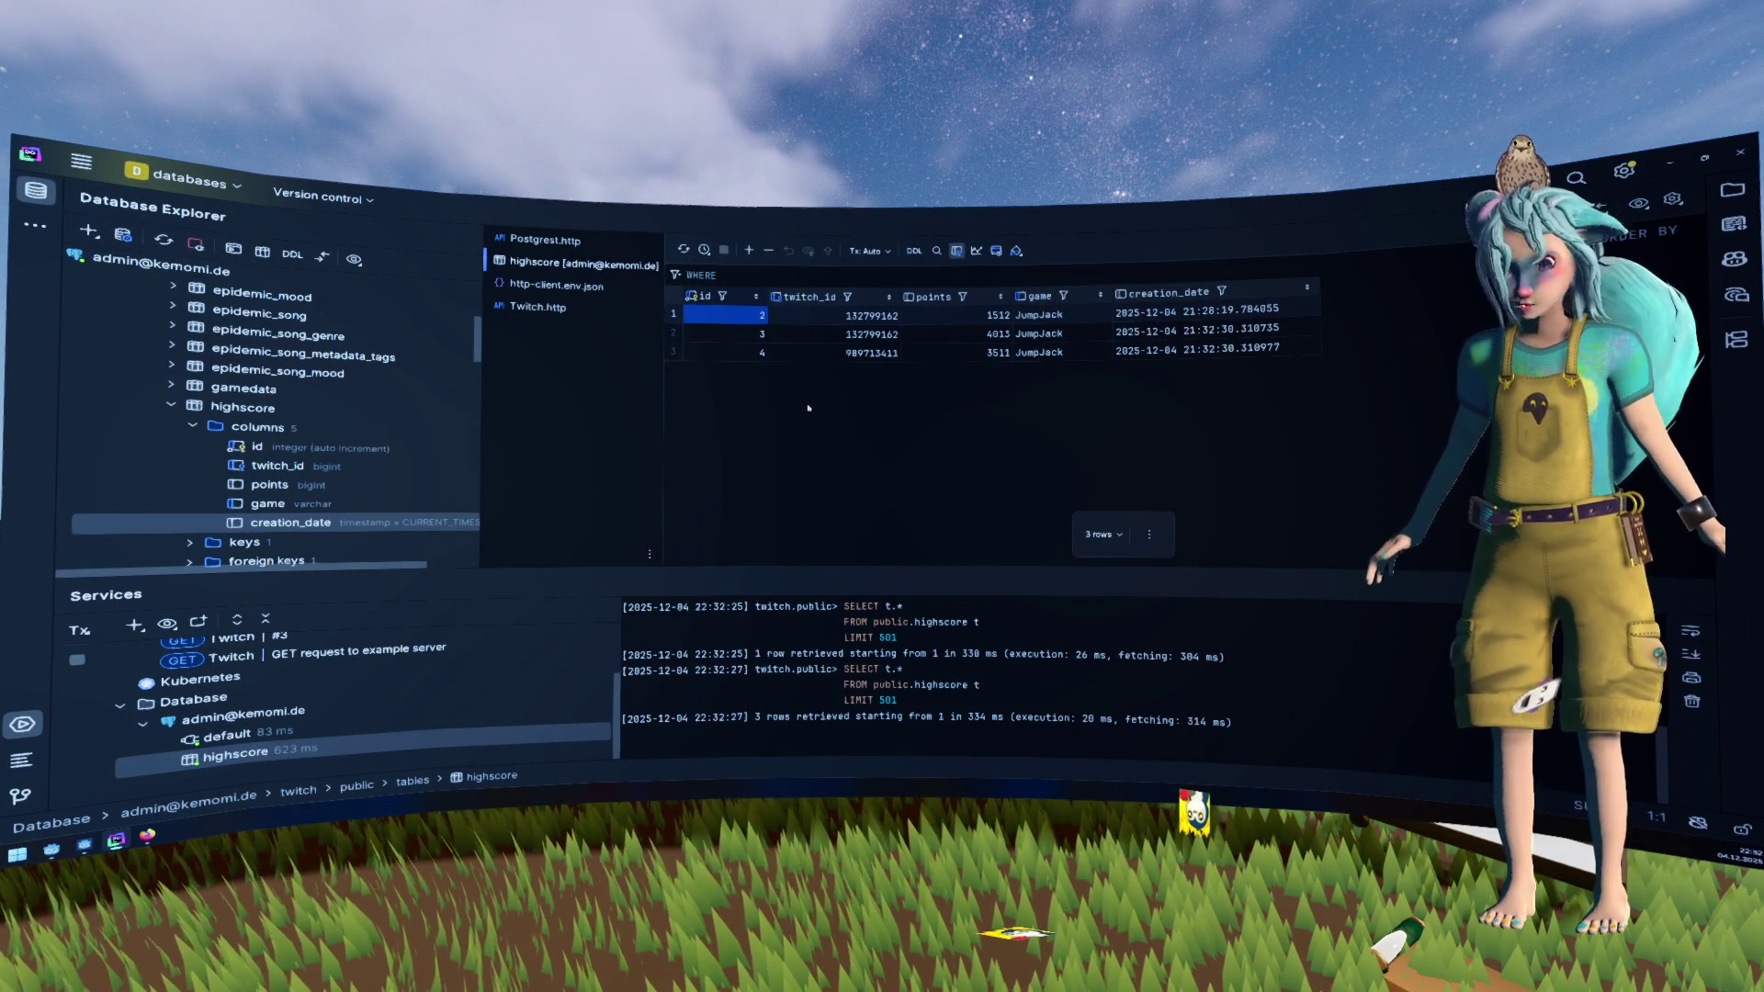
Select the shared twitch_id cells of rows 1–2, then return to the Godot editor
drag(831, 329, 839, 321)
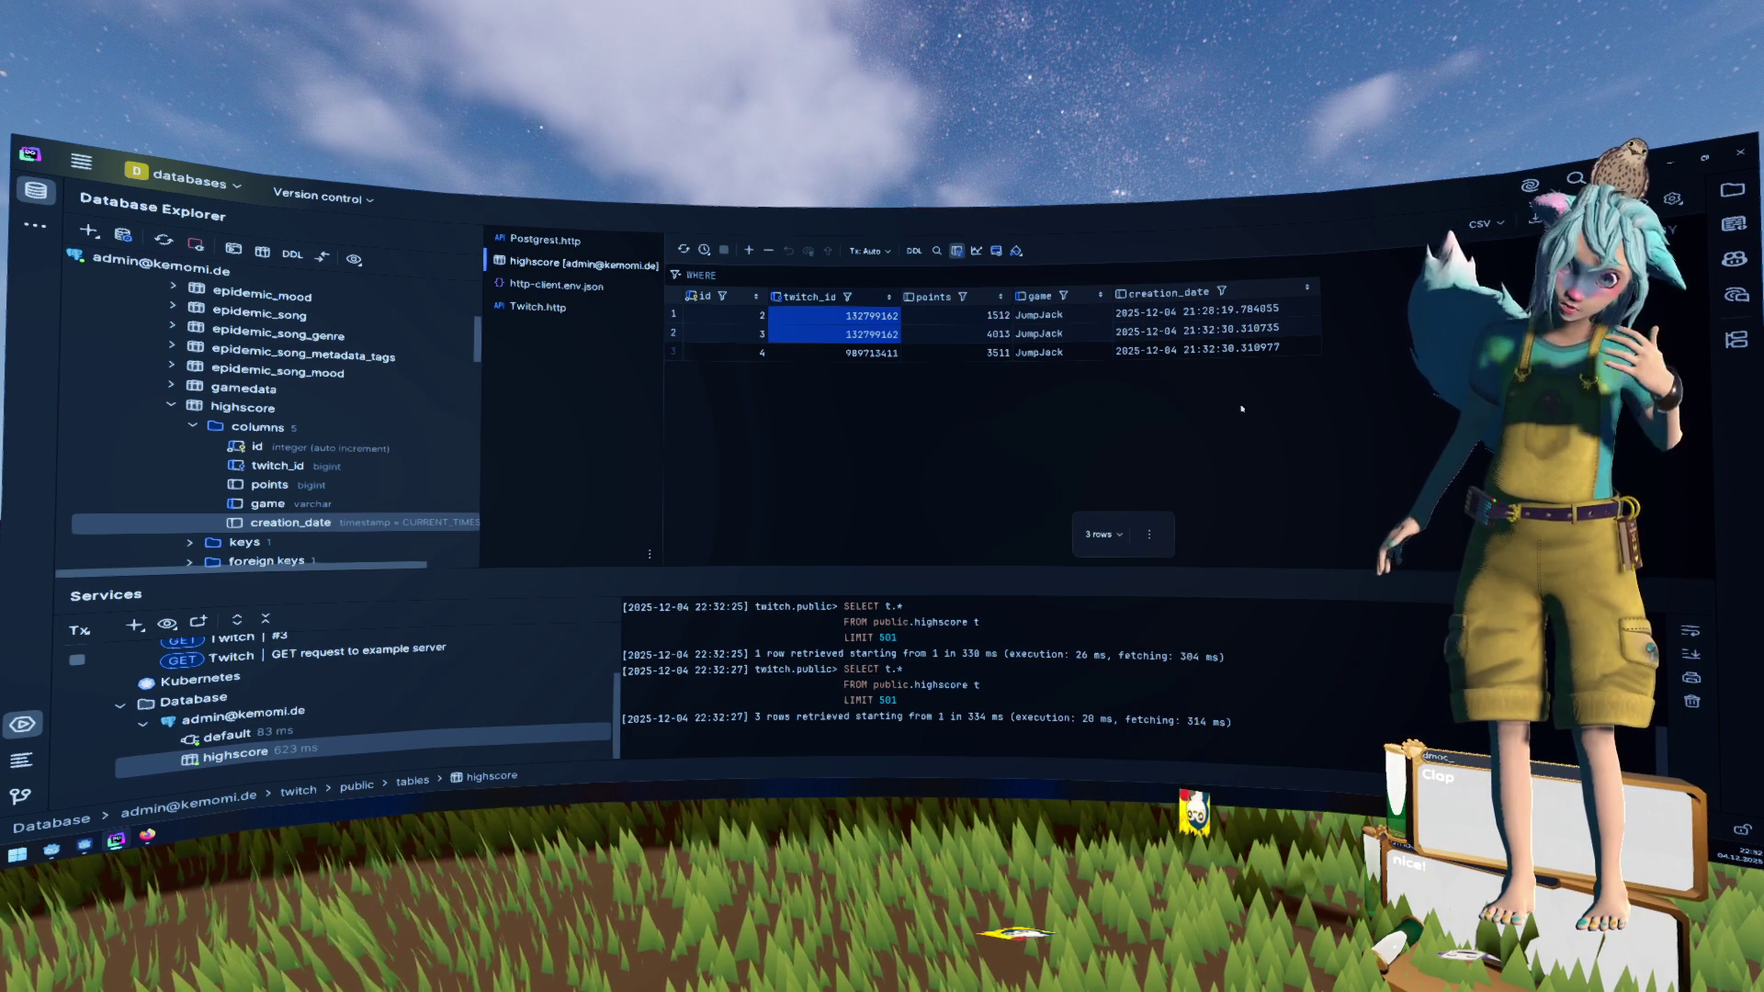
key(ctrl+End)
key(alt+Tab)
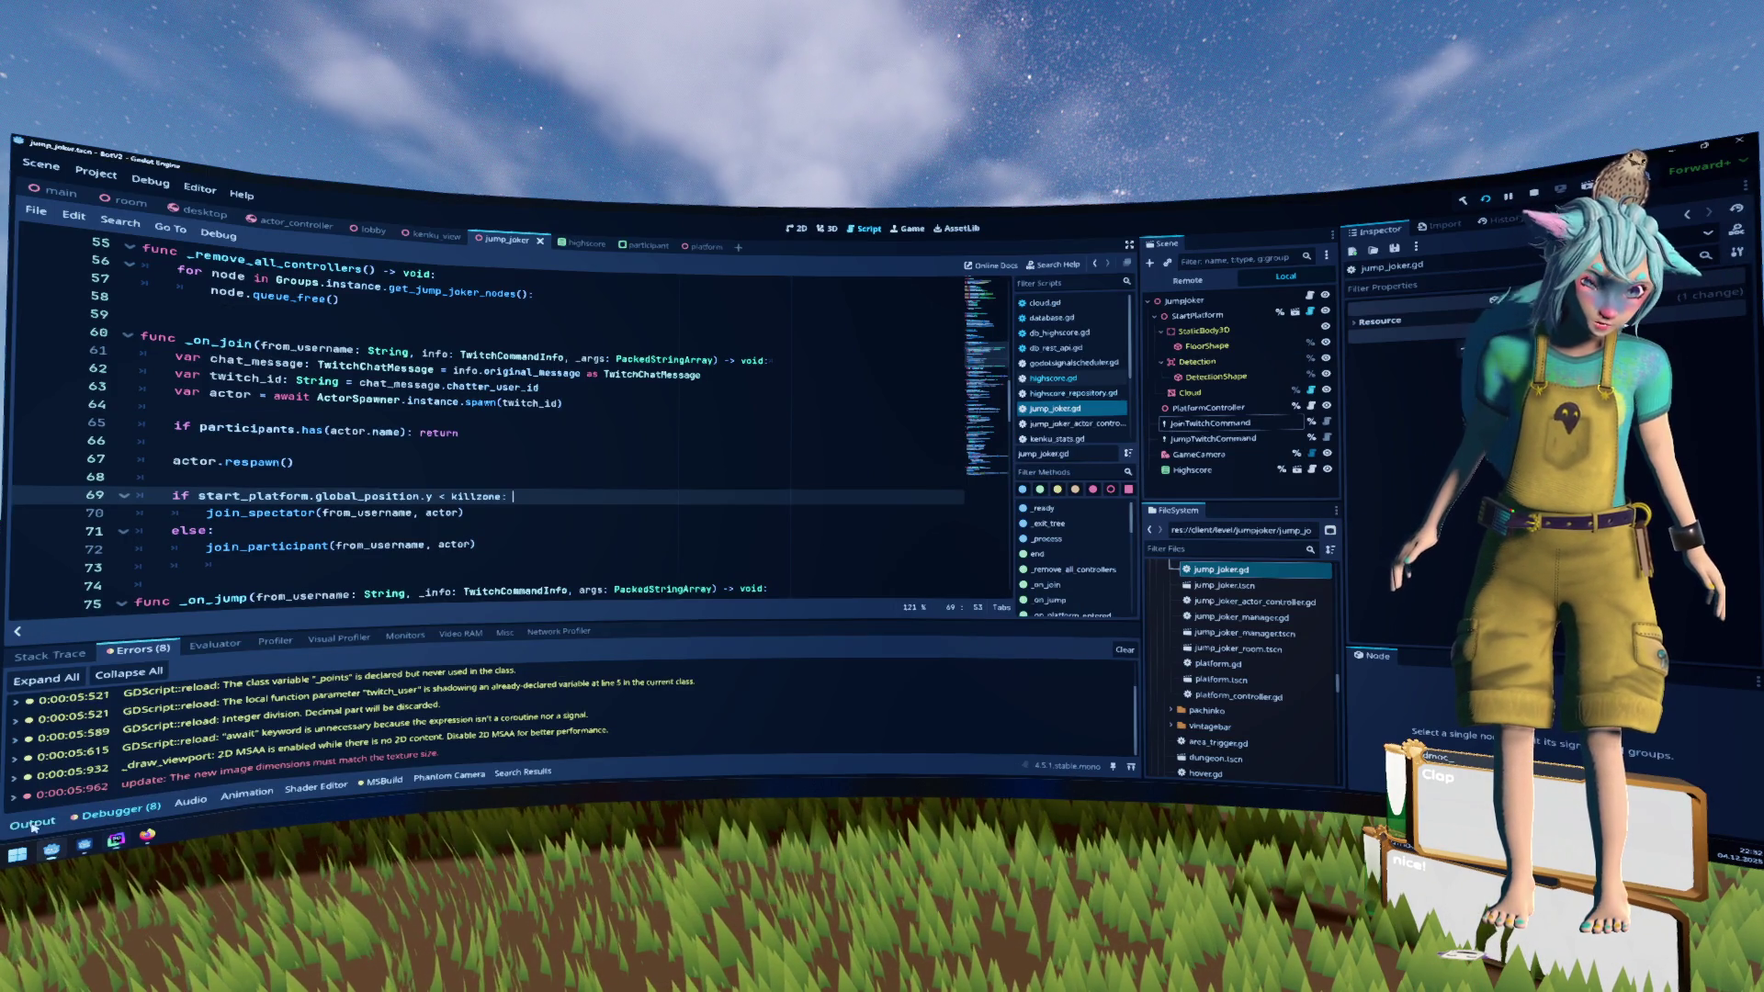
Show the Output log and open highscore_repository.gd at its get_highscore code
click(32, 823)
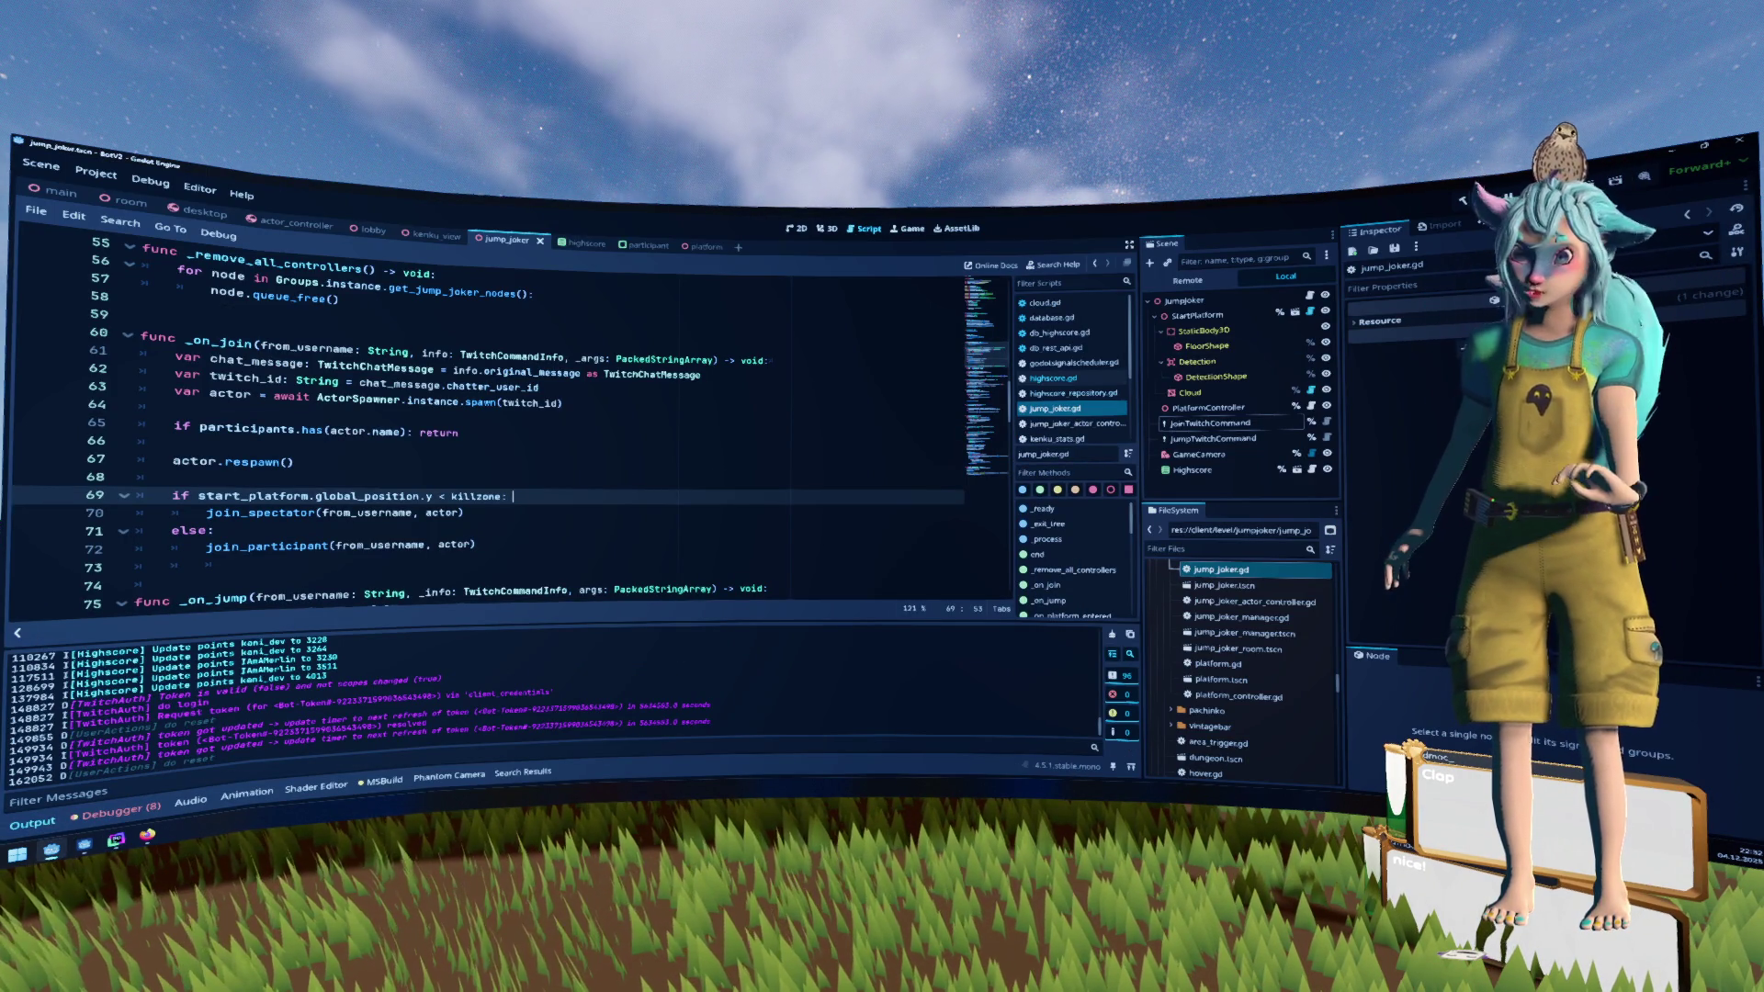
click(672, 423)
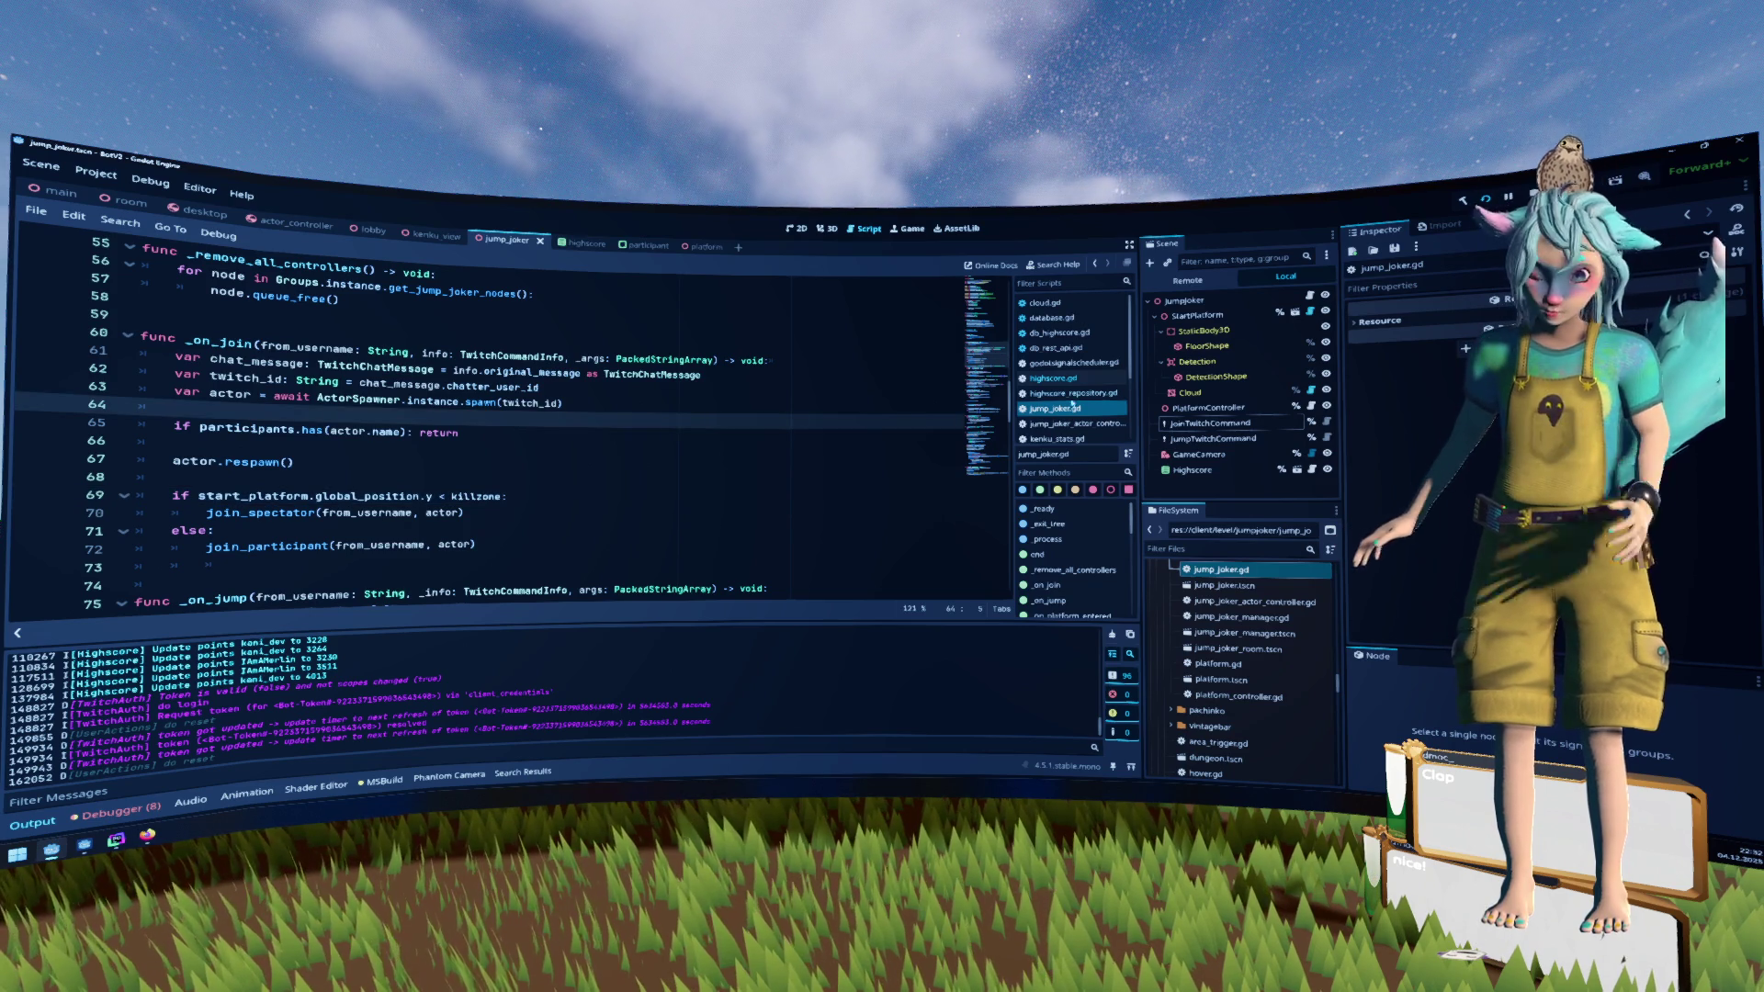
click(1108, 378)
click(1102, 392)
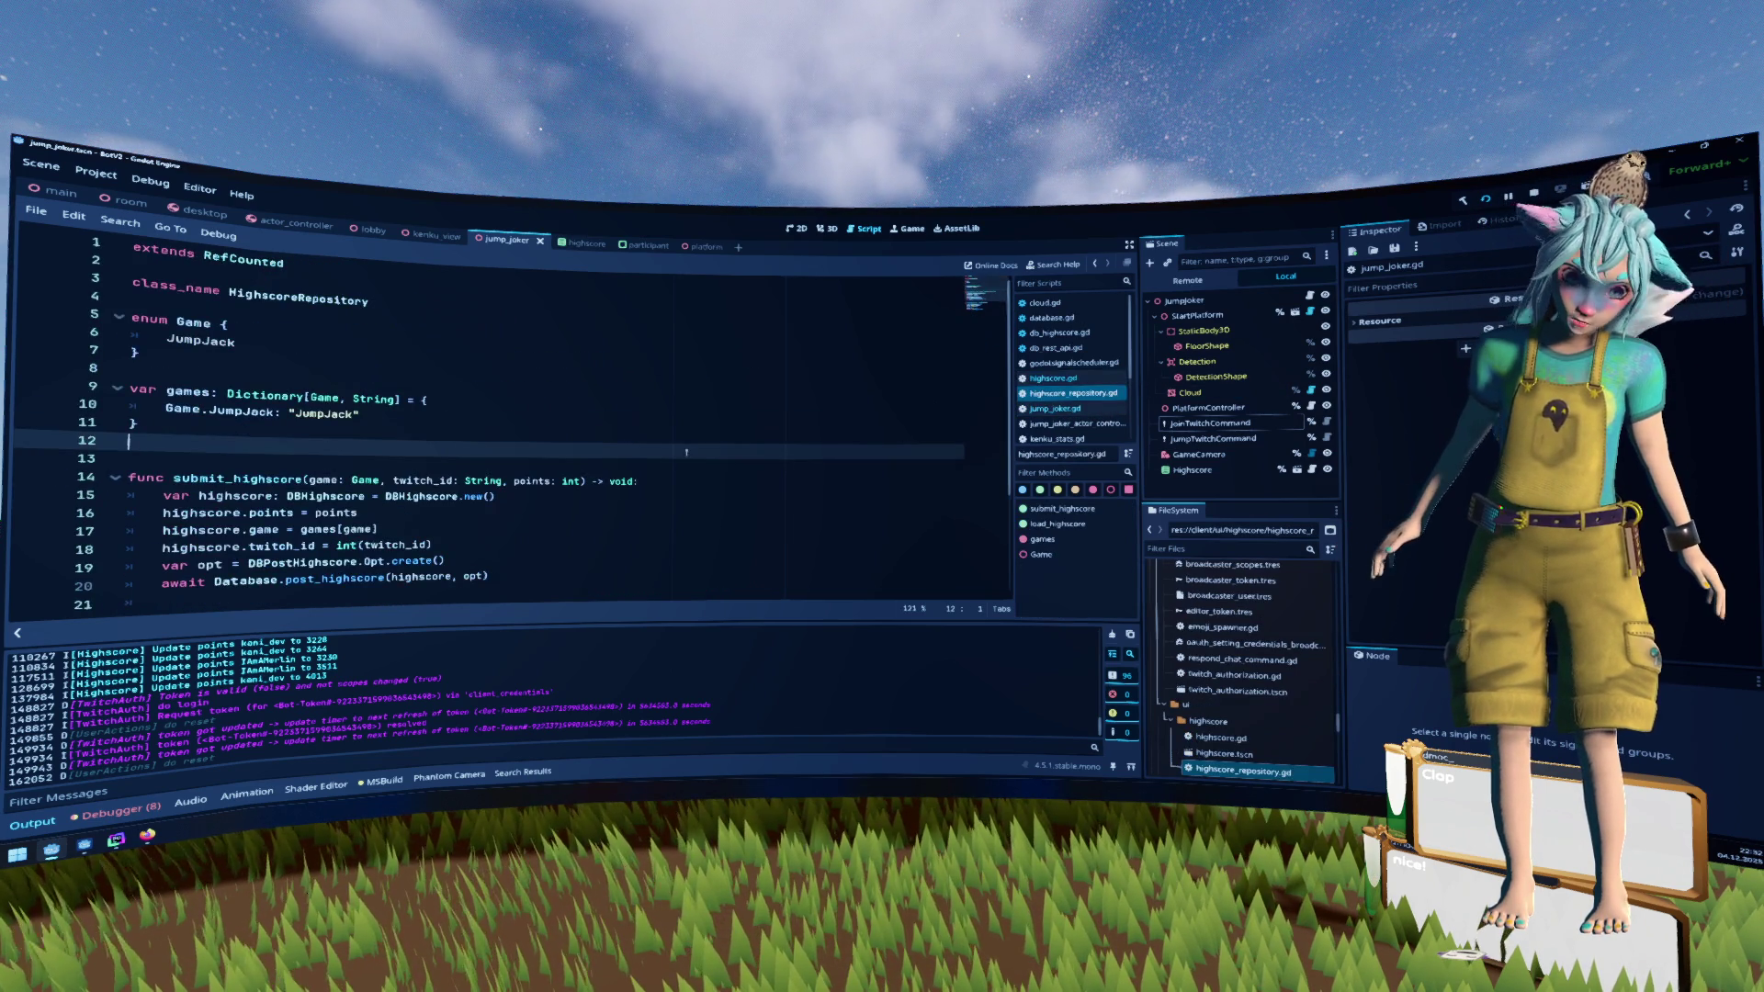
scroll(644, 454, down, 1)
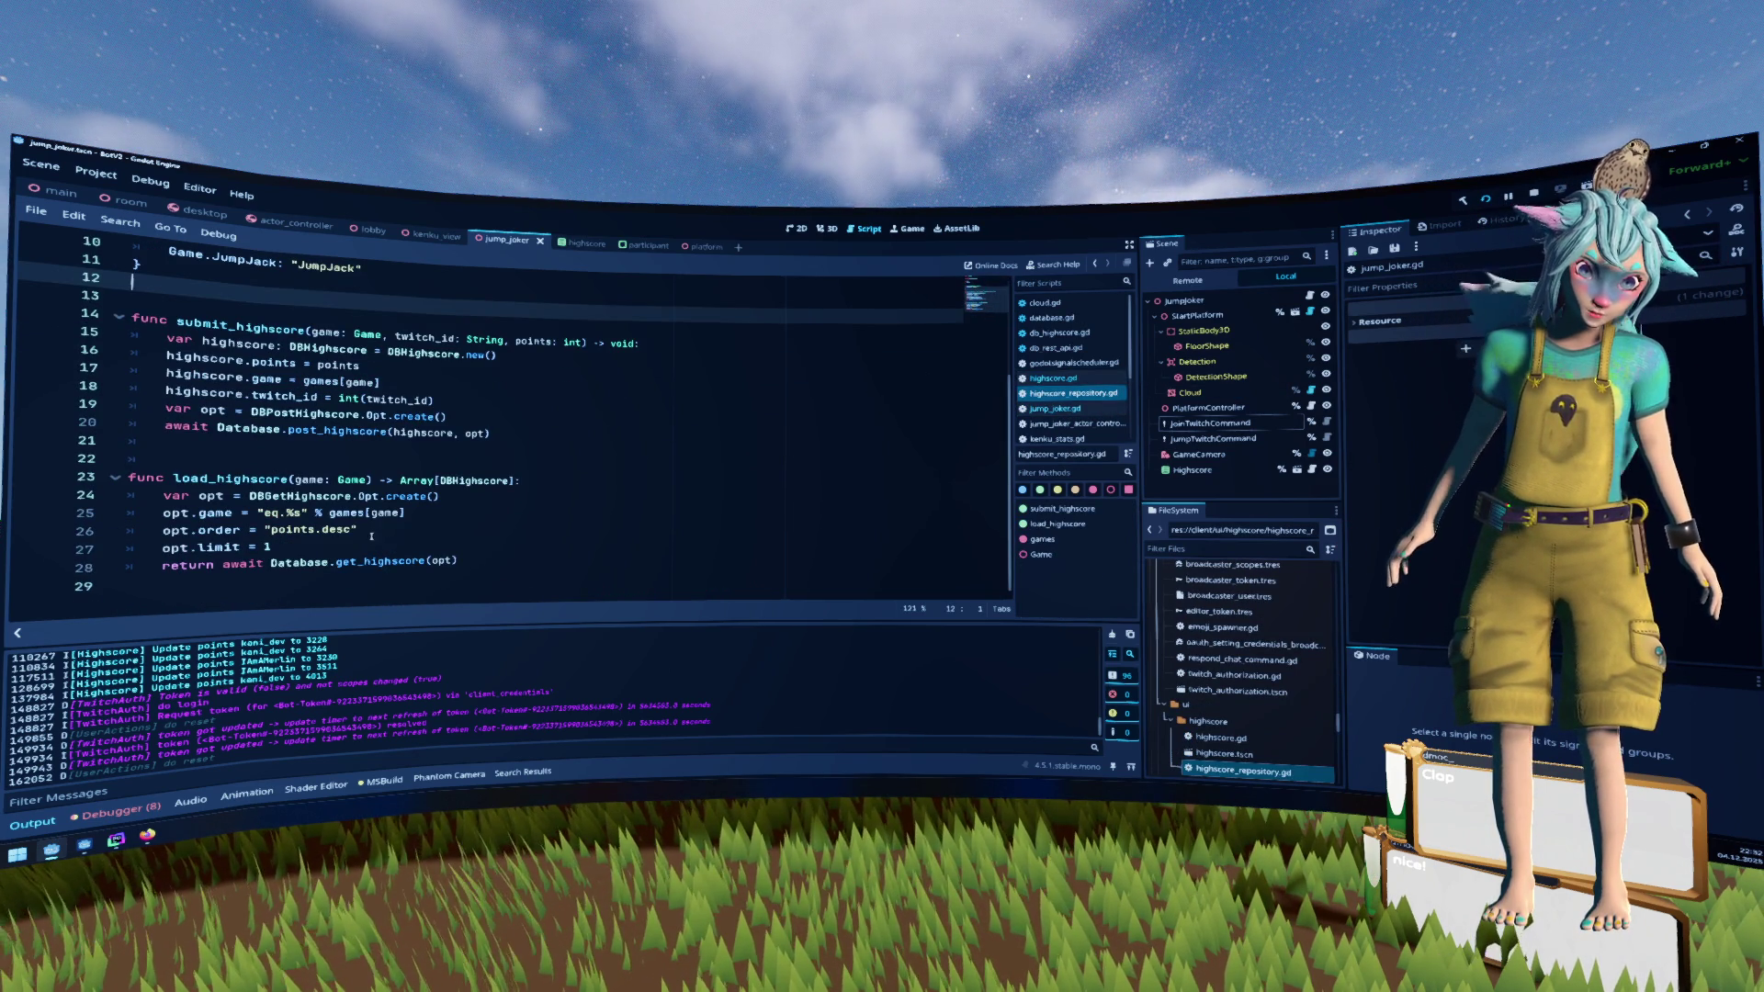
click(326, 562)
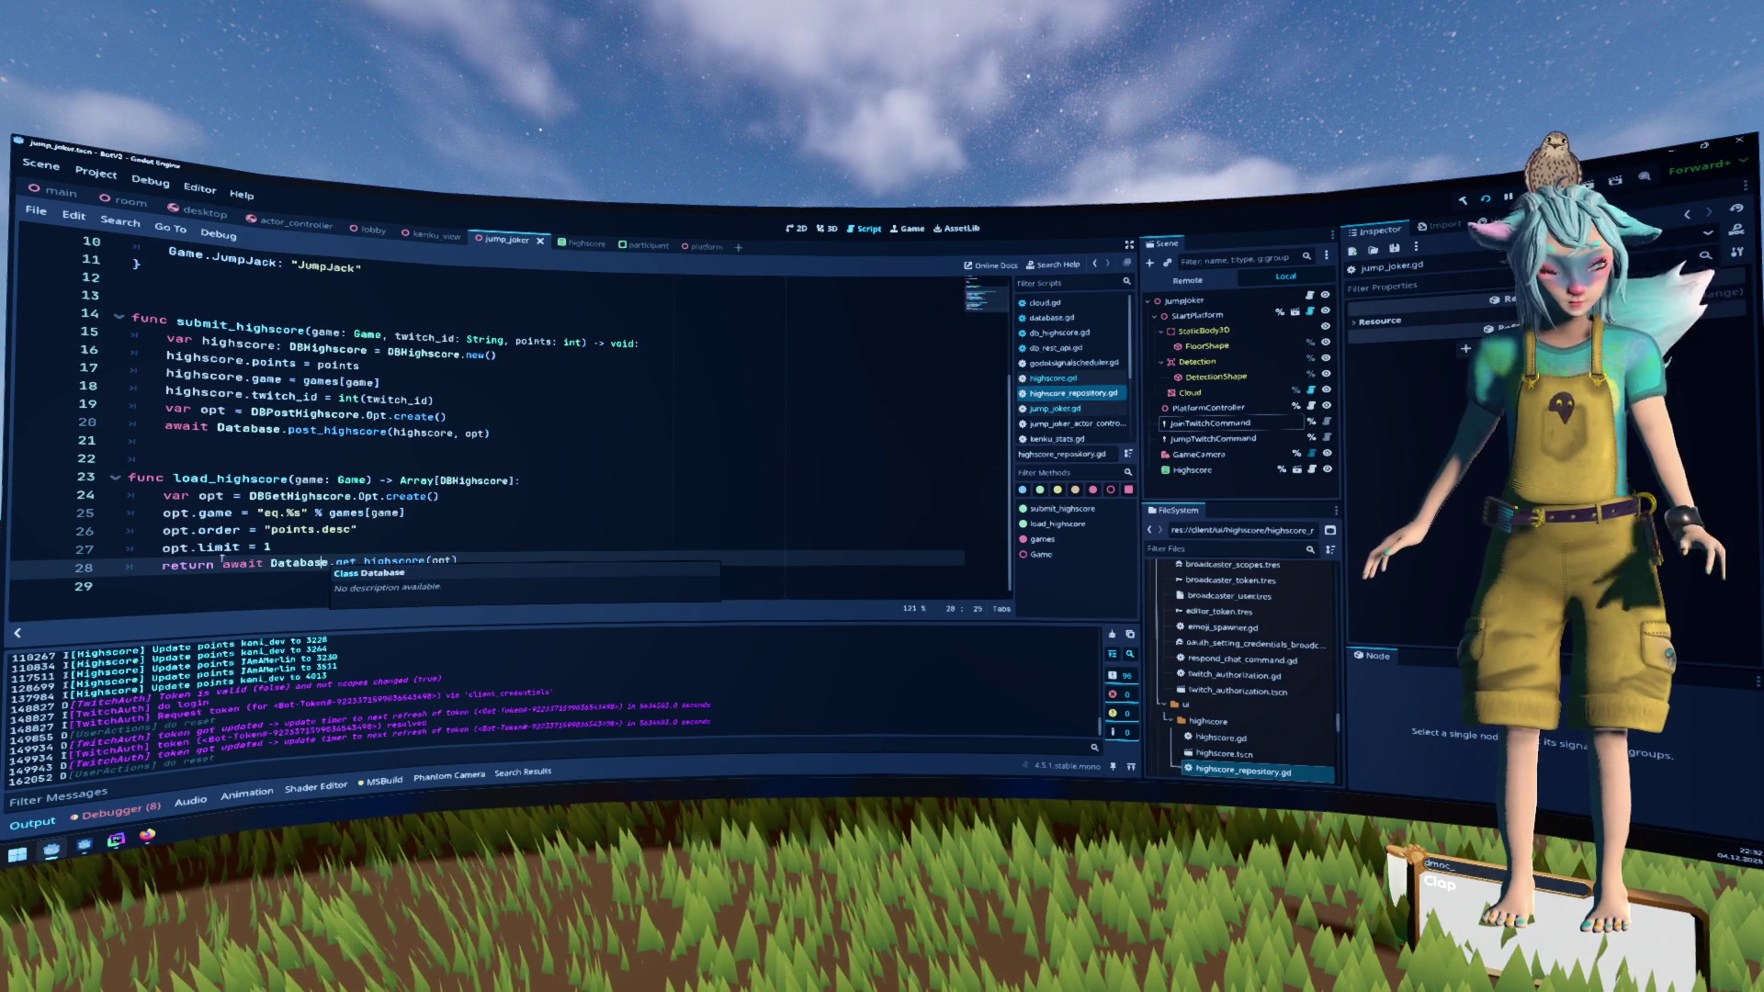
Search the project for load_highscore and jump to its call in highscore.gd
click(244, 478)
key(ctrl+shift+f)
key(Return)
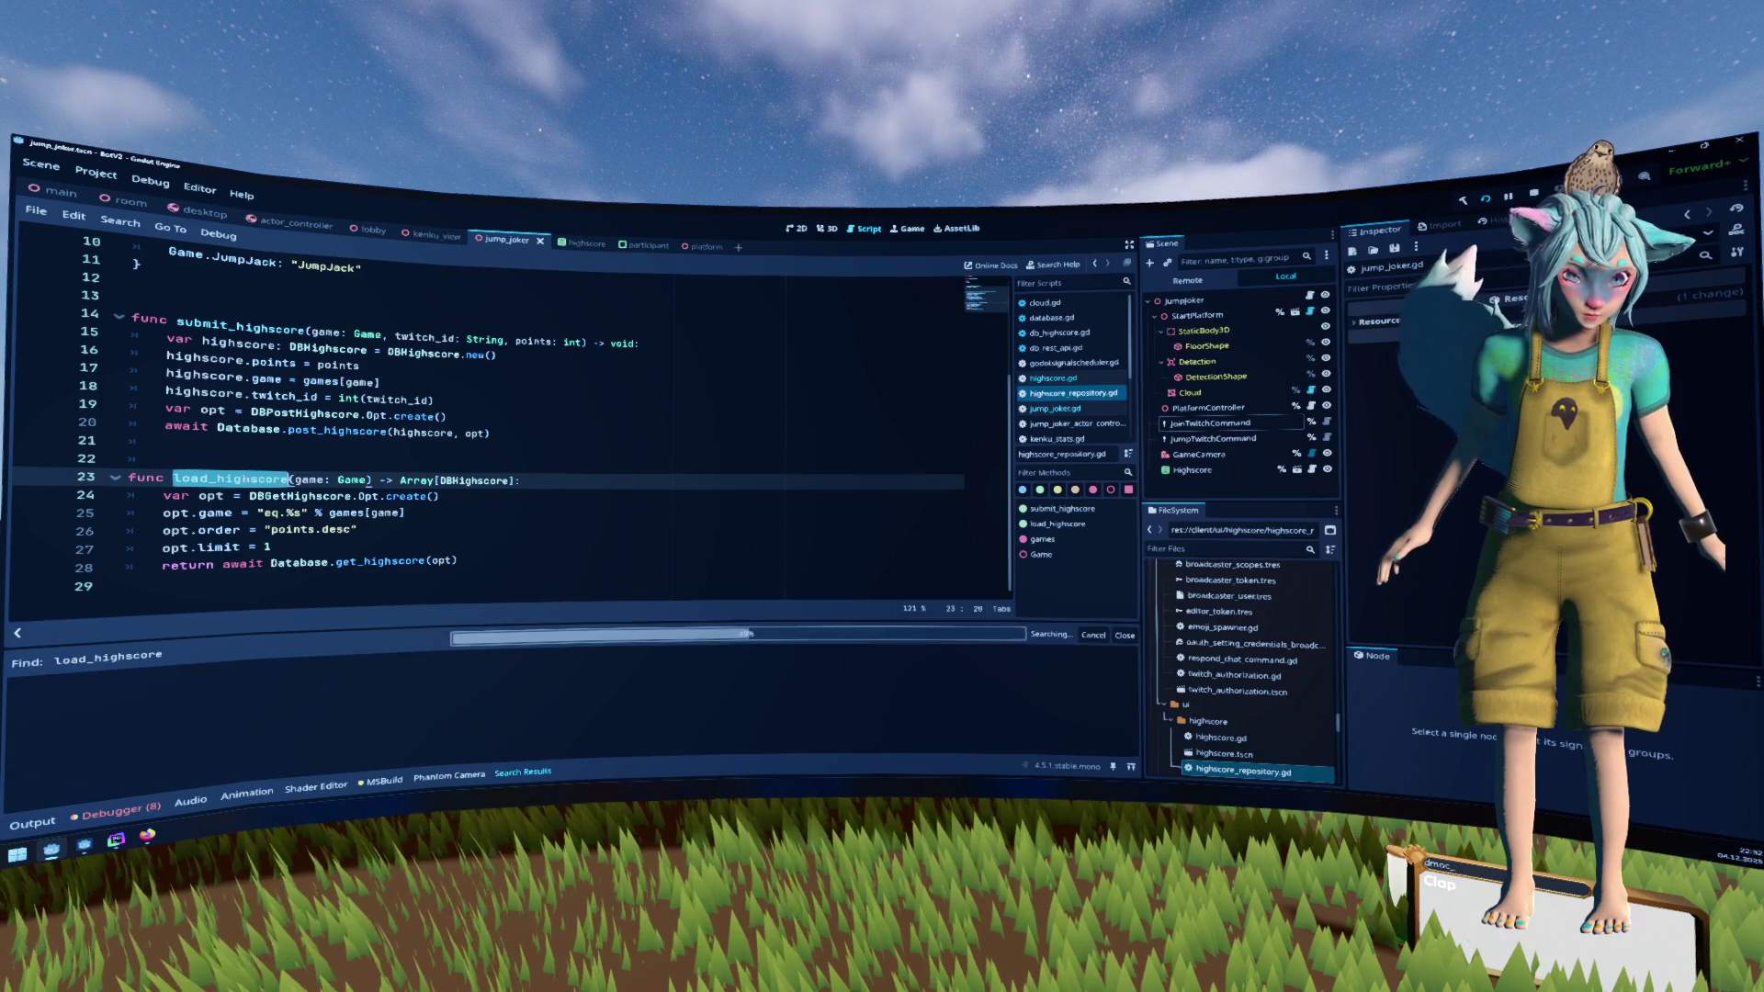
click(283, 746)
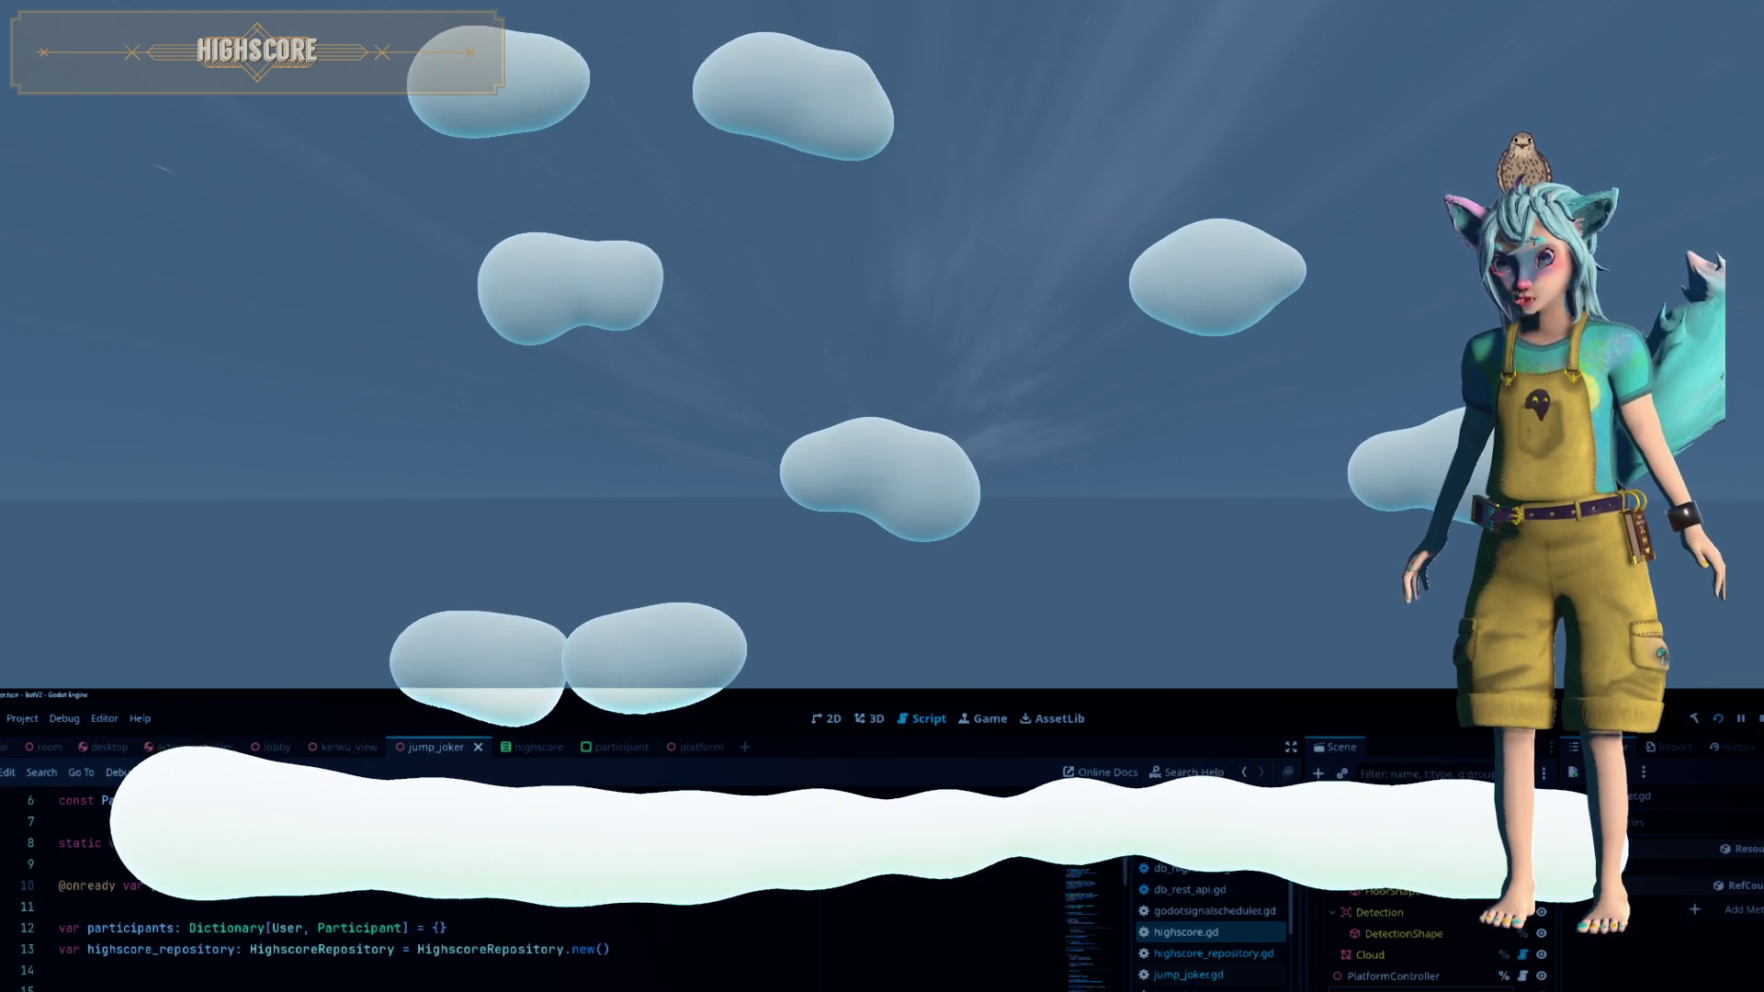
Reopen jump_joker.gd and scroll back up through the script
click(1187, 975)
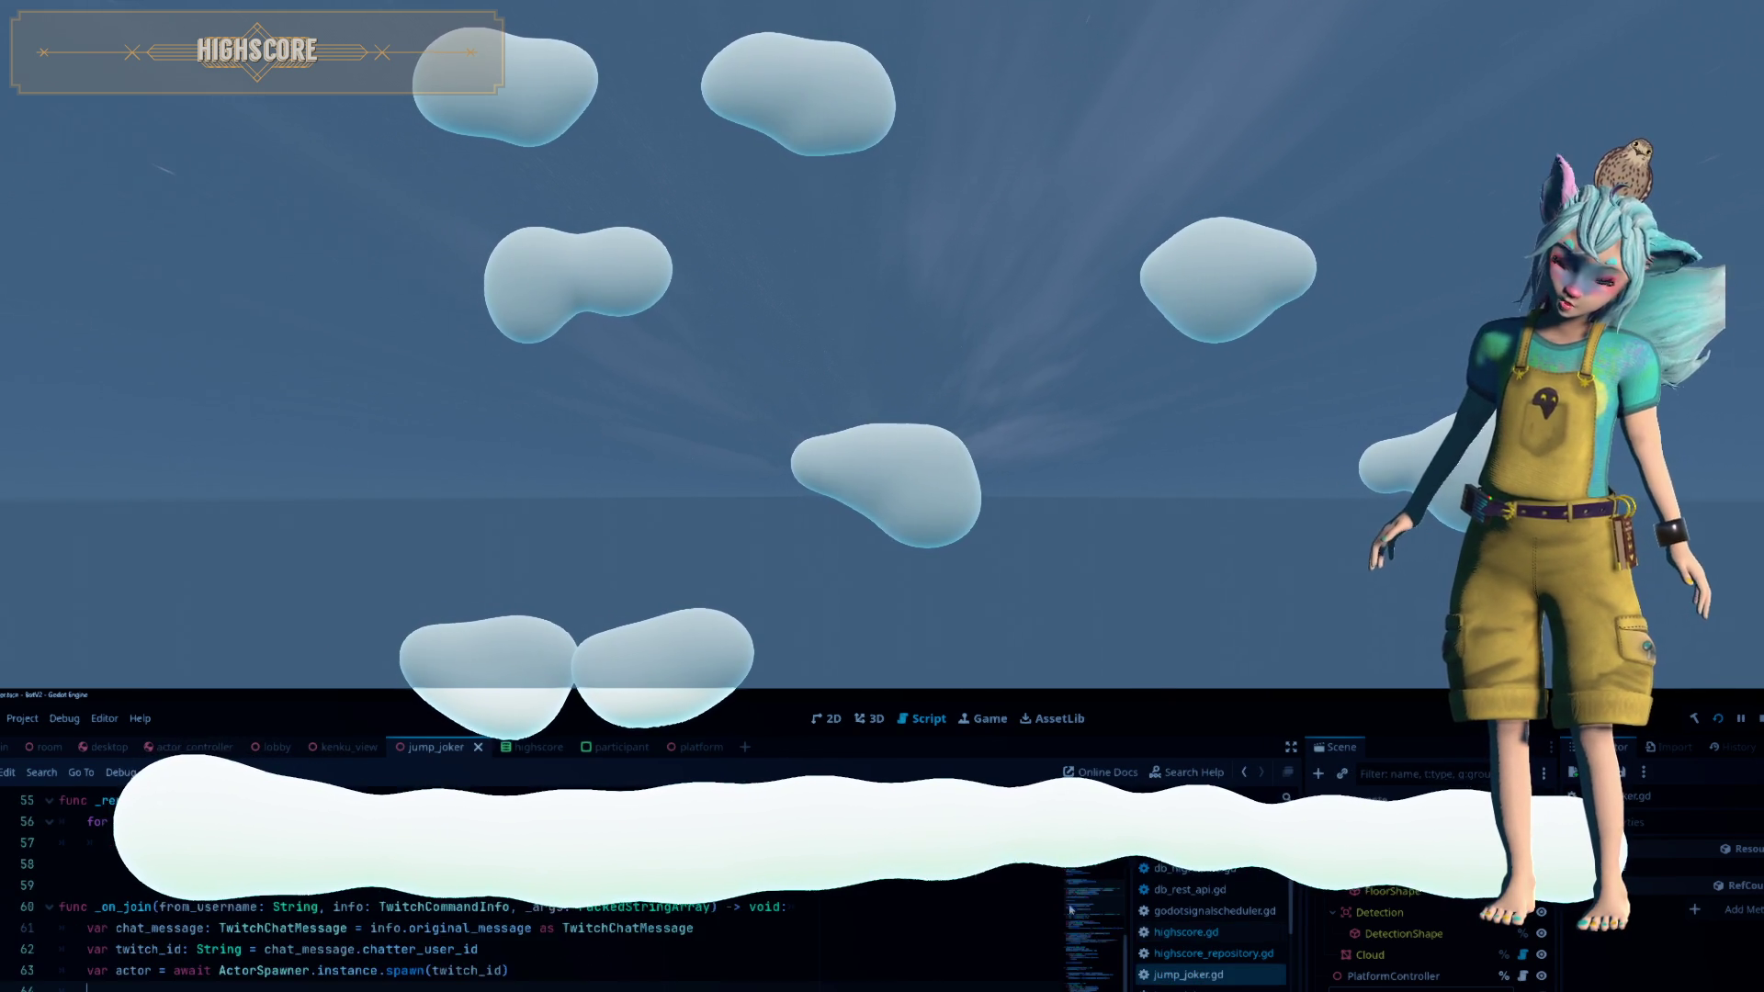
scroll(623, 979, up, 3)
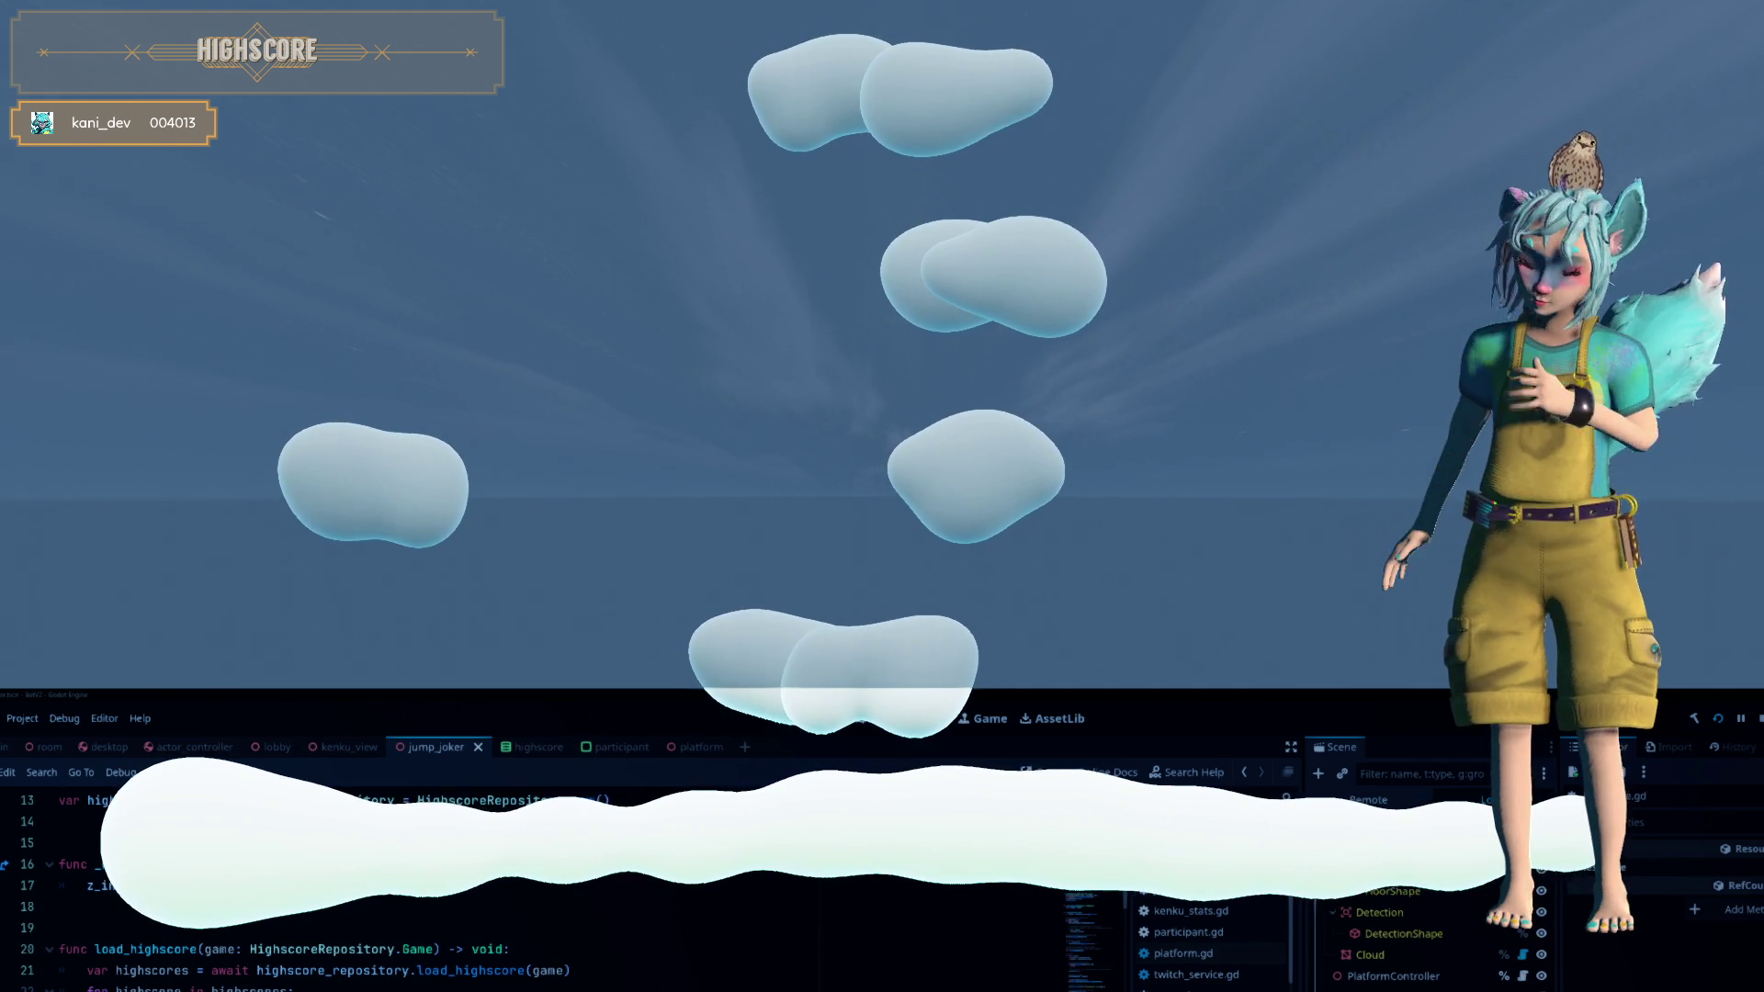
Inspect the highscore and participant scenes, then open the script wiring the users cache observers
click(537, 748)
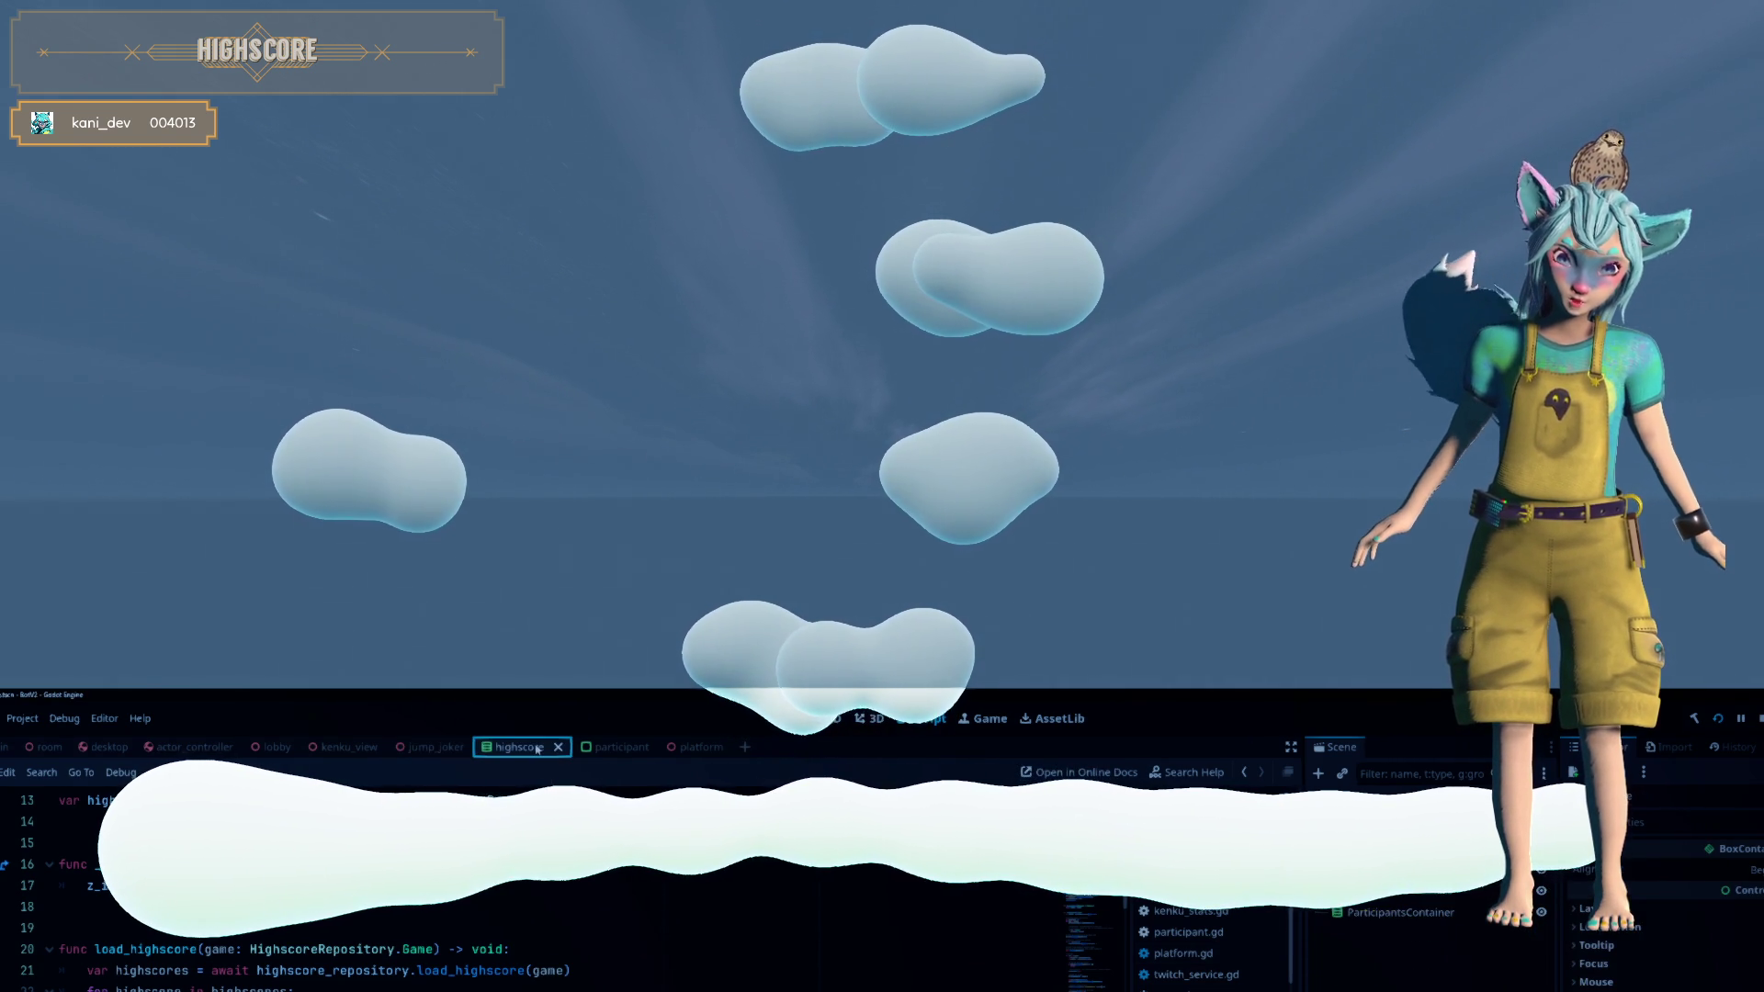
click(605, 748)
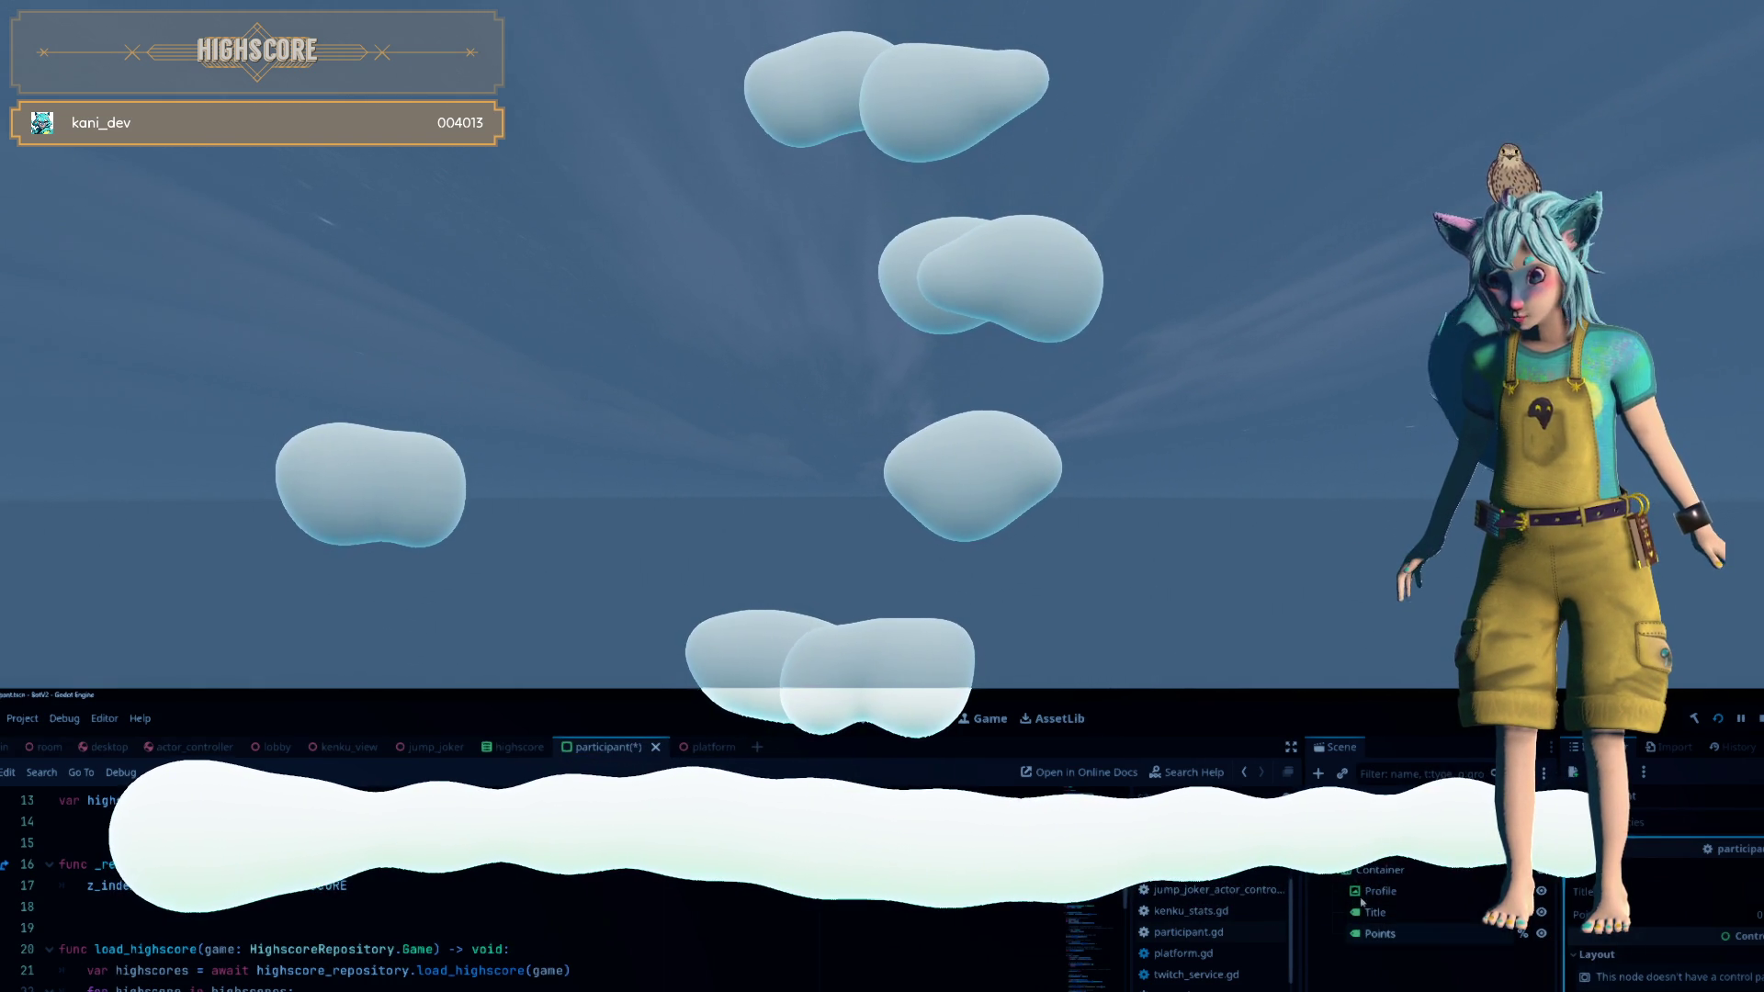
click(1393, 866)
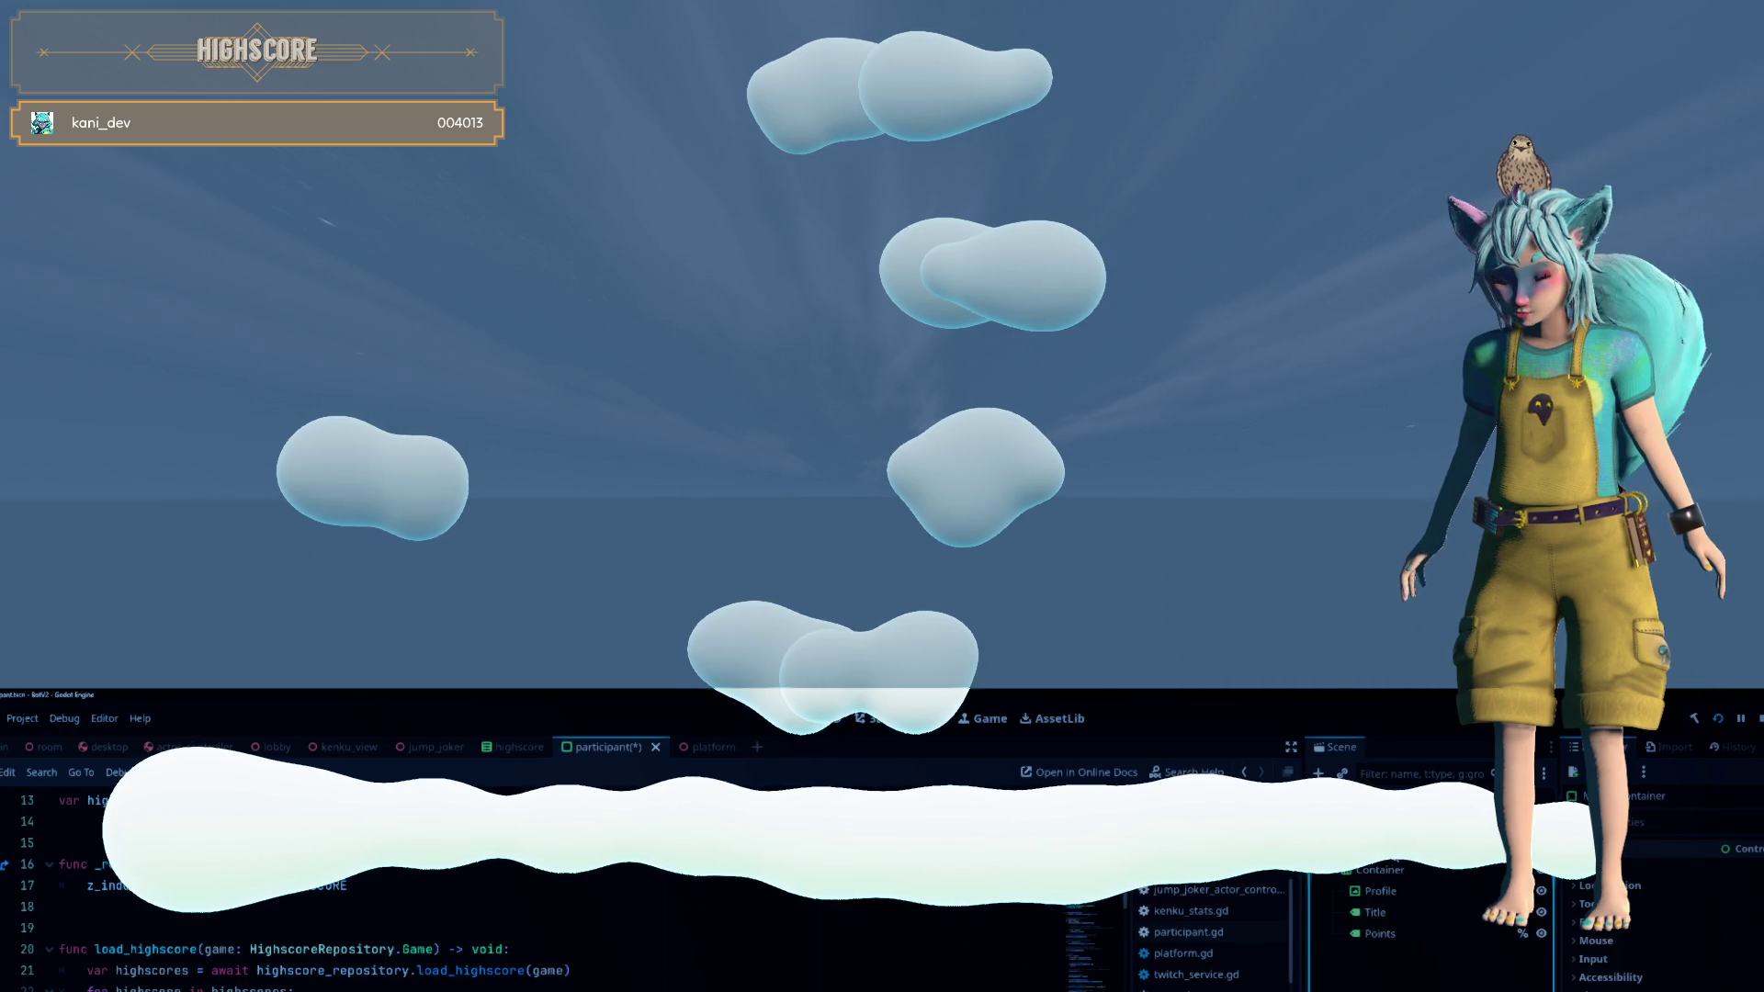
scroll(1653, 918, up, 2)
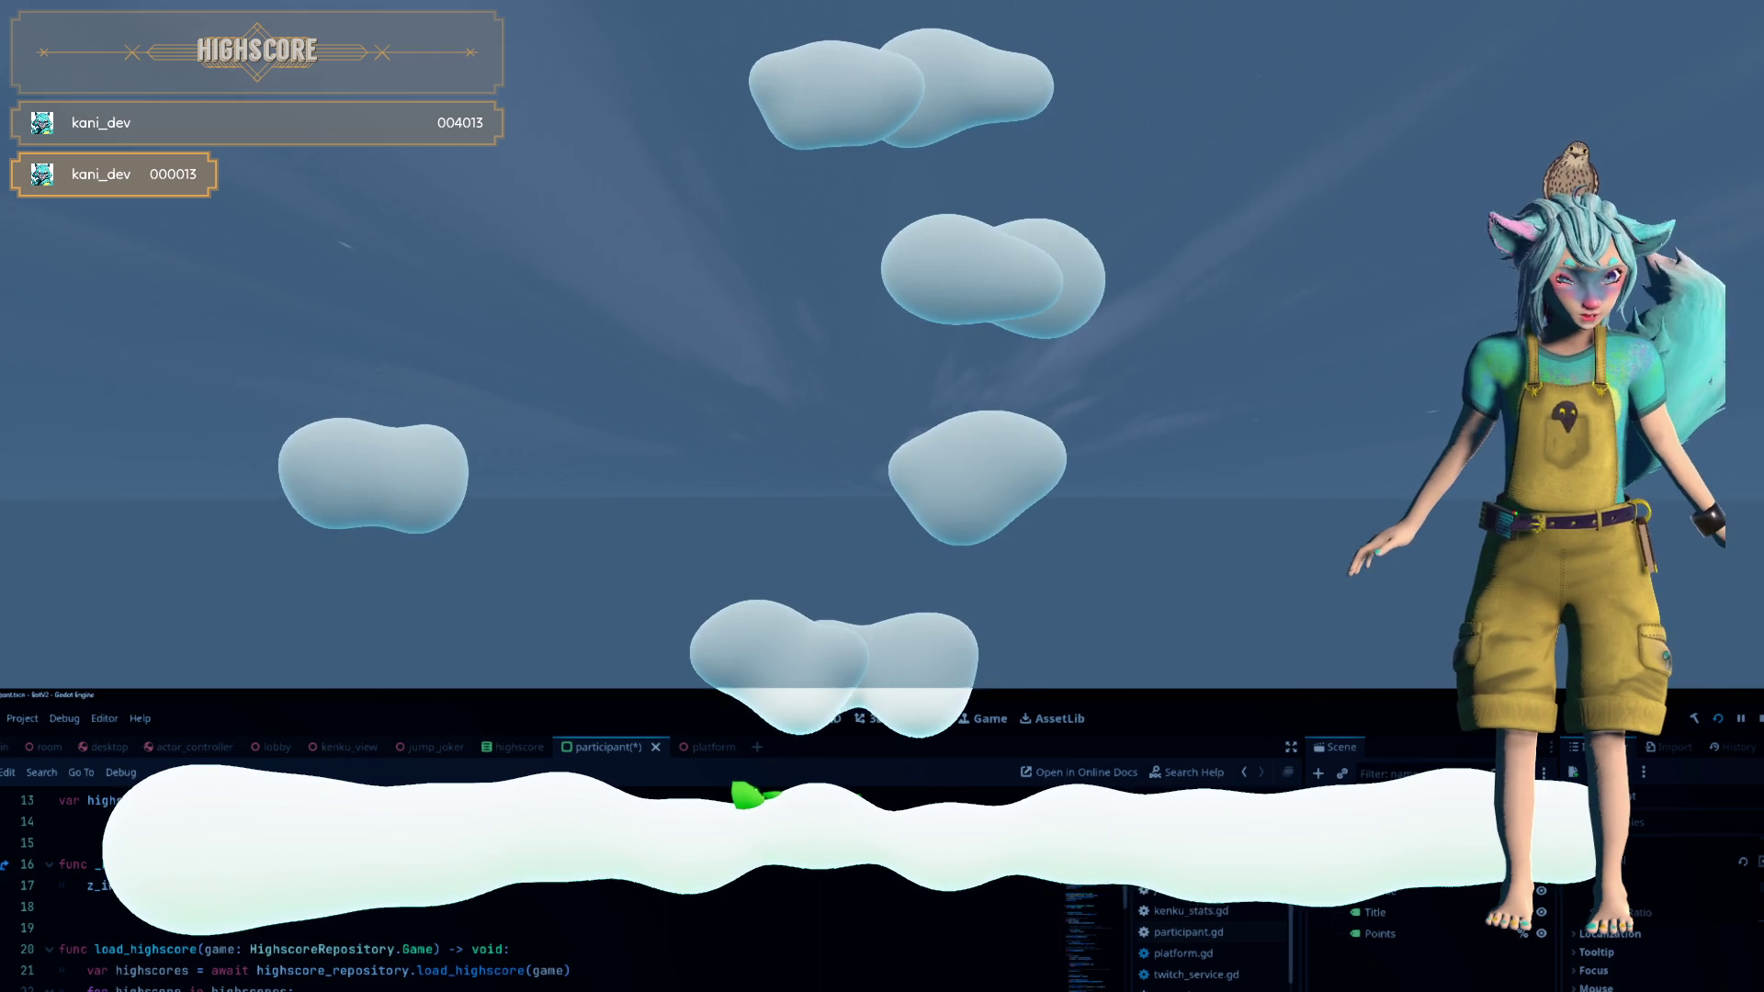
click(1185, 882)
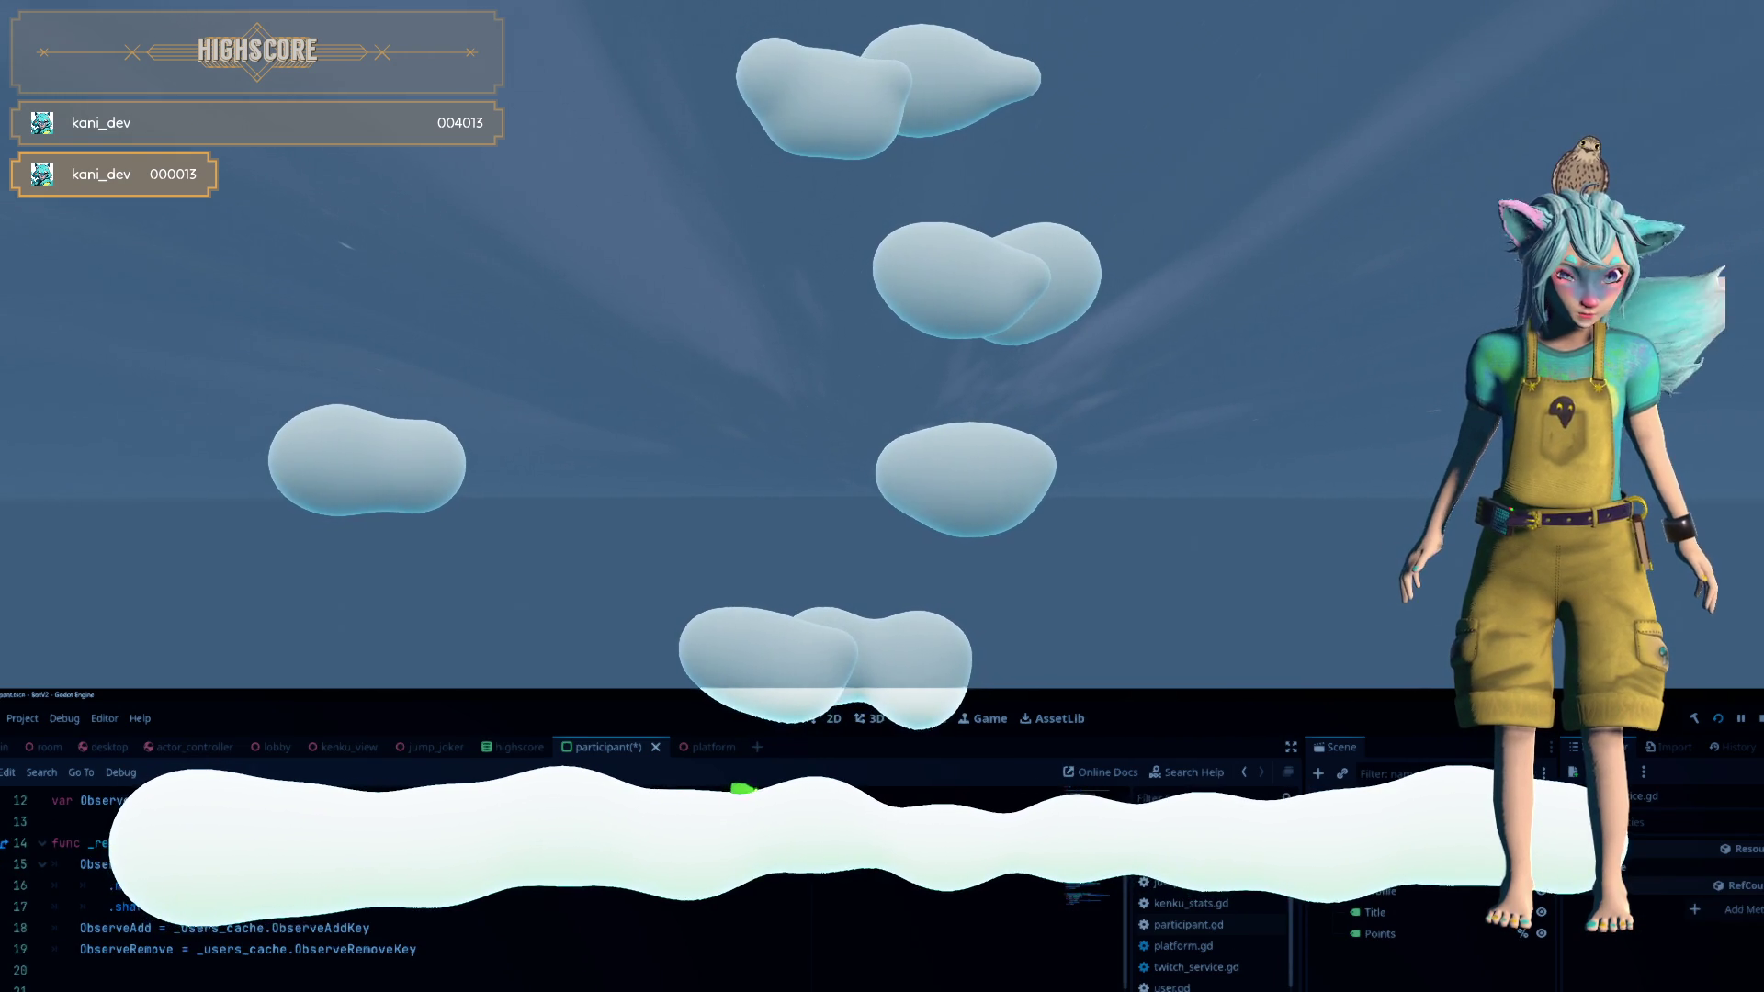
Reopen participant.gd and scroll down to its submit_highscore call
click(1185, 861)
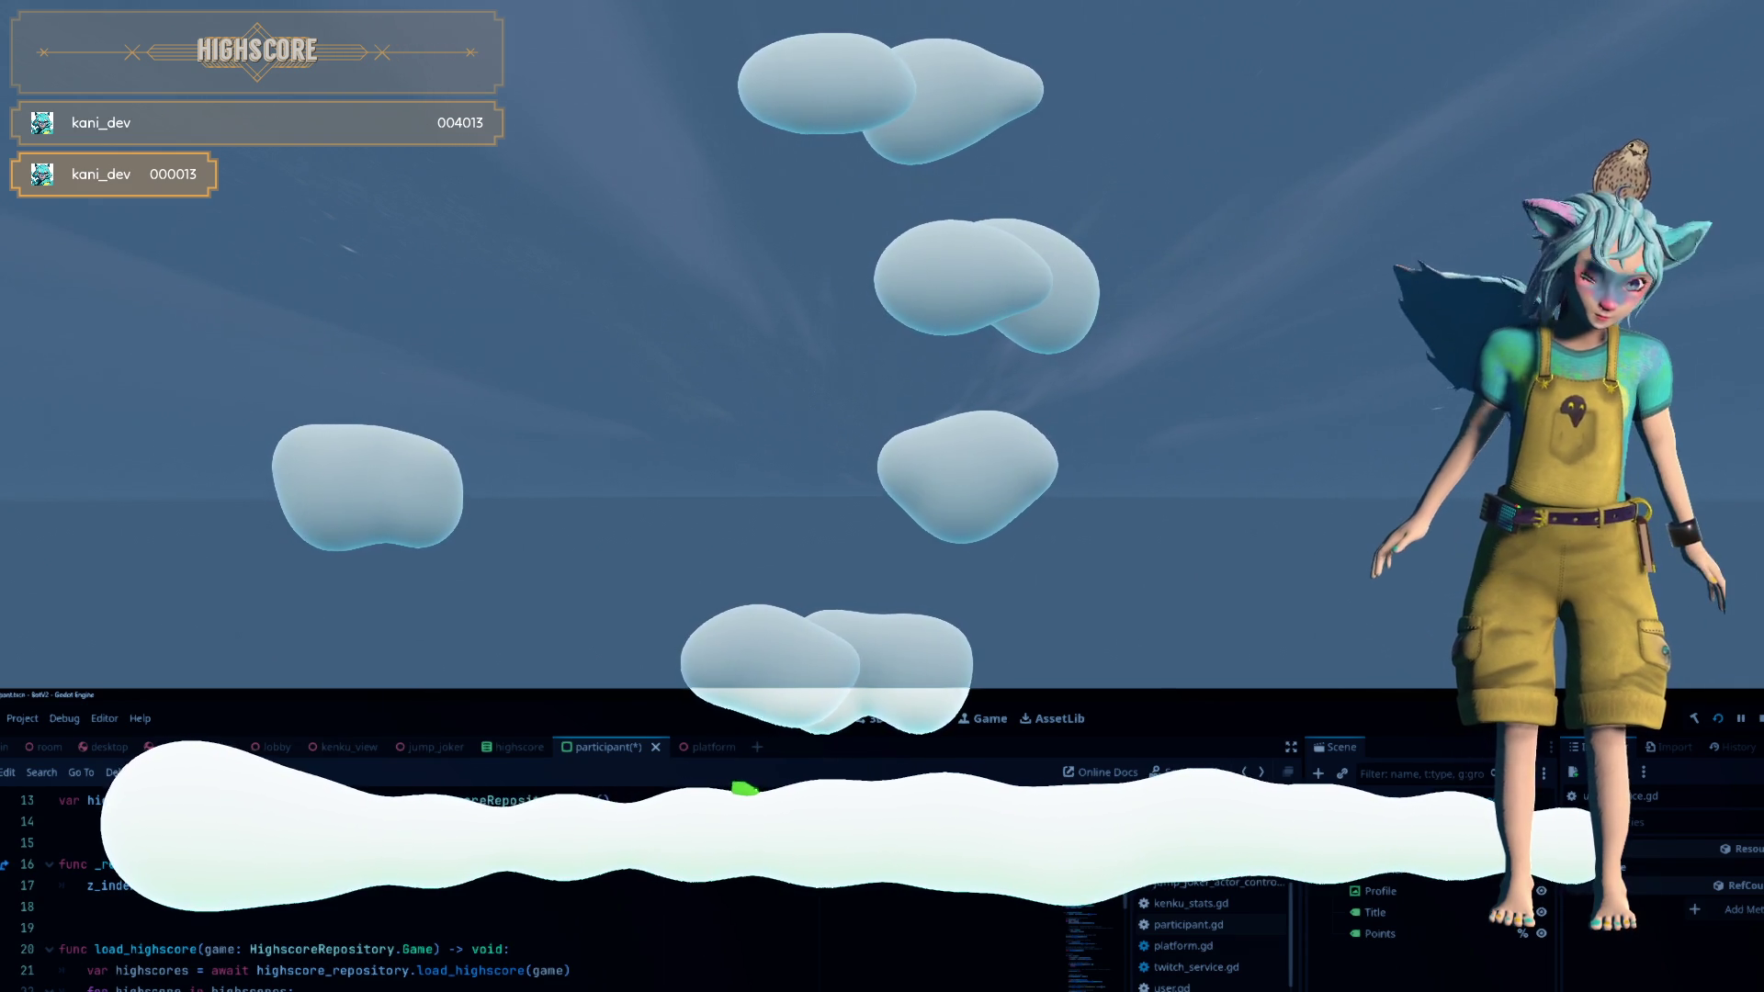
scroll(552, 882, down, 5)
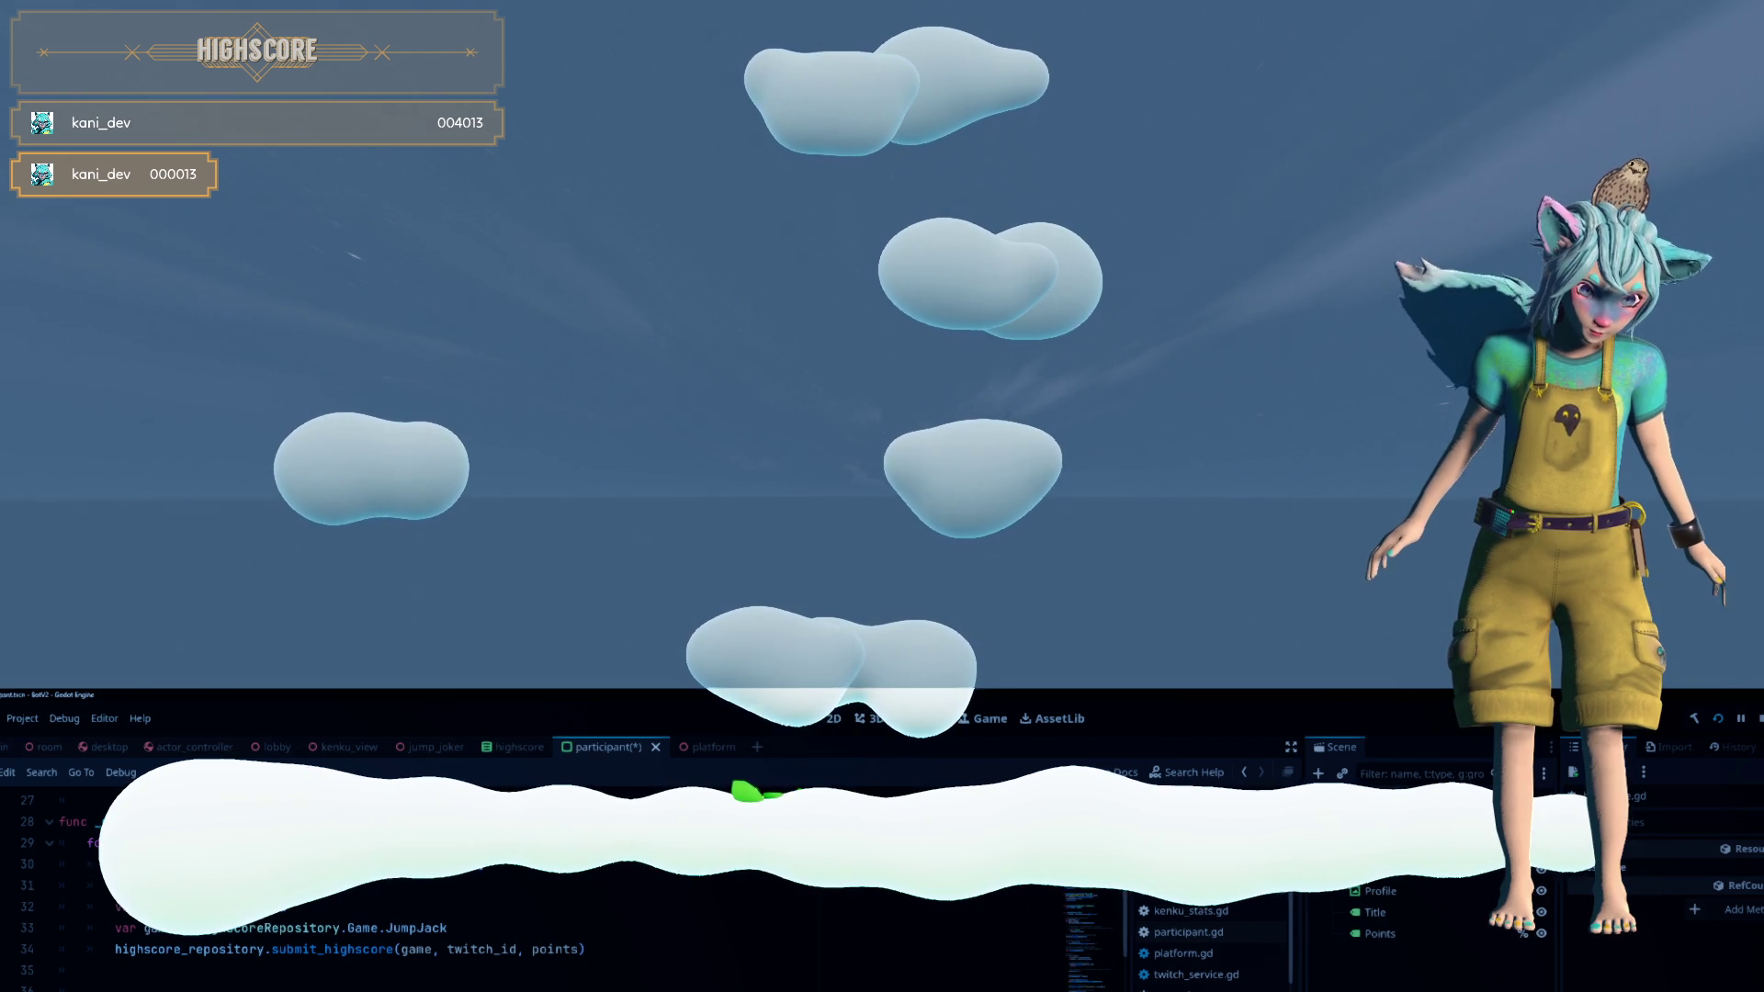
scroll(551, 882, up, 1)
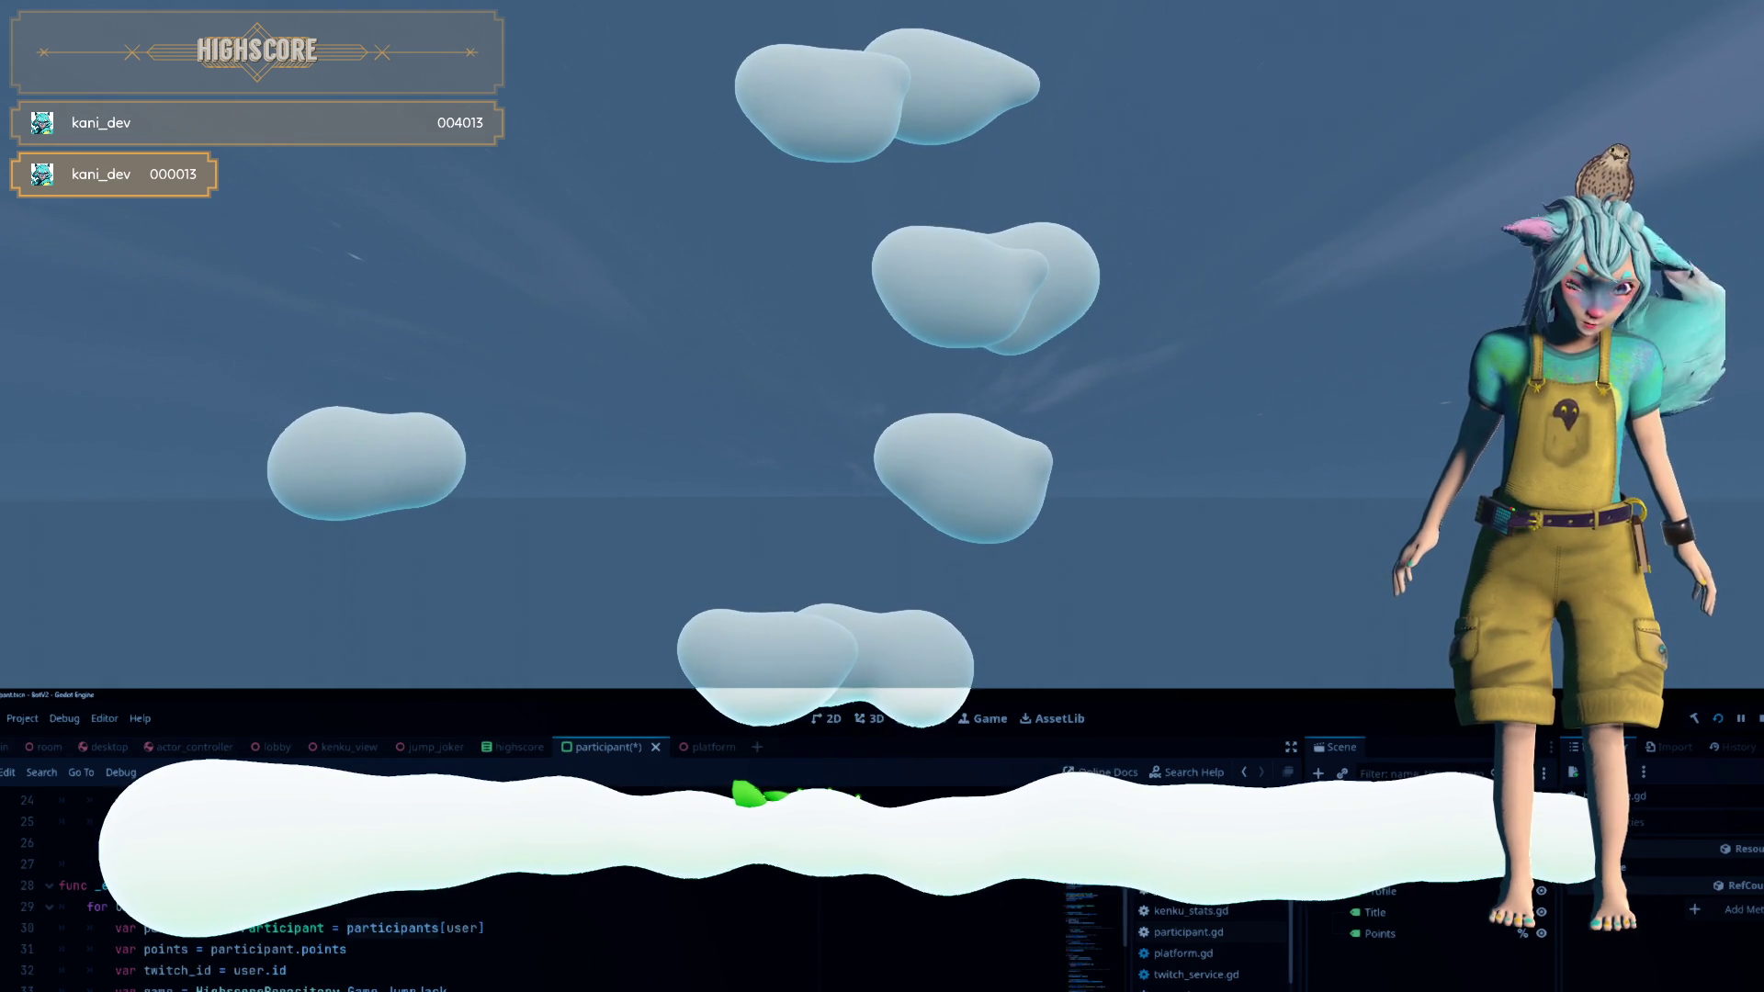
scroll(551, 882, up, 2)
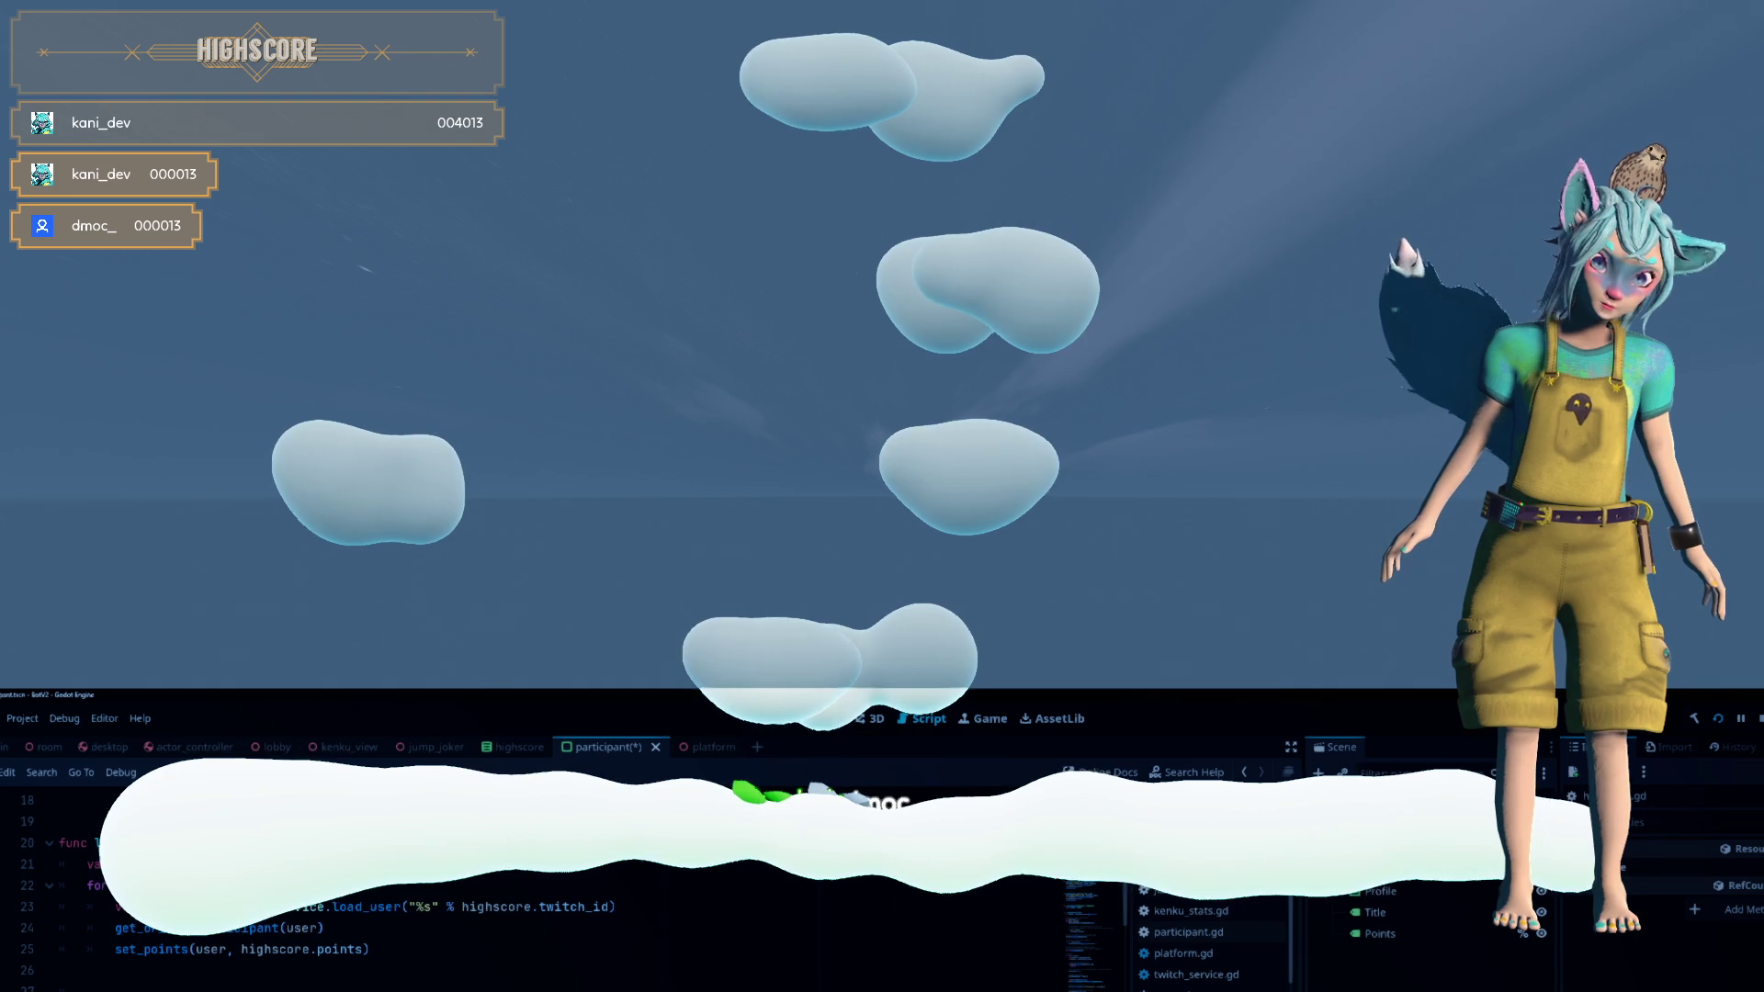
scroll(532, 882, up, 6)
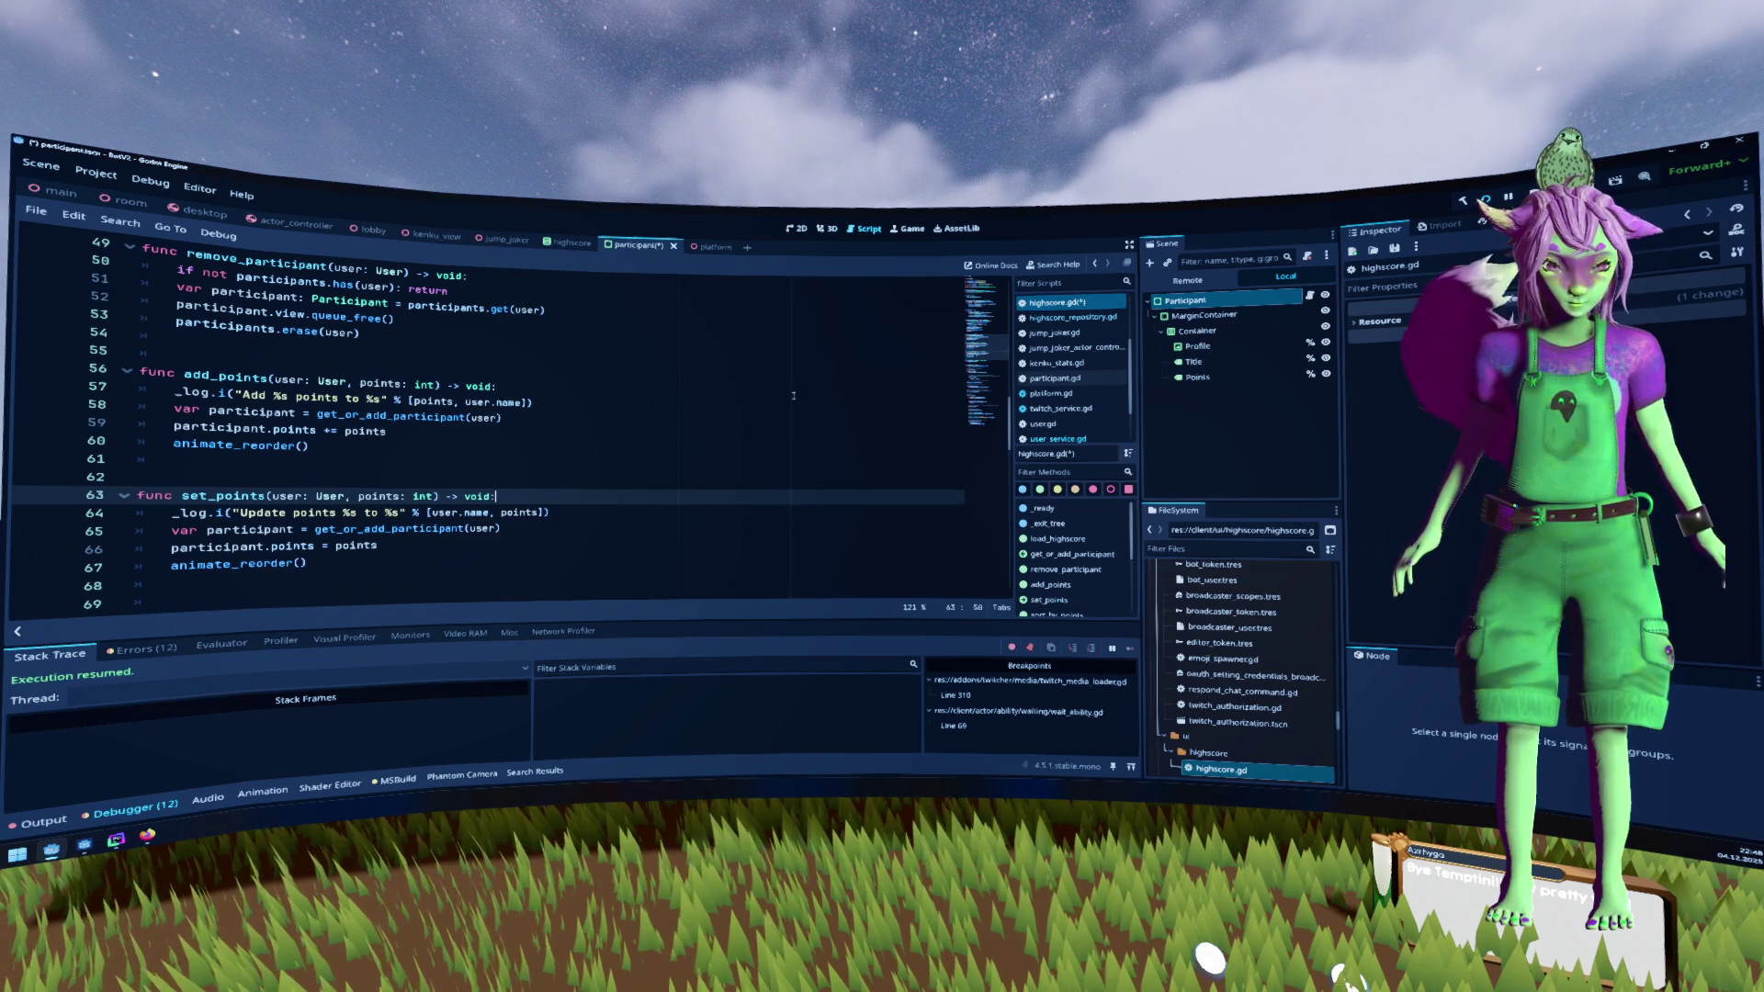
Review the add_points and participants.erase(user) code, then save the edited scripts
key(Up)
key(Up)
key(Up)
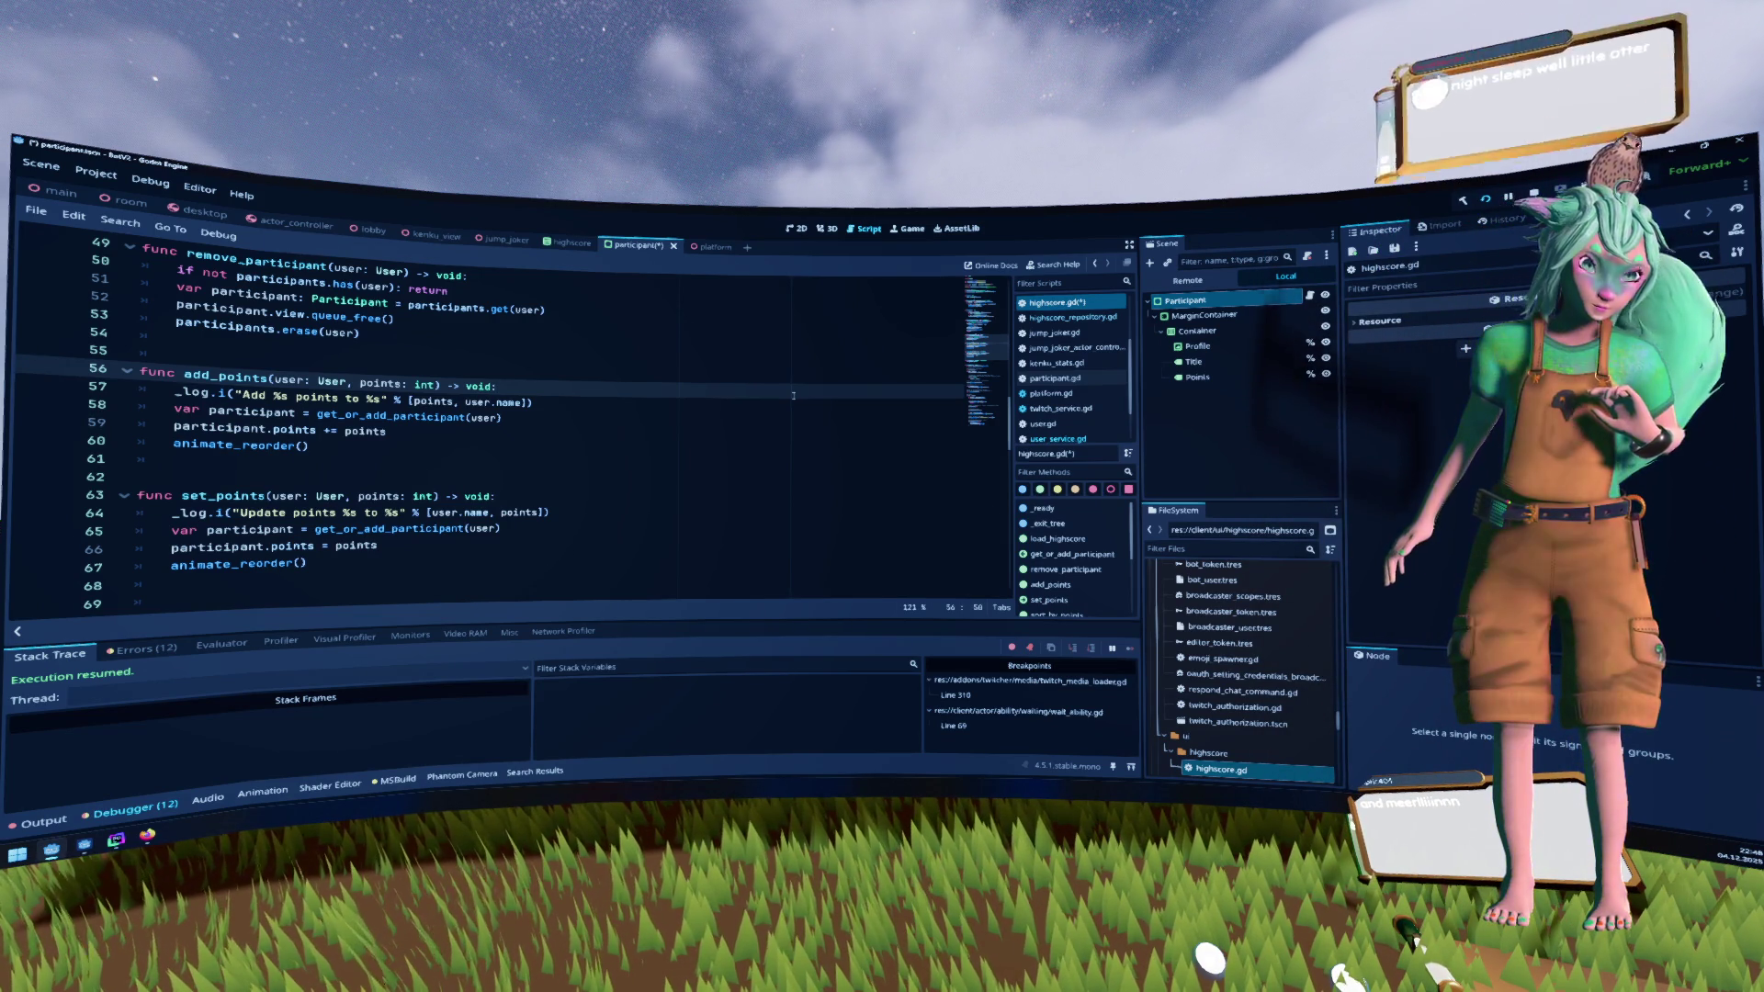
scroll(793, 395, up, 1)
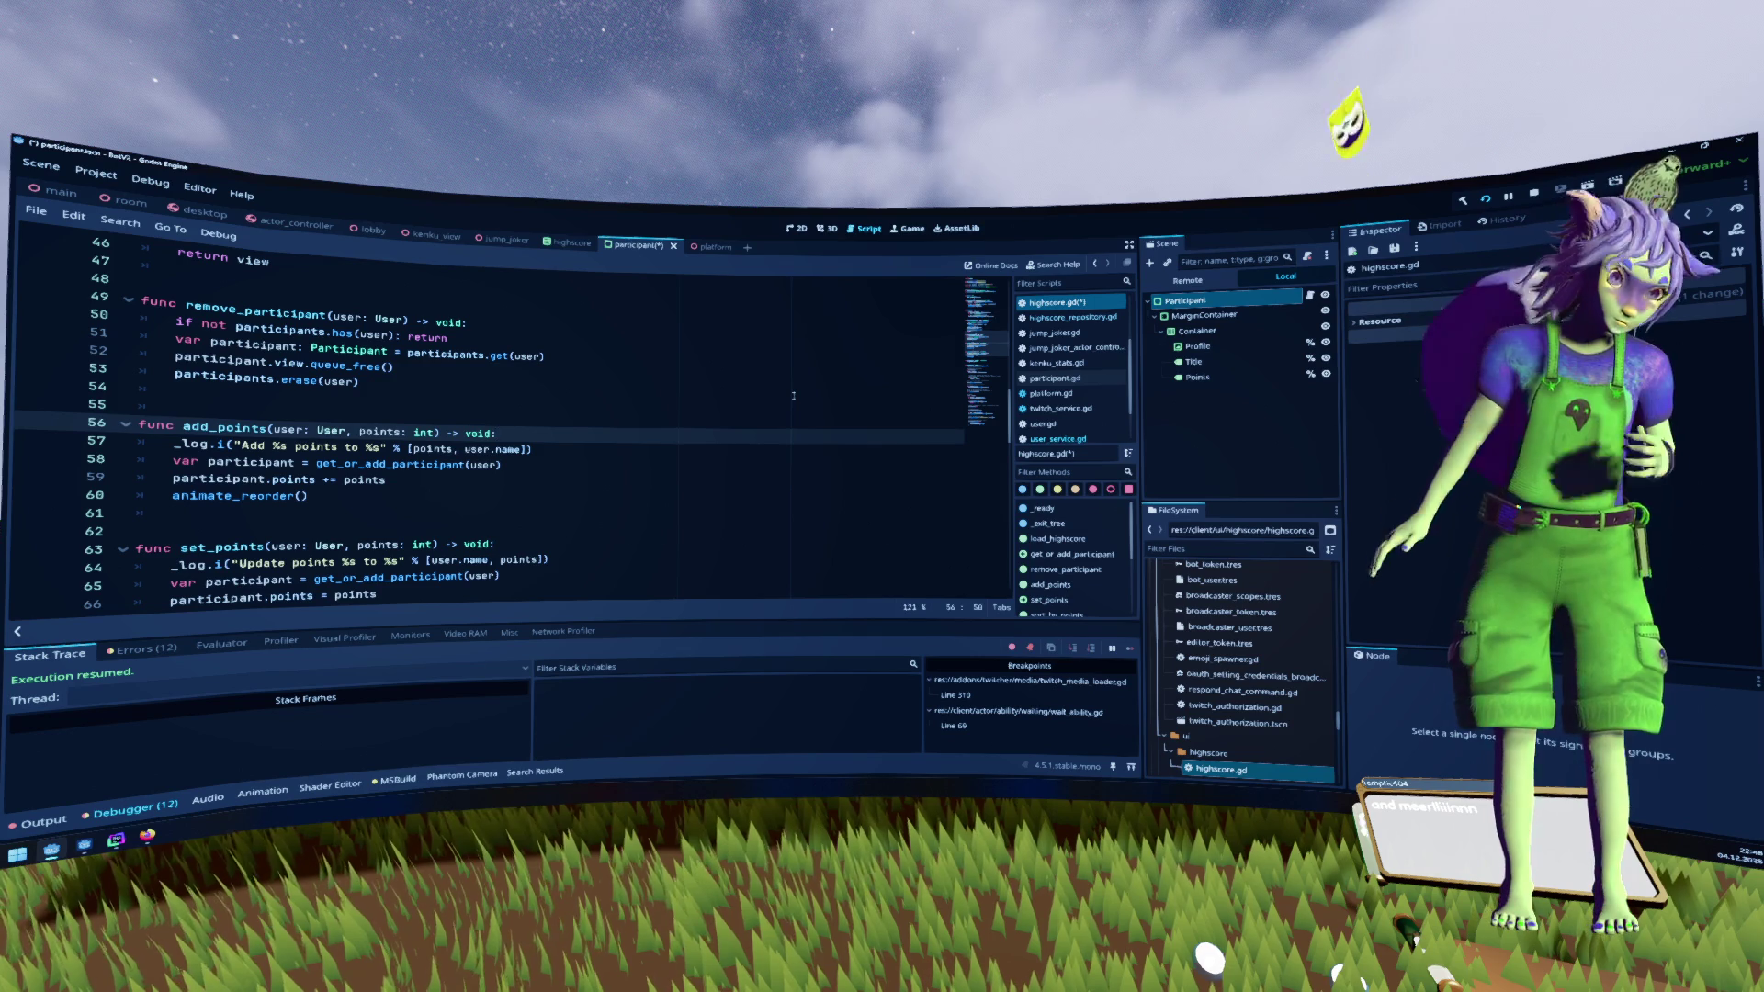
click(792, 395)
key(ctrl+s)
scroll(793, 395, up, 15)
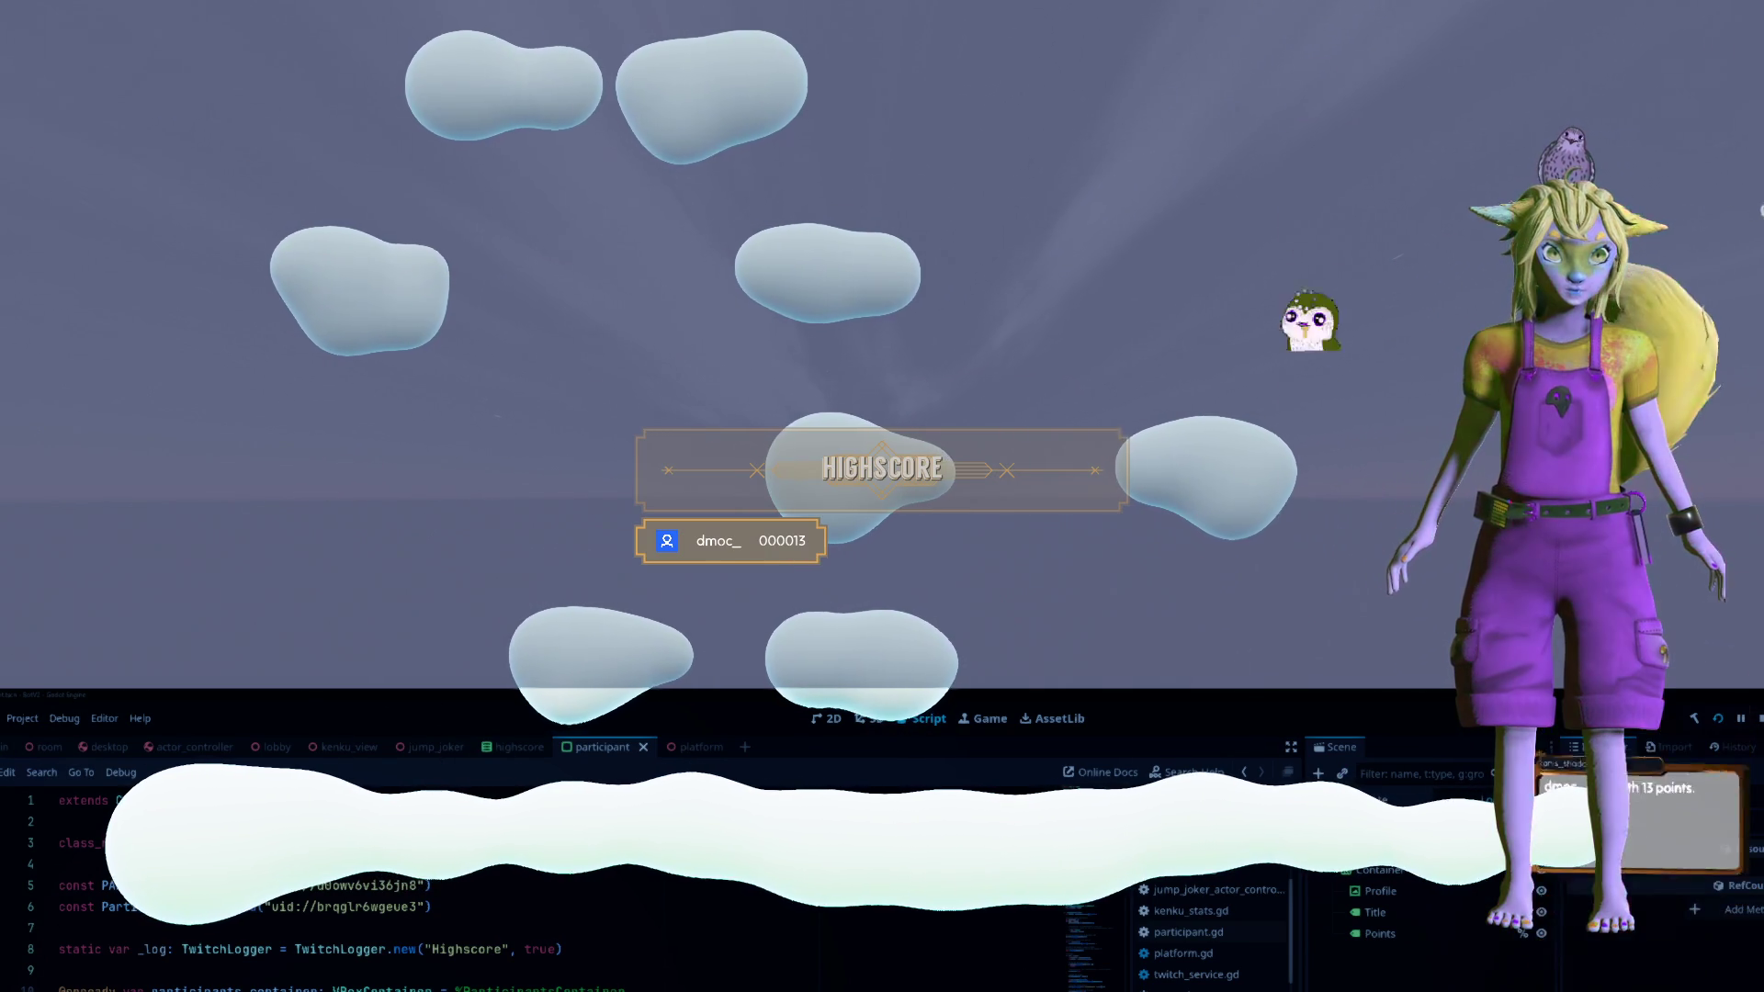
Switch to DataGrip to view the highscore table's 11 JumpJack rows
key(alt+Tab)
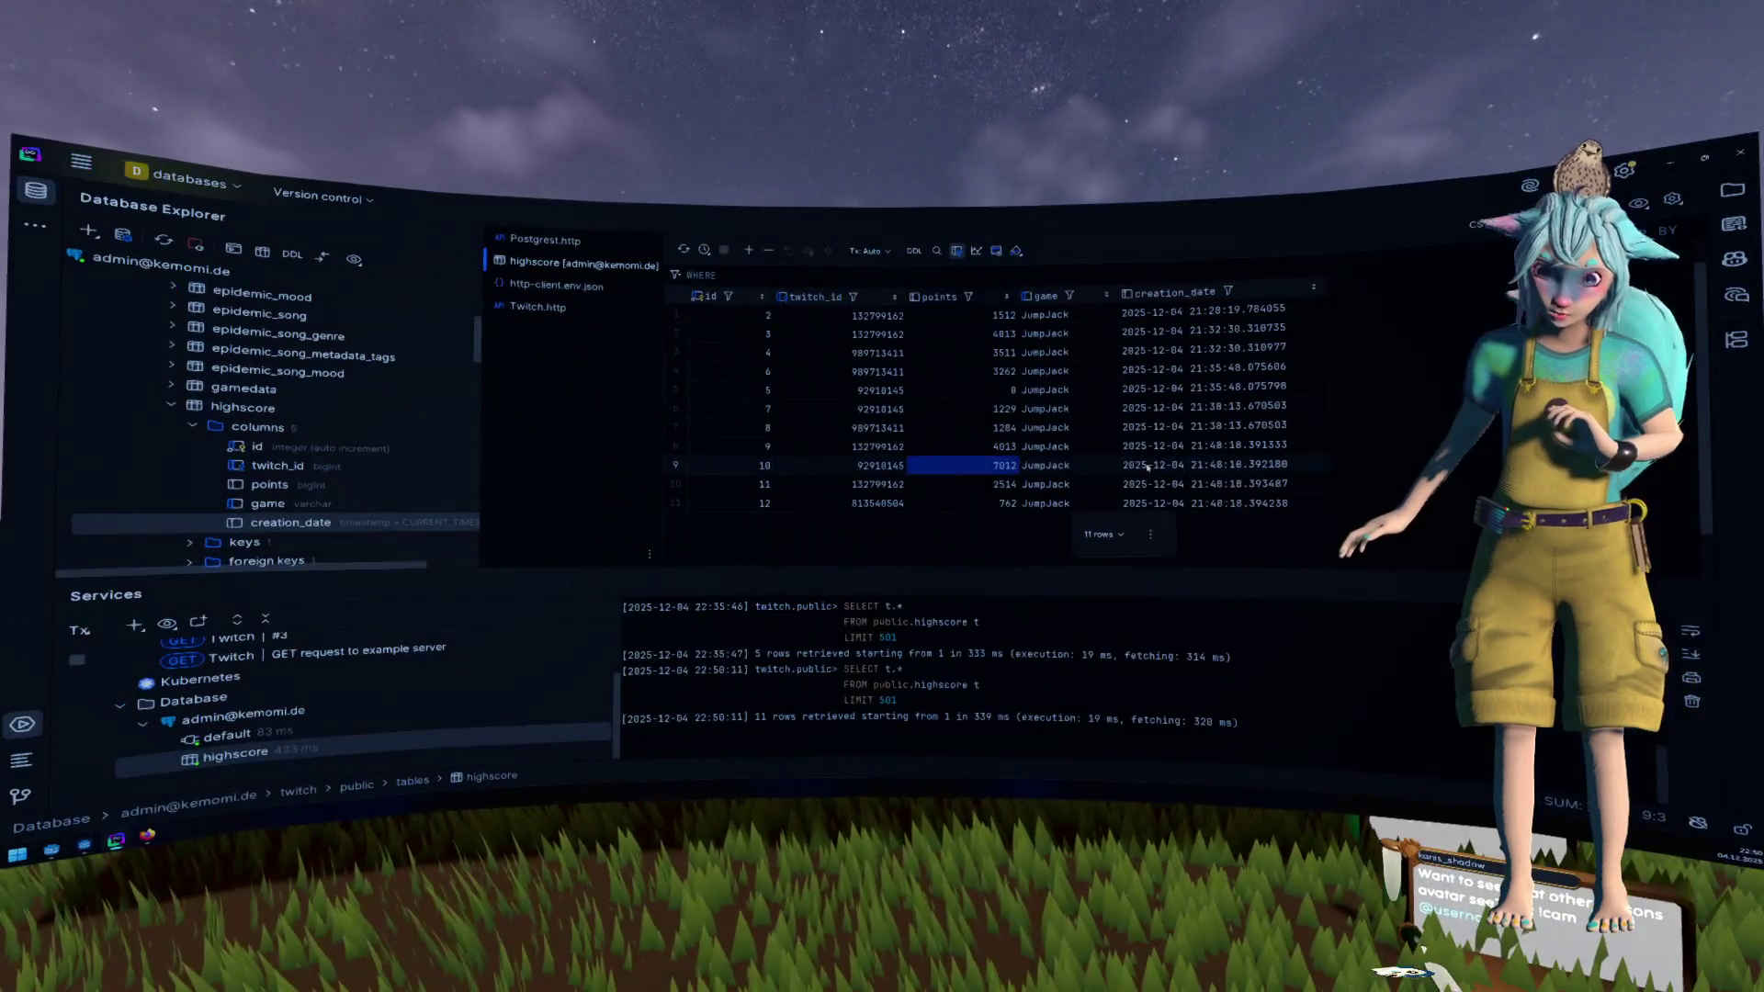
Select the points and twitch_id cells of highscore row 10 to see their sum
drag(941, 468, 877, 466)
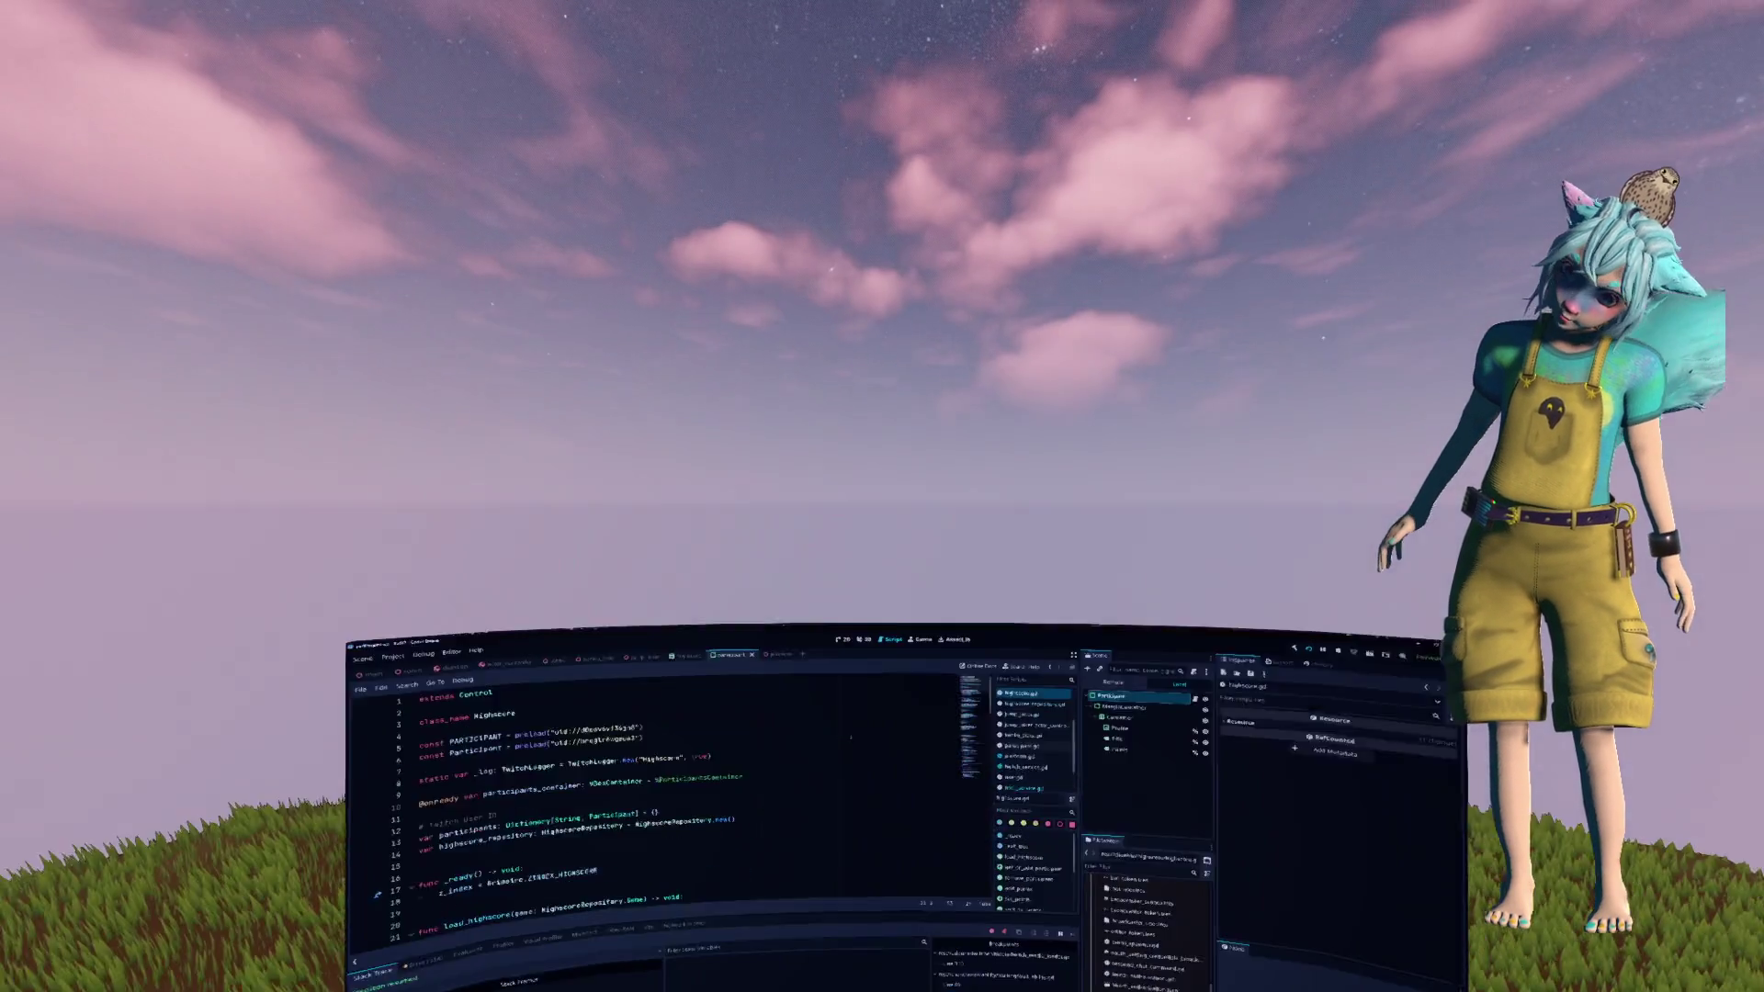
In the 2D view, duplicate the Points label and rename the original to CurrentPoints
key(ctrl+F1)
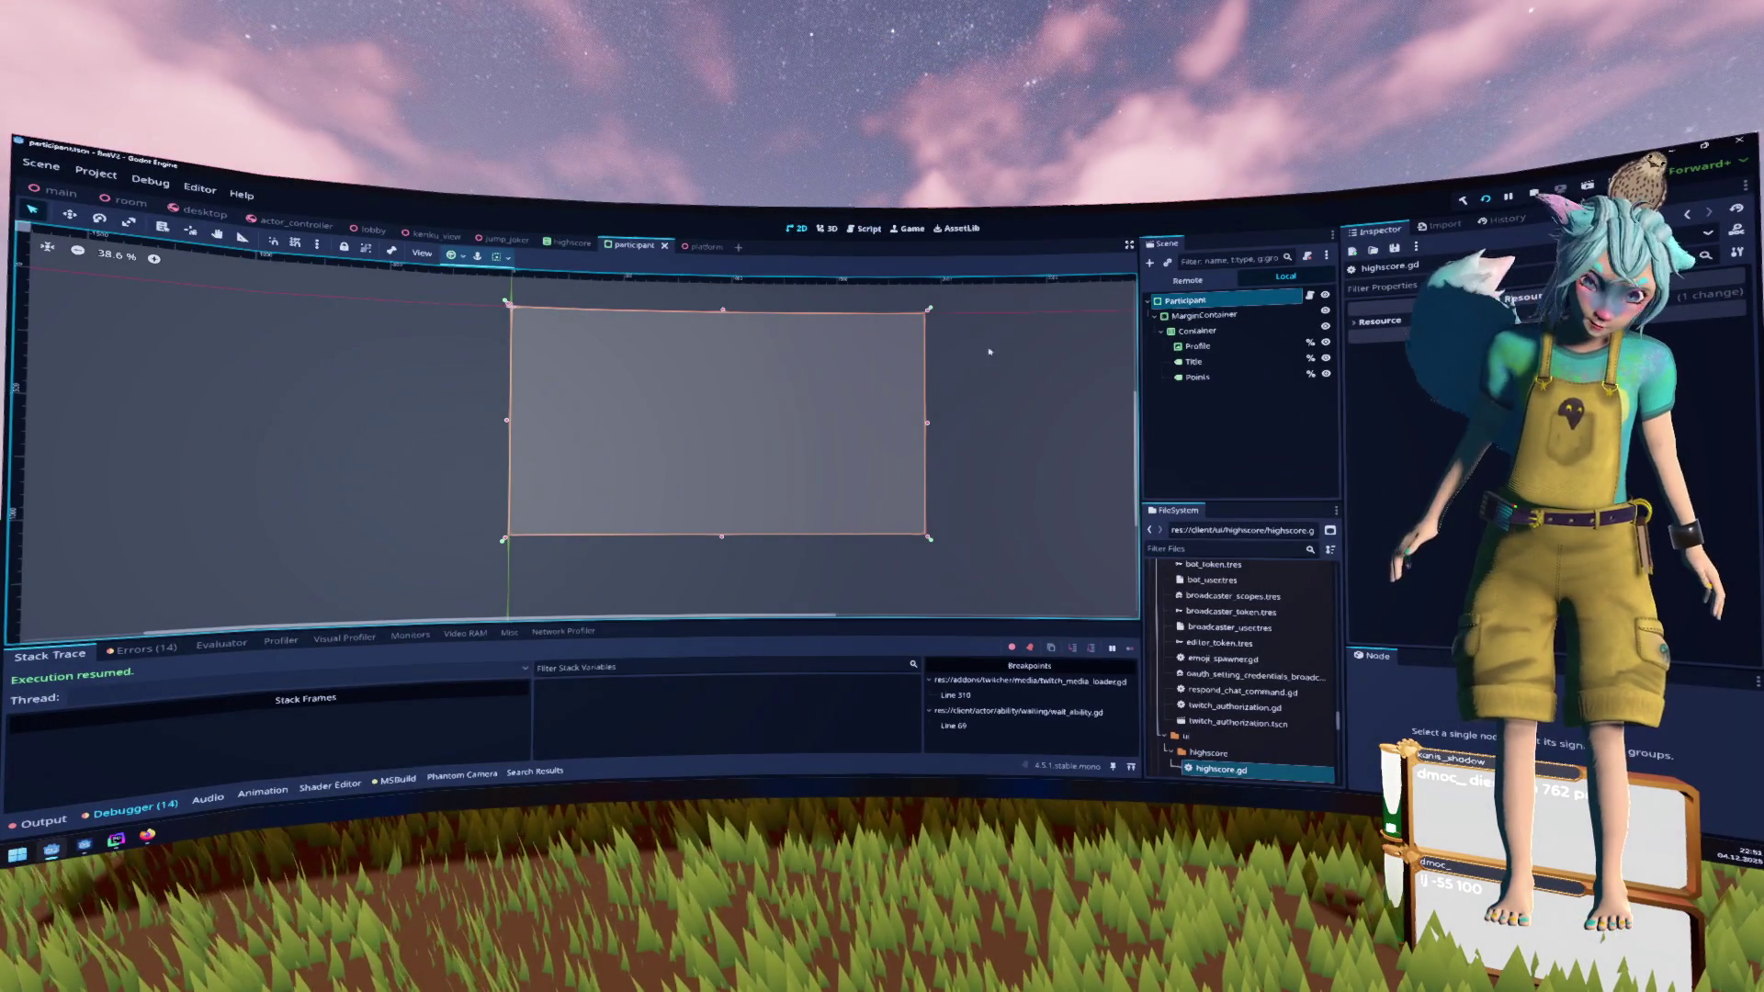
click(1212, 378)
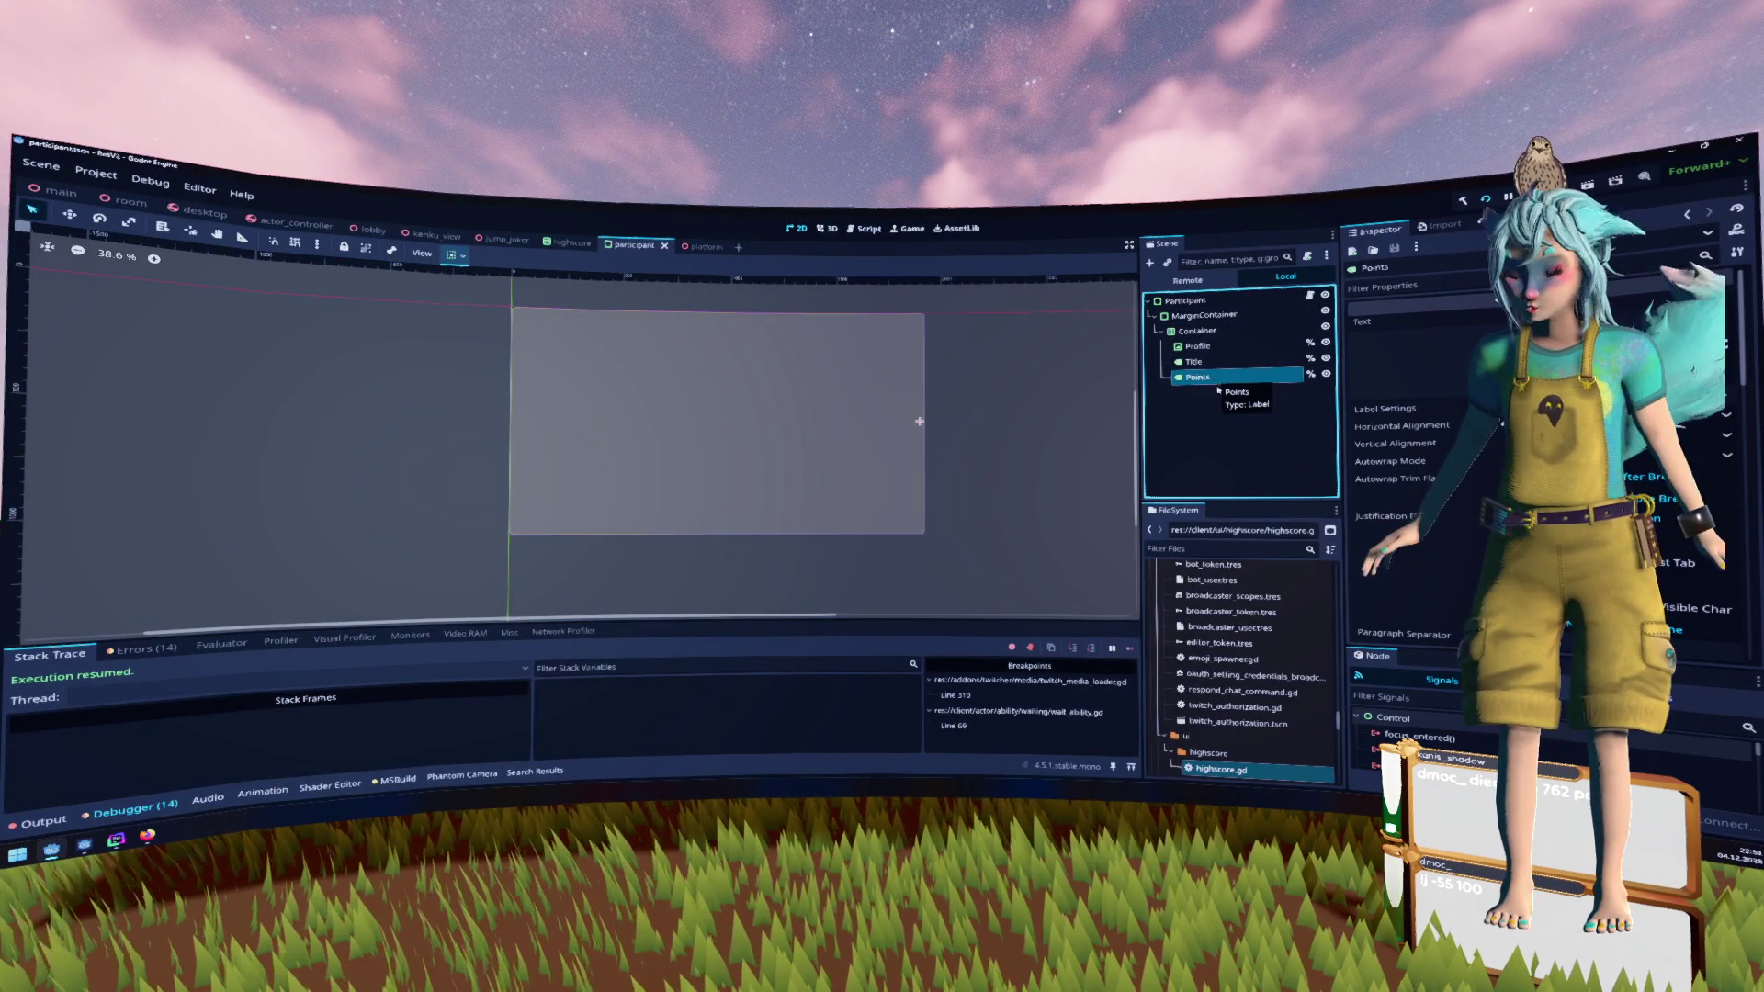
key(ctrl+d)
double_click(1211, 377)
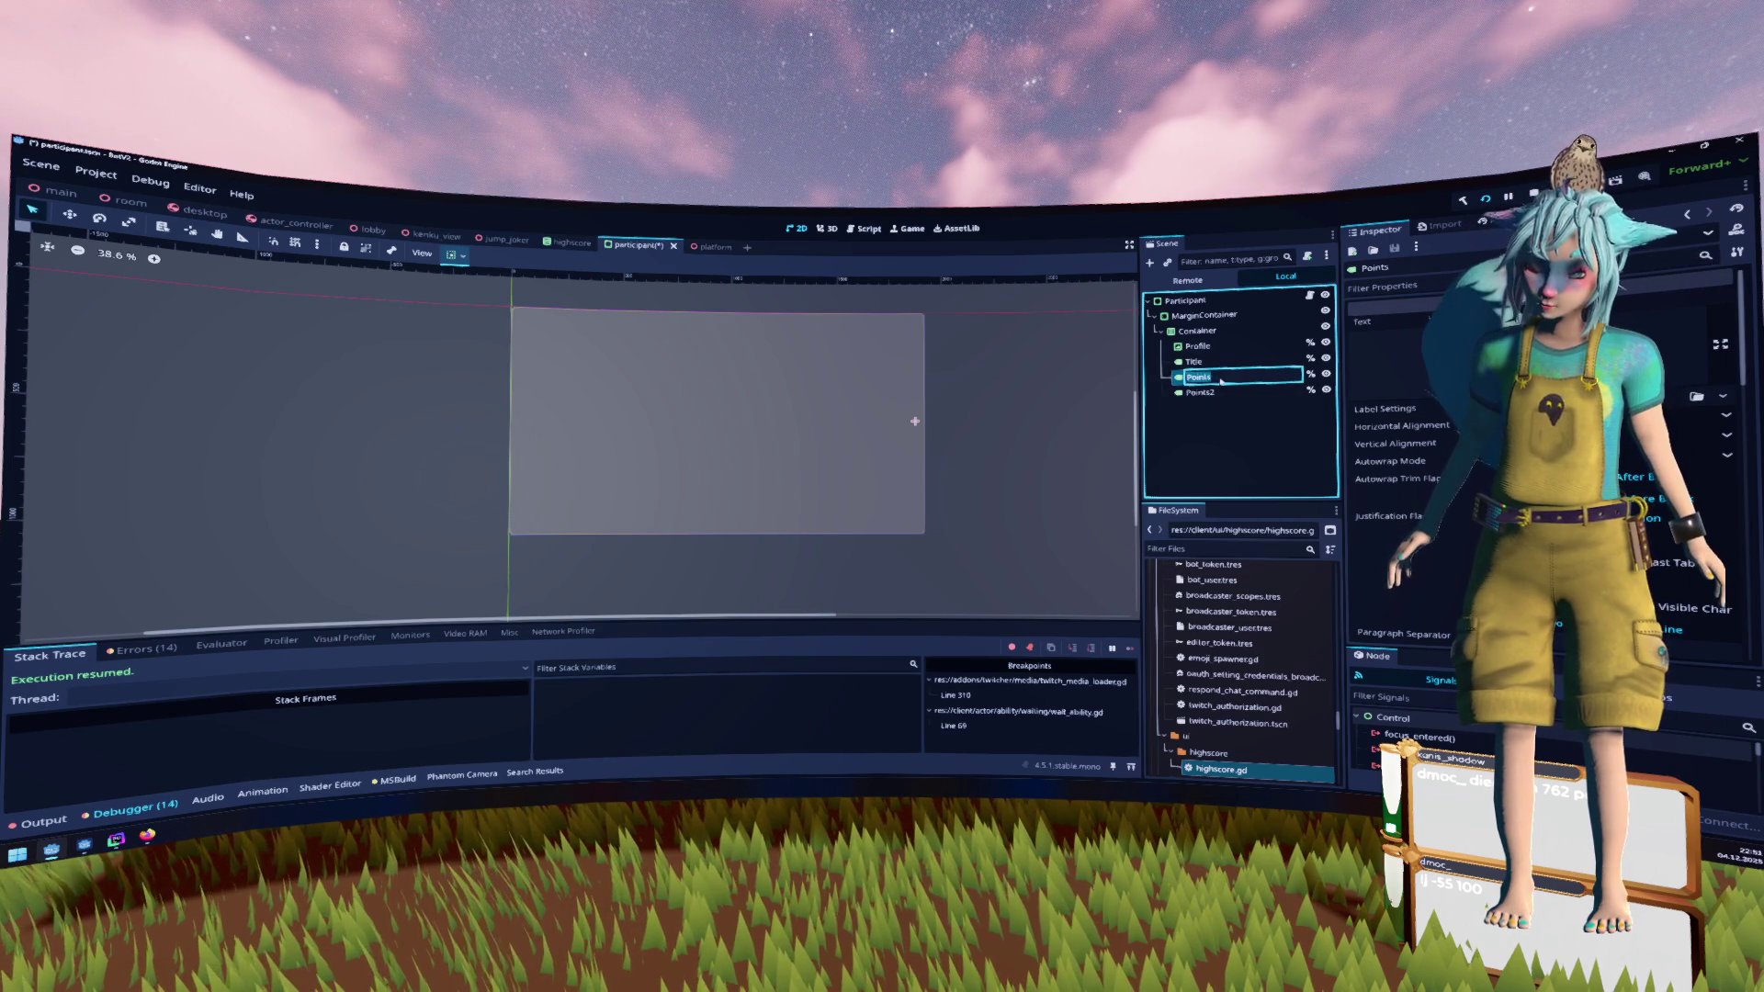
text(CurrentPoints)
key(Return)
Rename the duplicated Points2 label to BestPoints
key(Down)
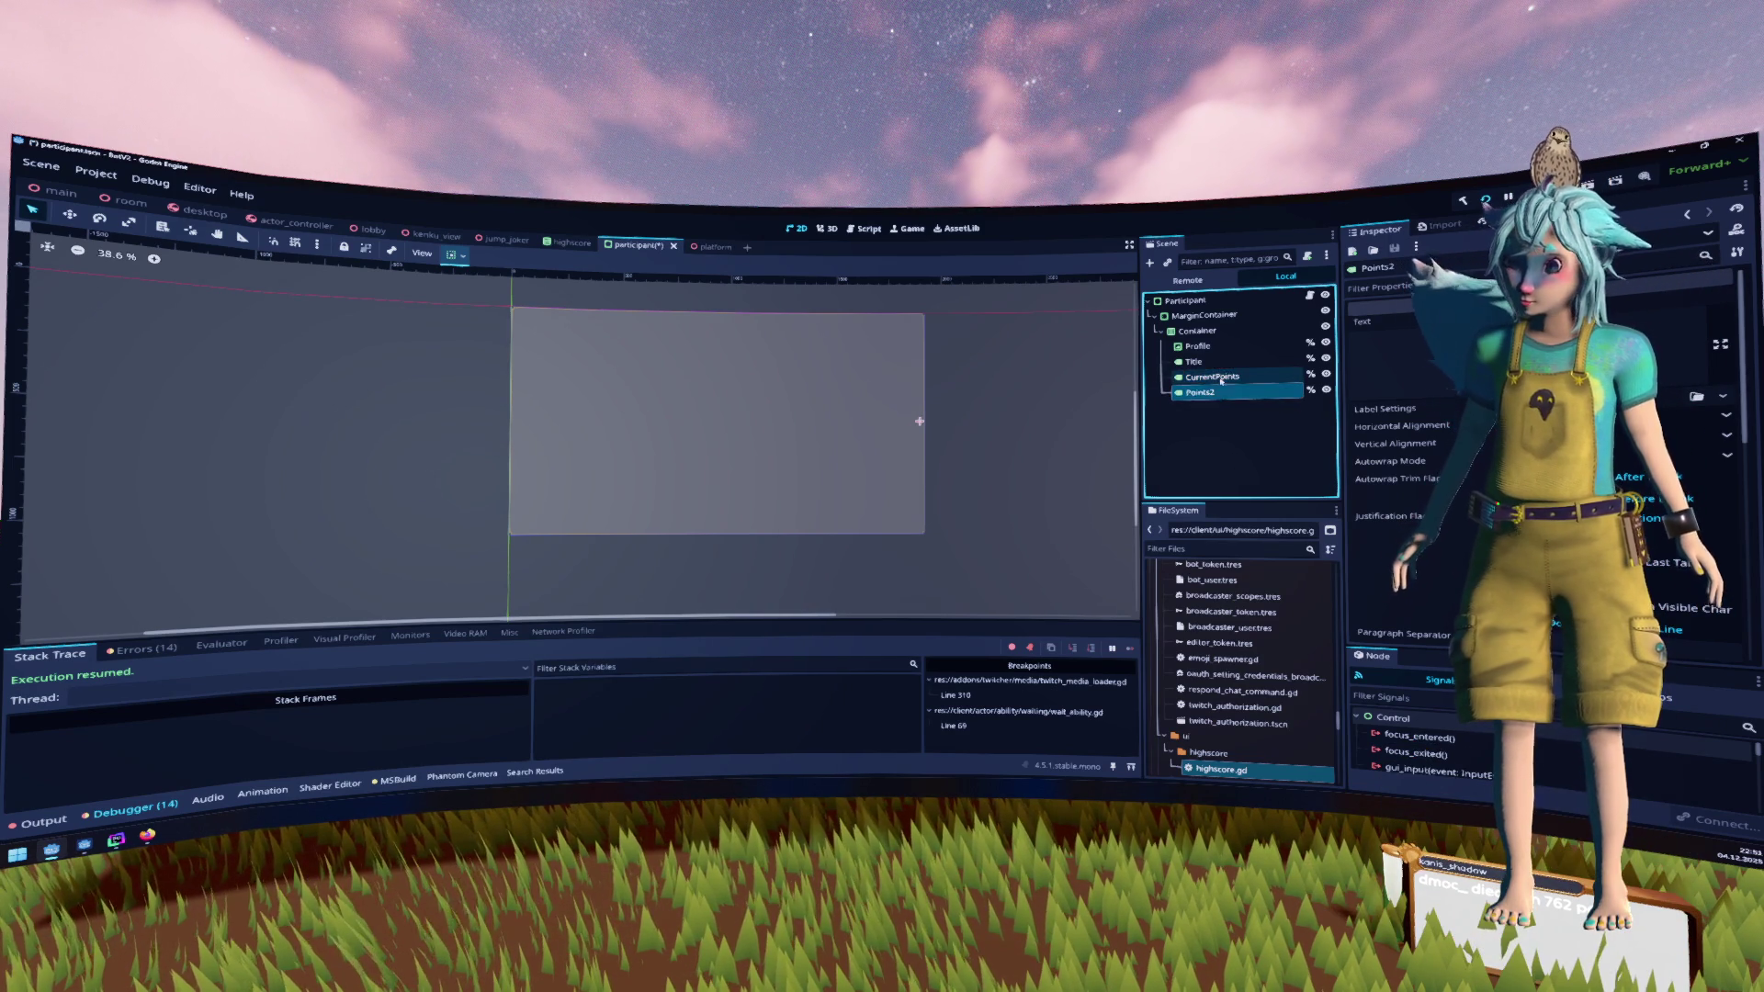
key(F2)
key(Home)
text(High)
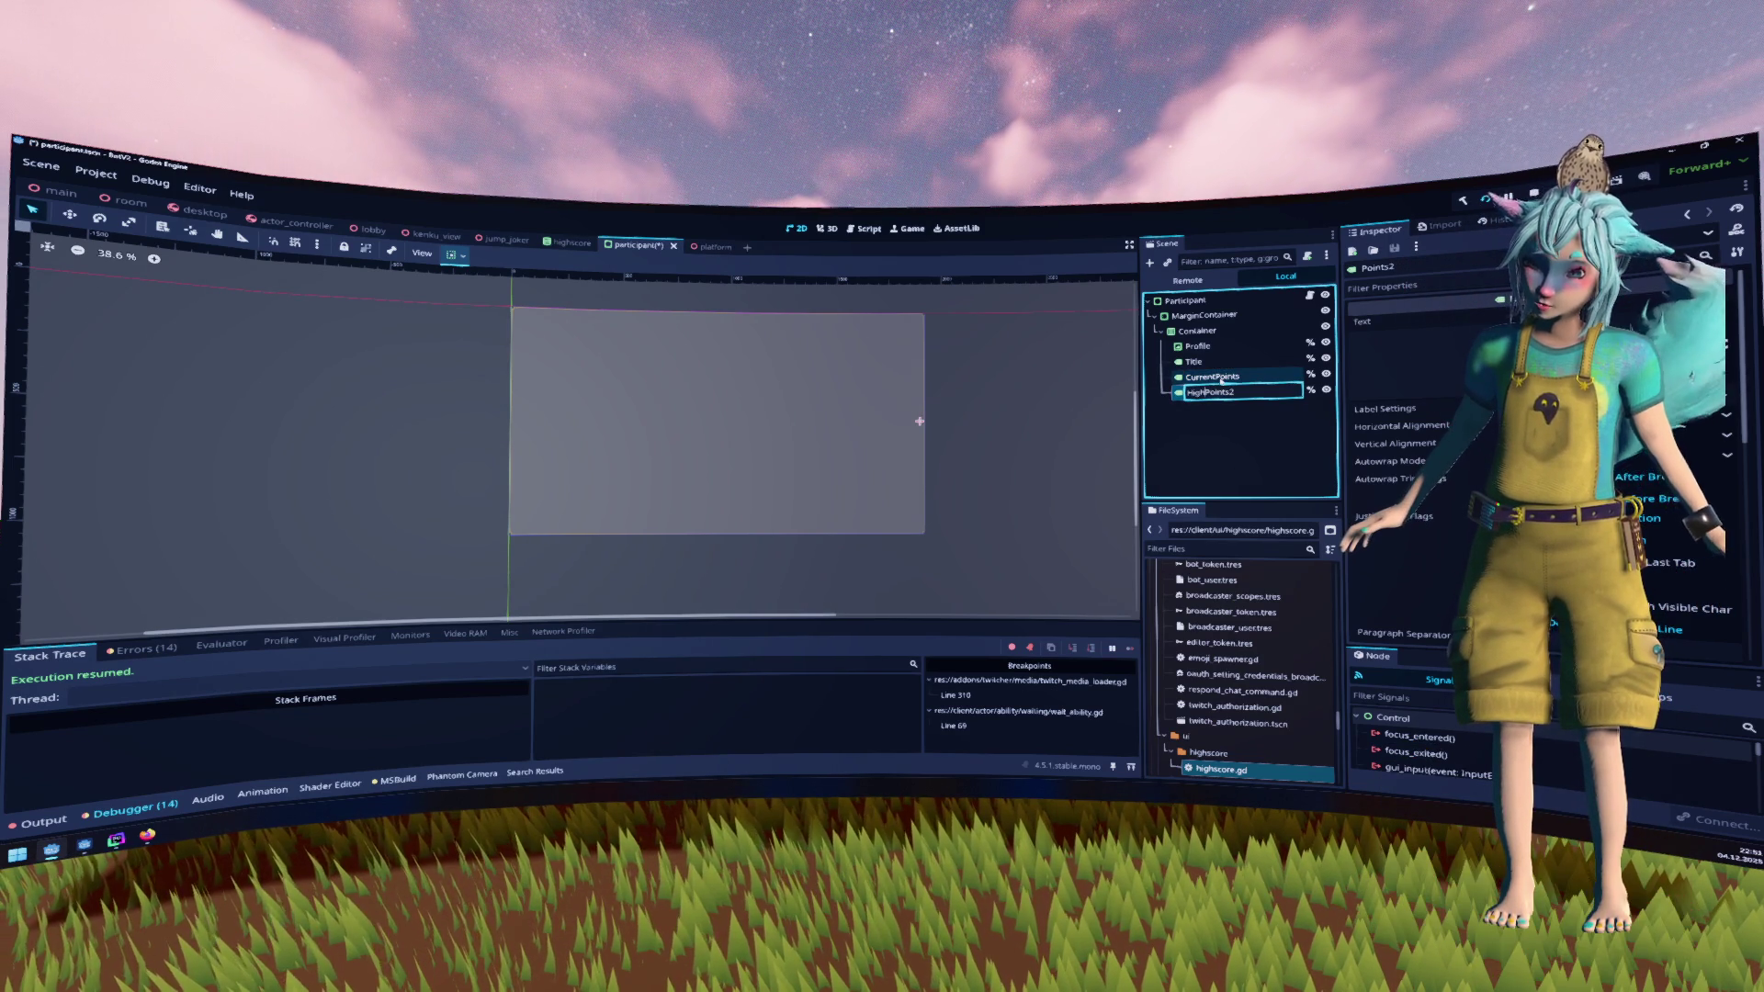
text(e)
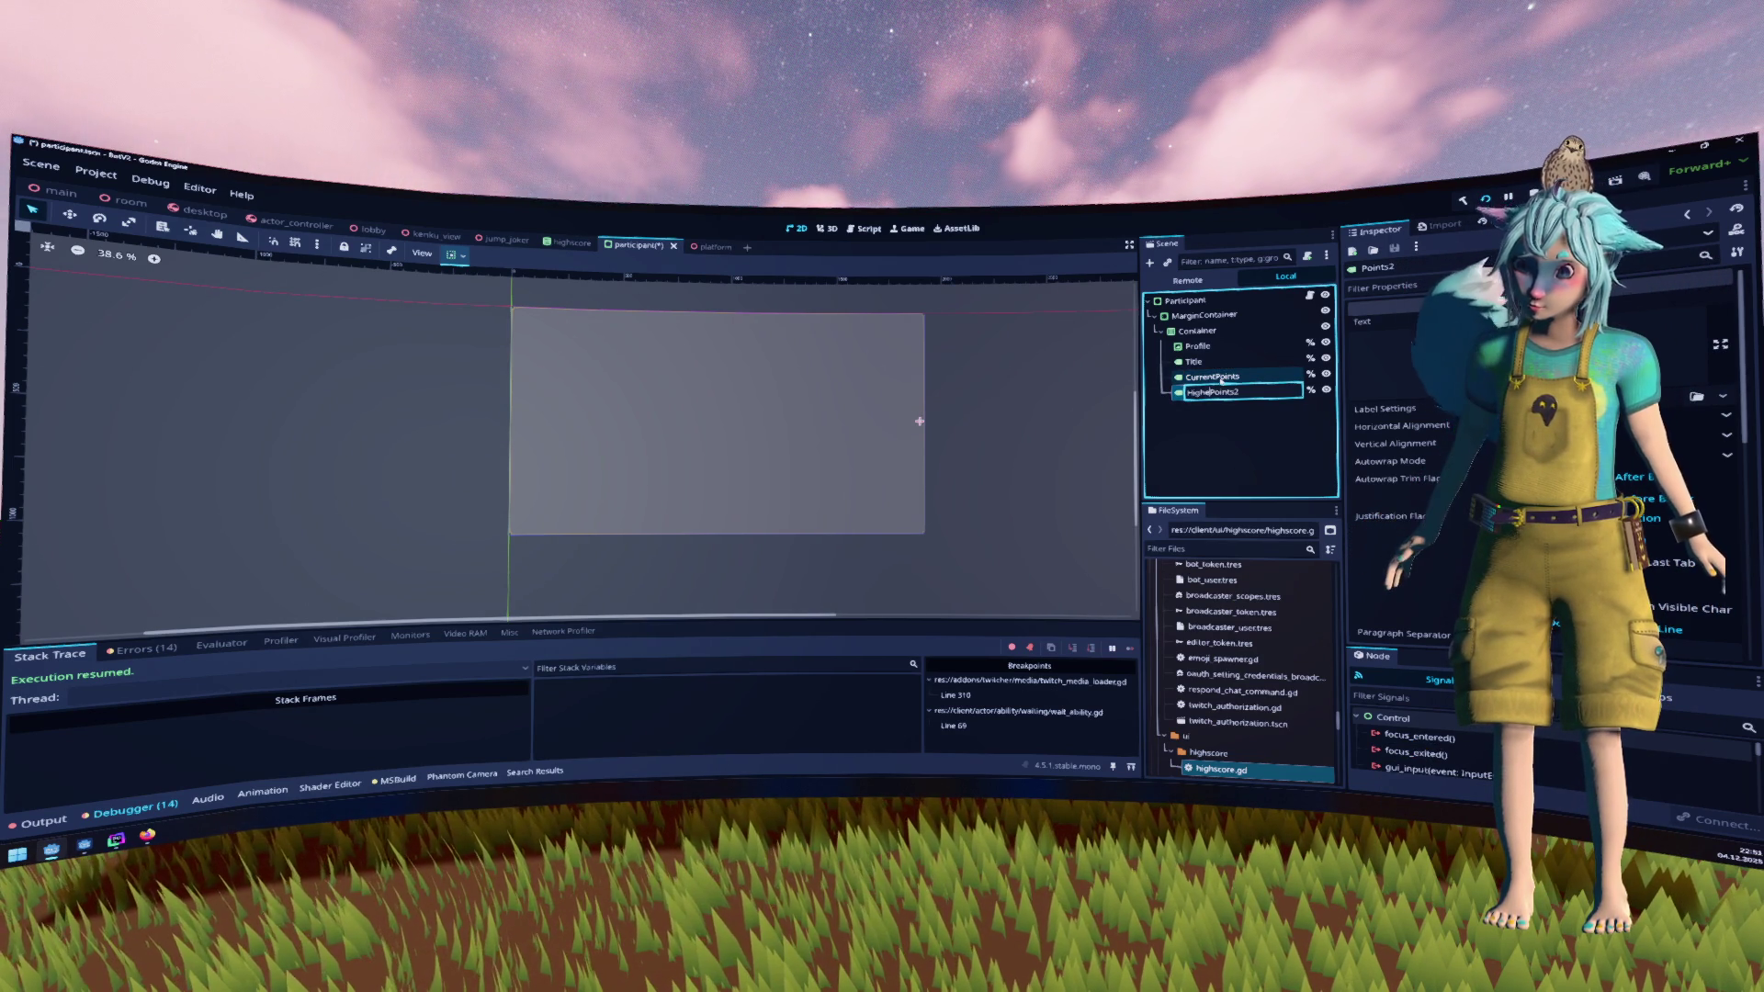
key(BackSpace)
key(BackSpace)
key(BackSpace)
text(B)
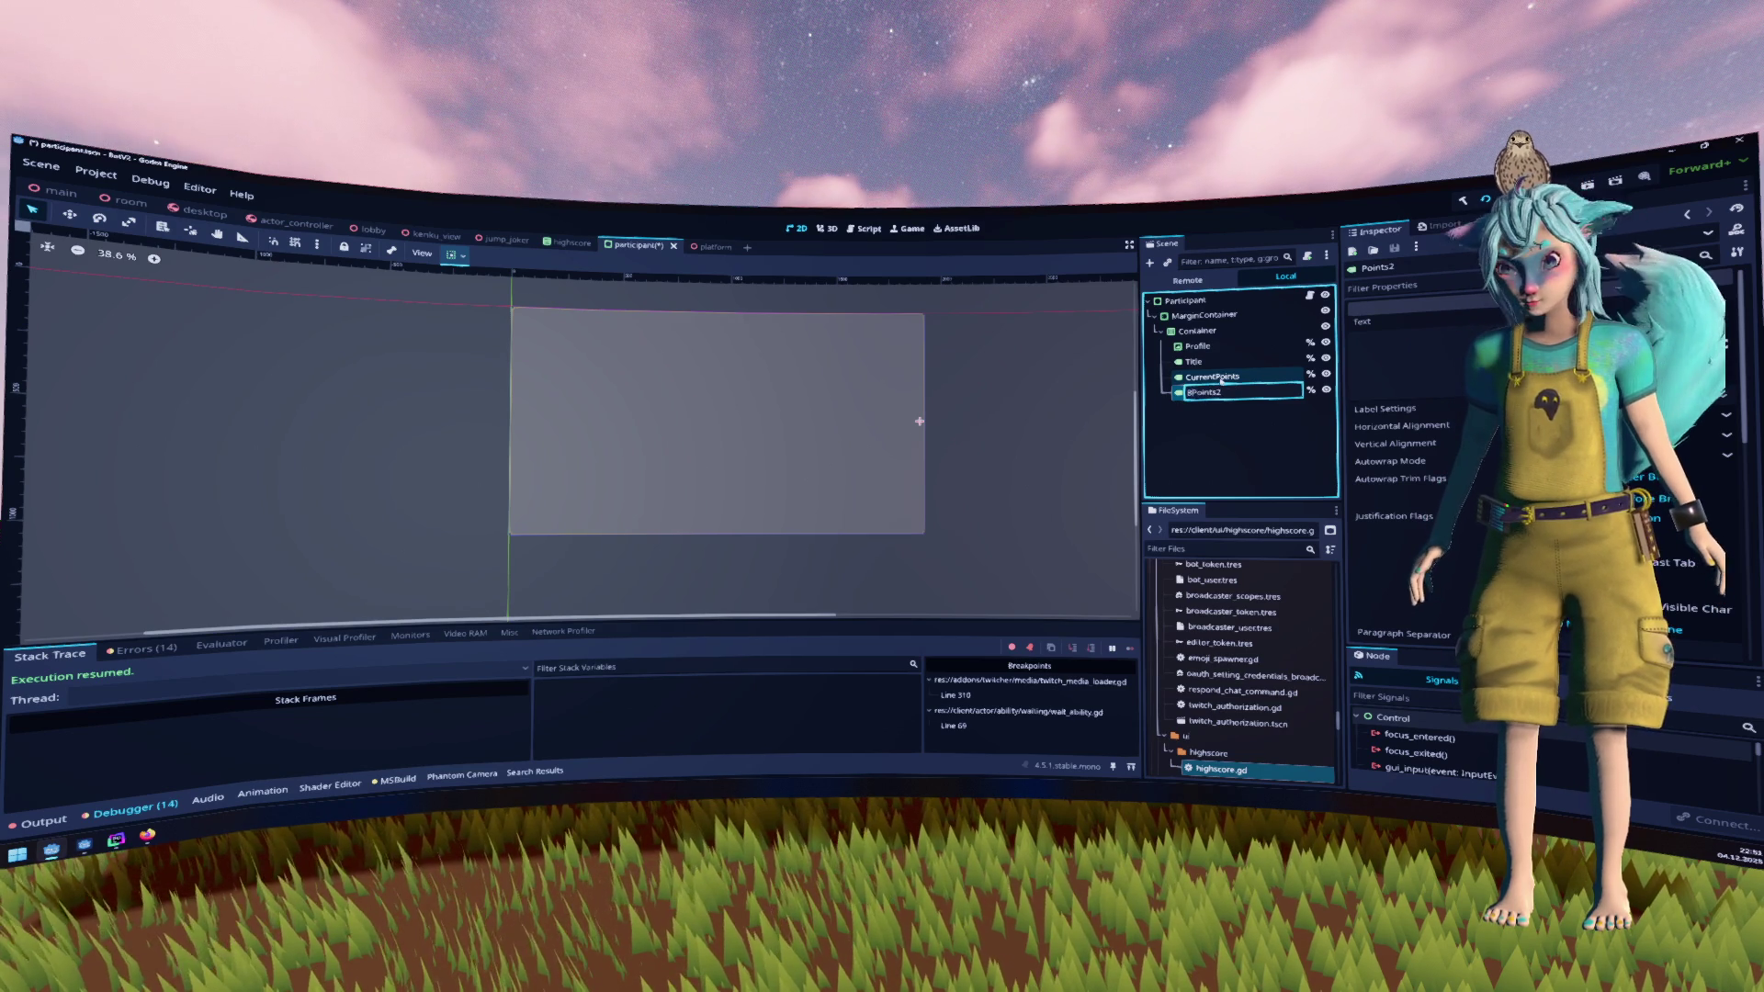
text(est)
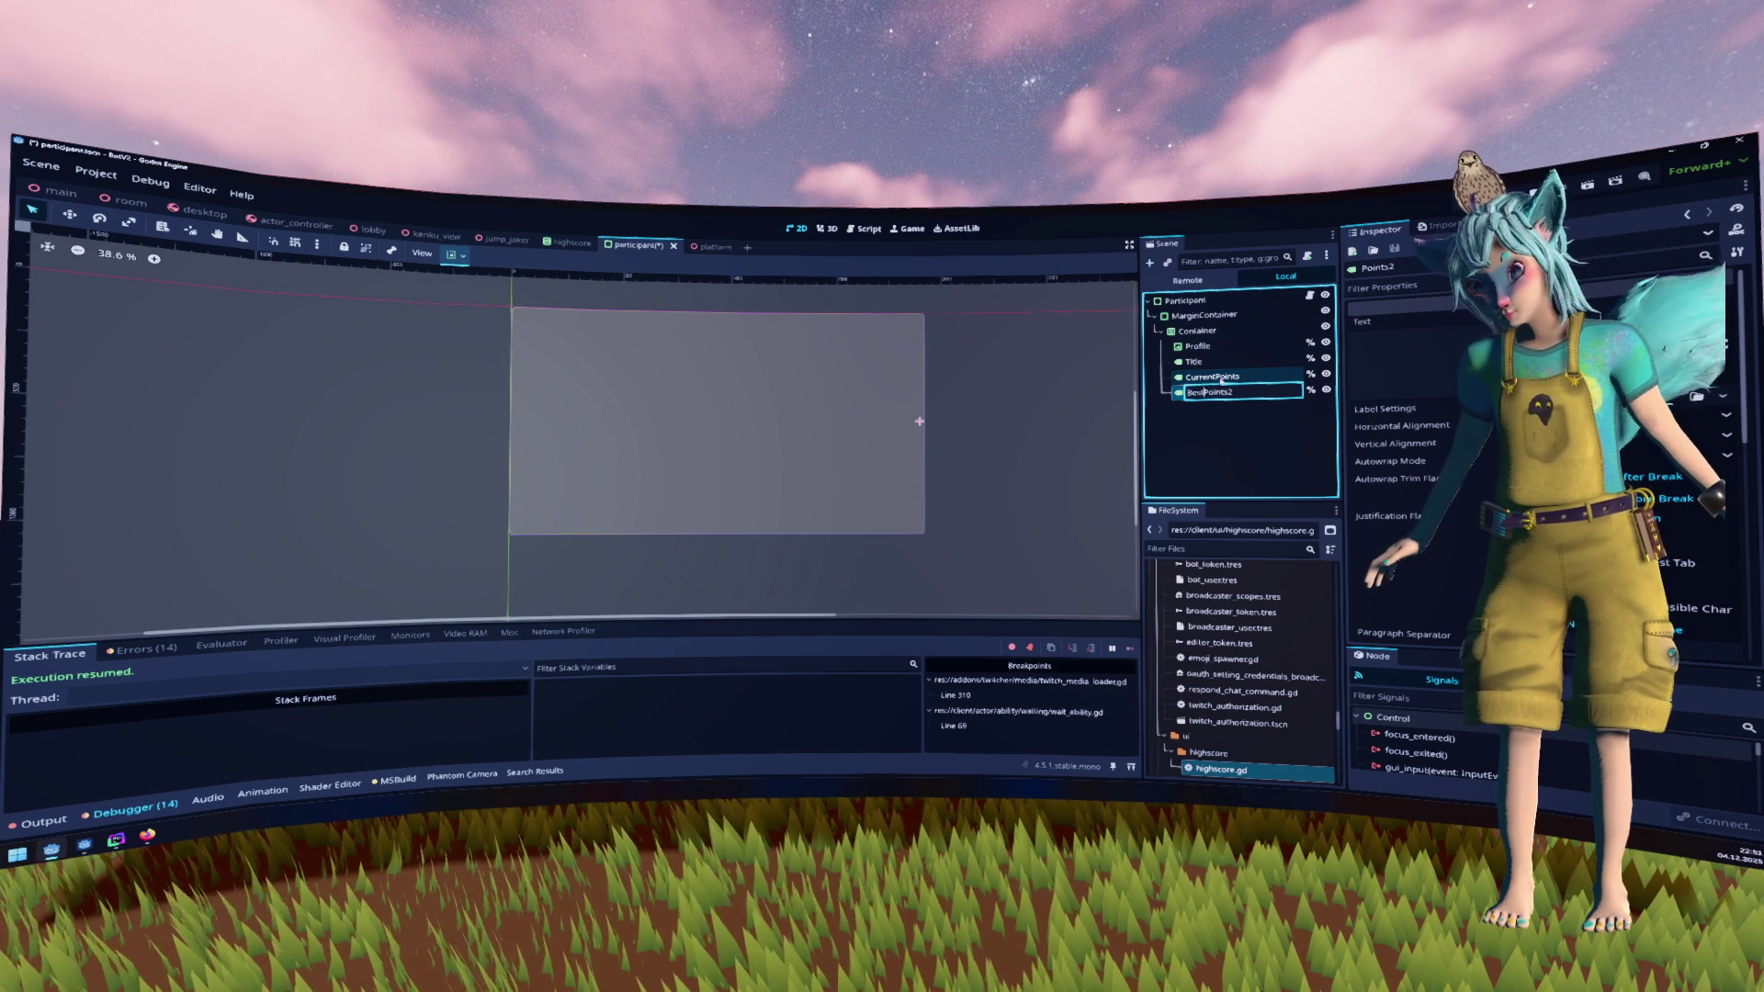
key(End)
key(BackSpace)
key(Return)
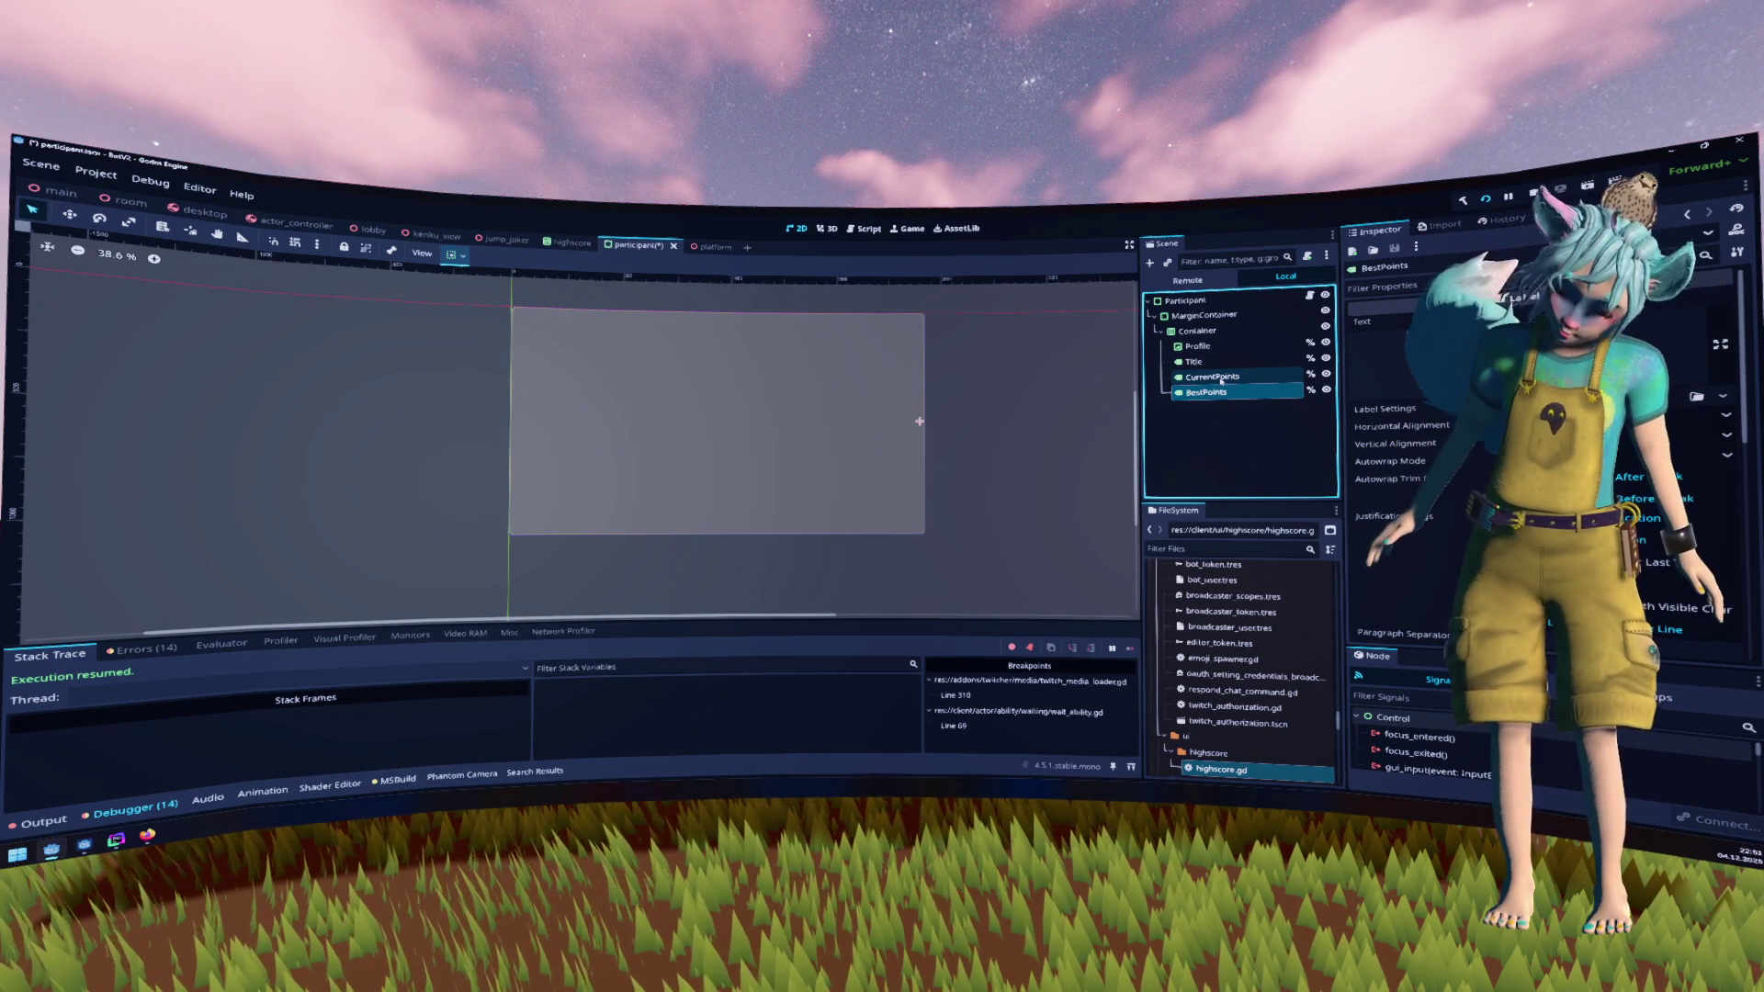
Rename CurrentPoints back to Points and open the participant.gd script
click(1212, 377)
click(1213, 376)
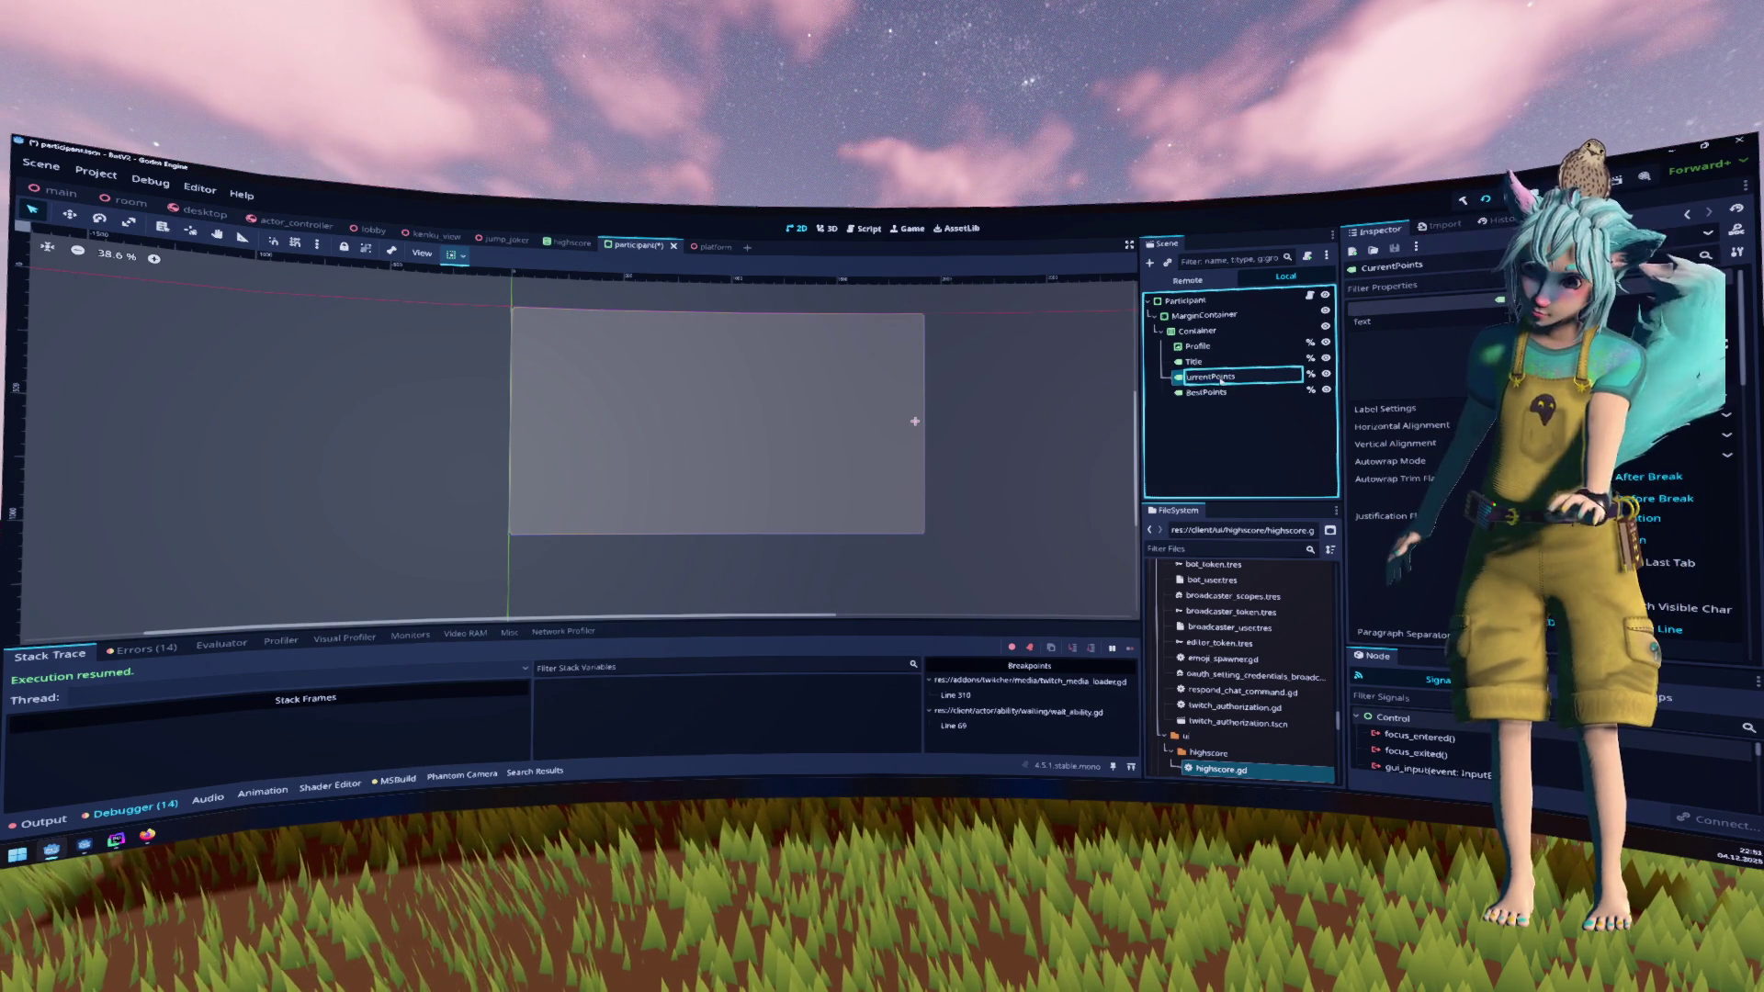
key(Home)
key(Delete)
key(Delete)
key(Delete)
key(Return)
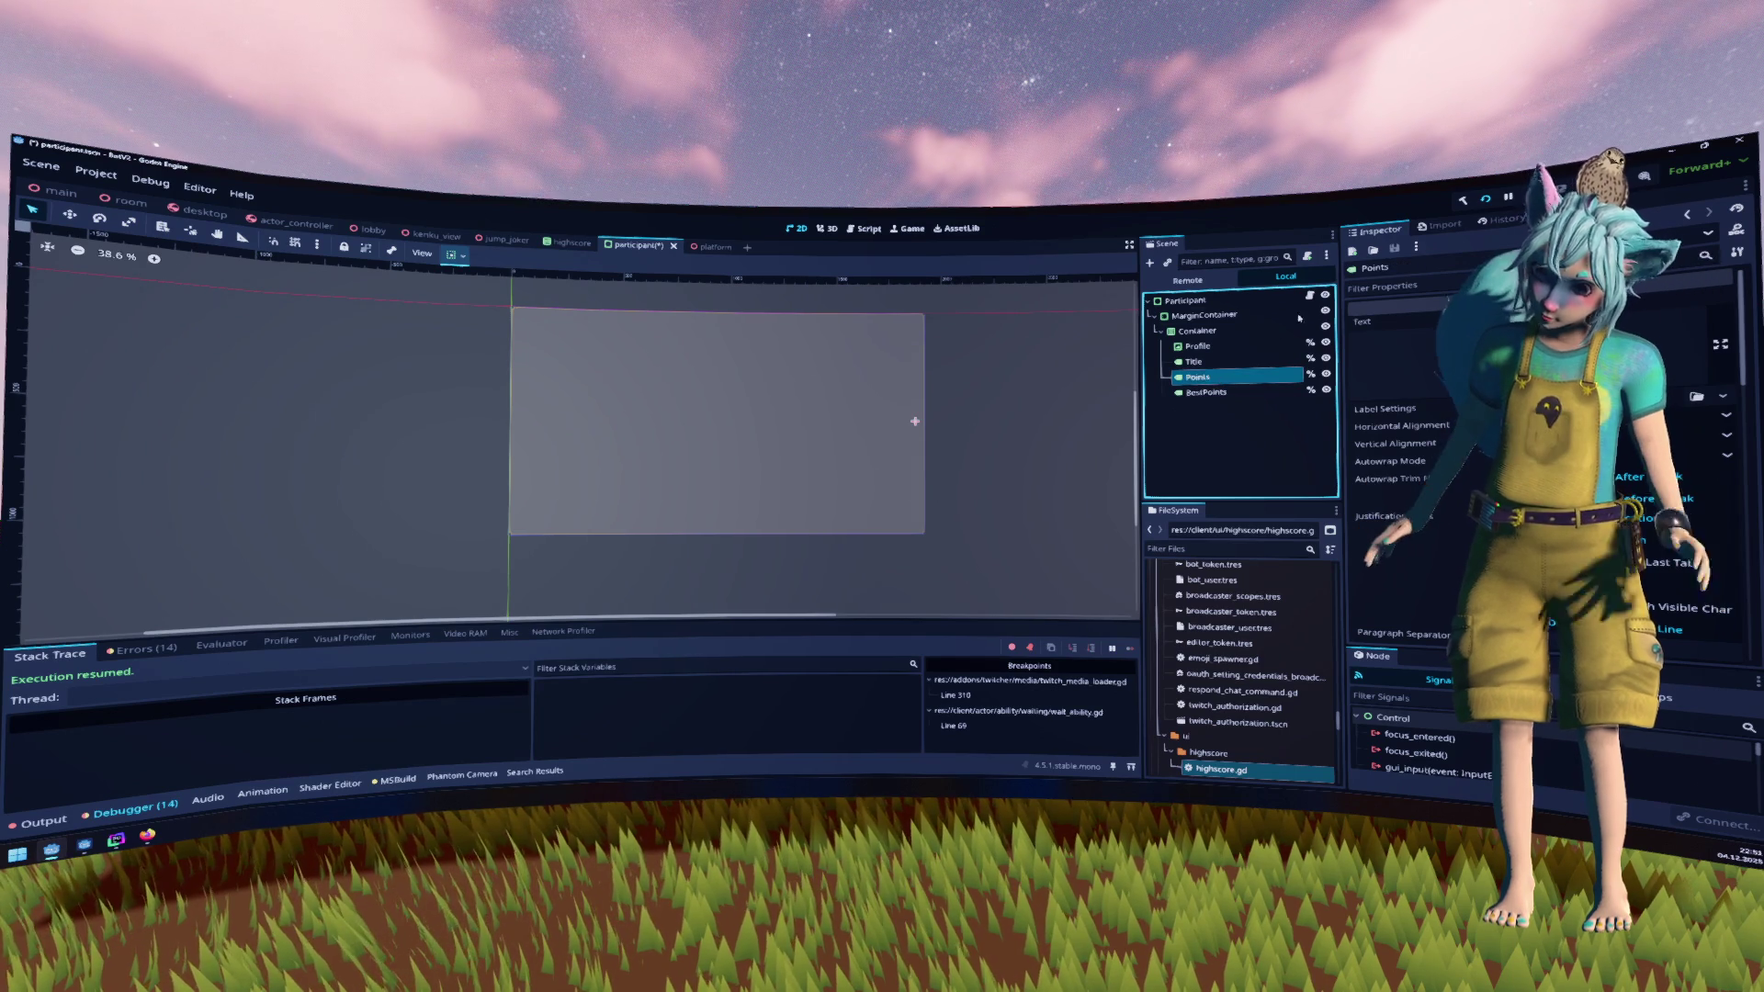
click(1309, 295)
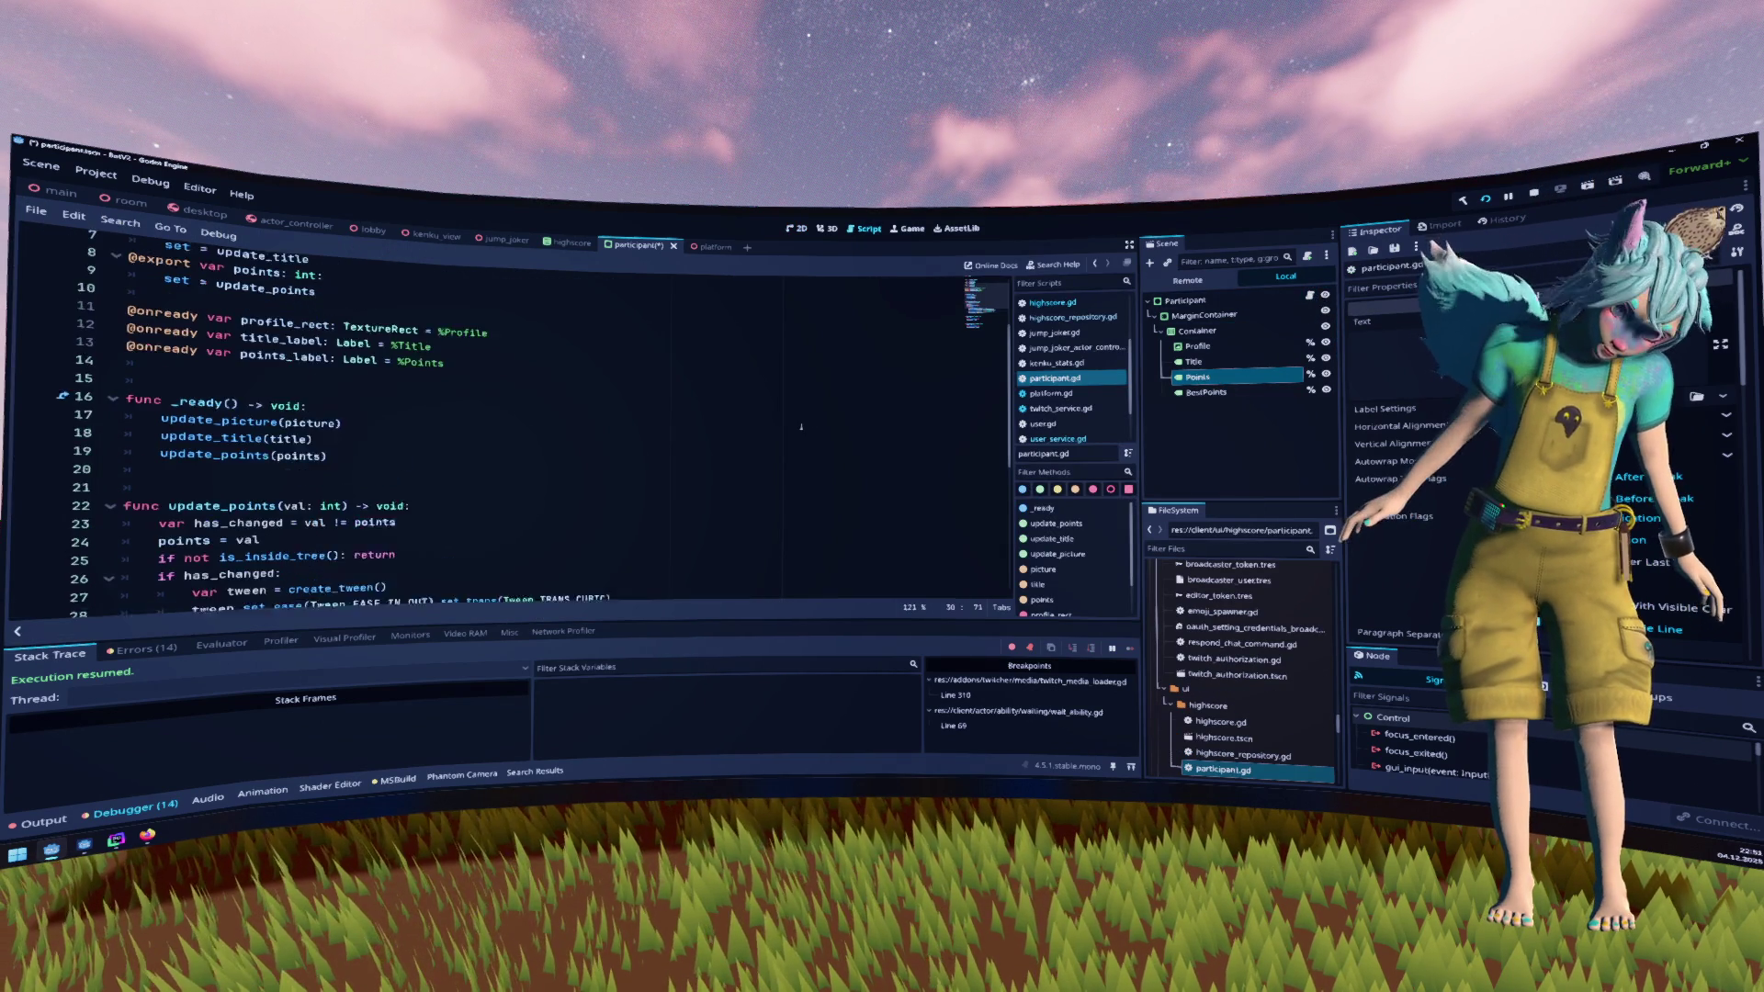
scroll(801, 426, up, 3)
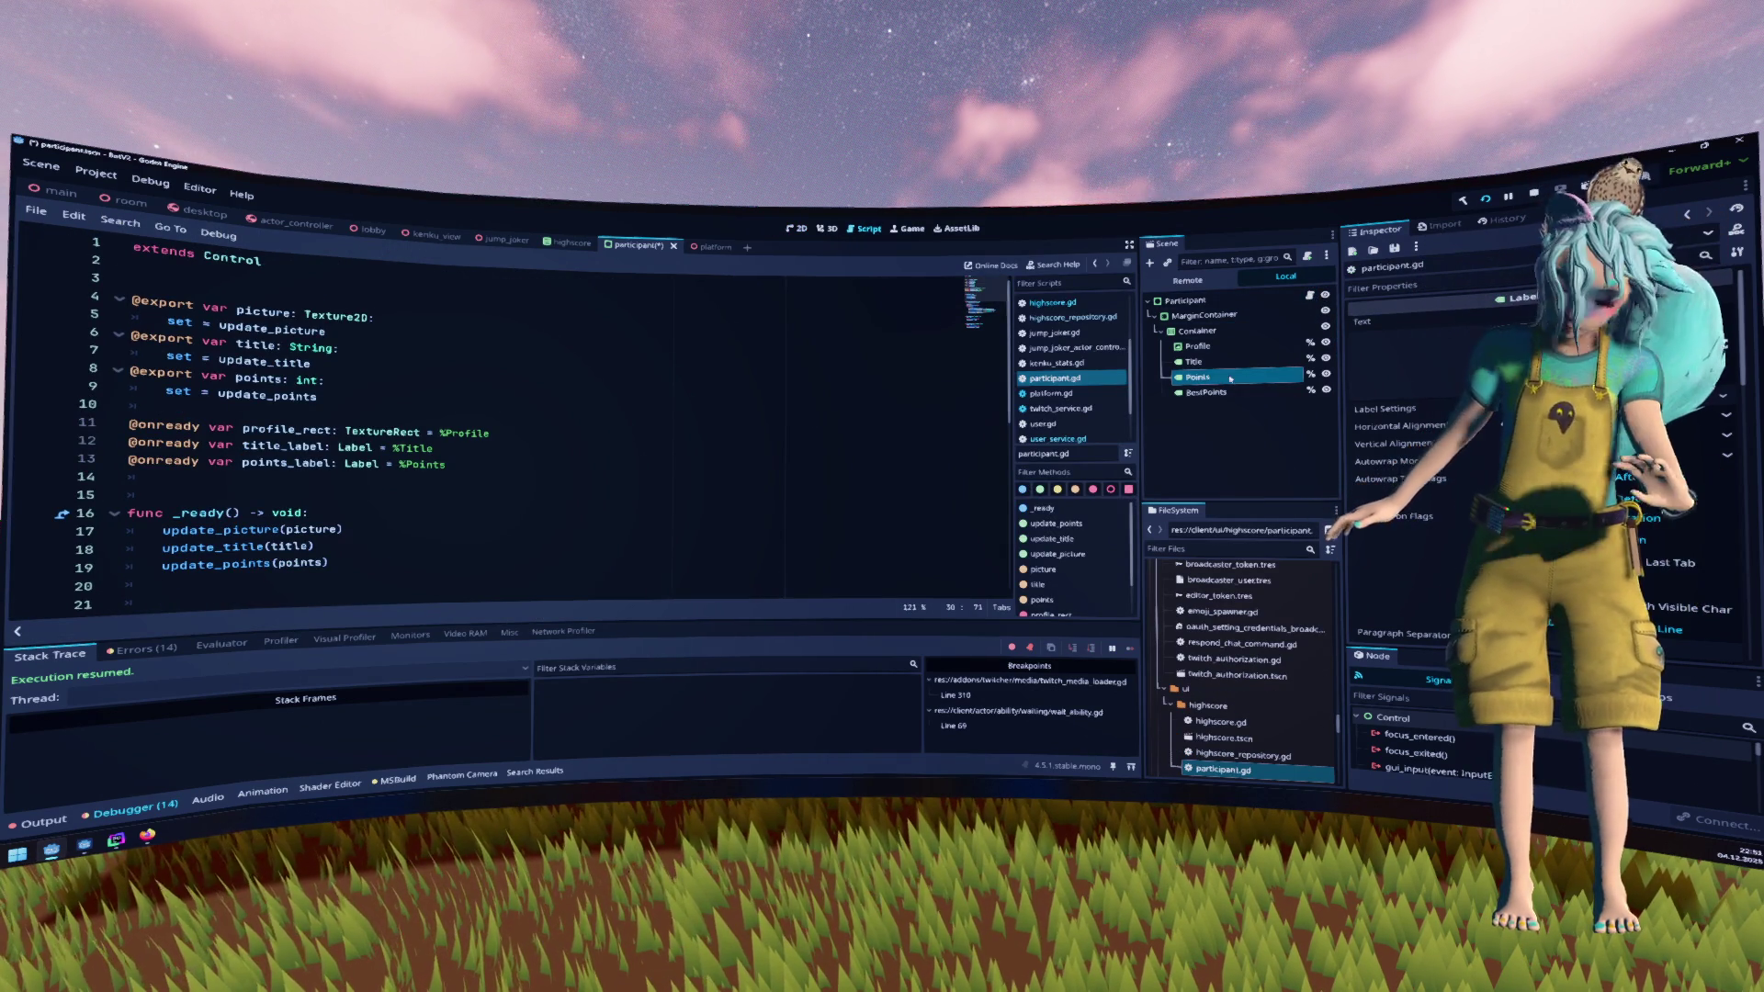
drag(1206, 393, 438, 408)
key(ctrl+c)
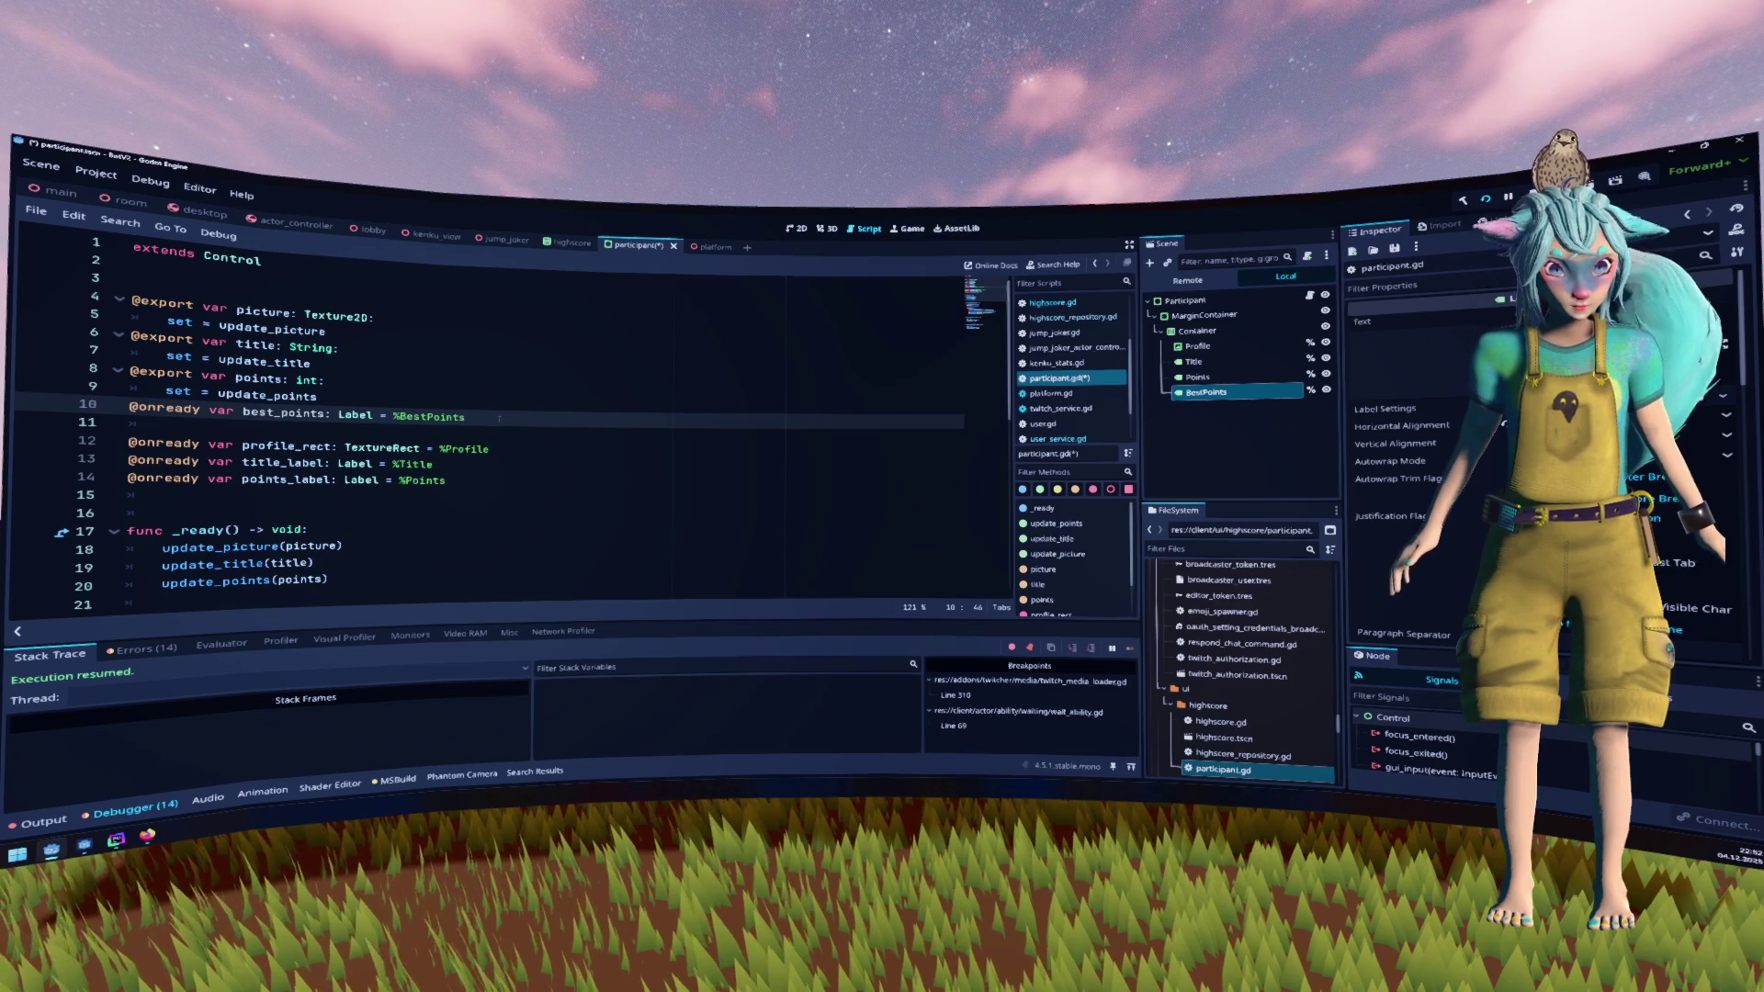
key(ctrl+z)
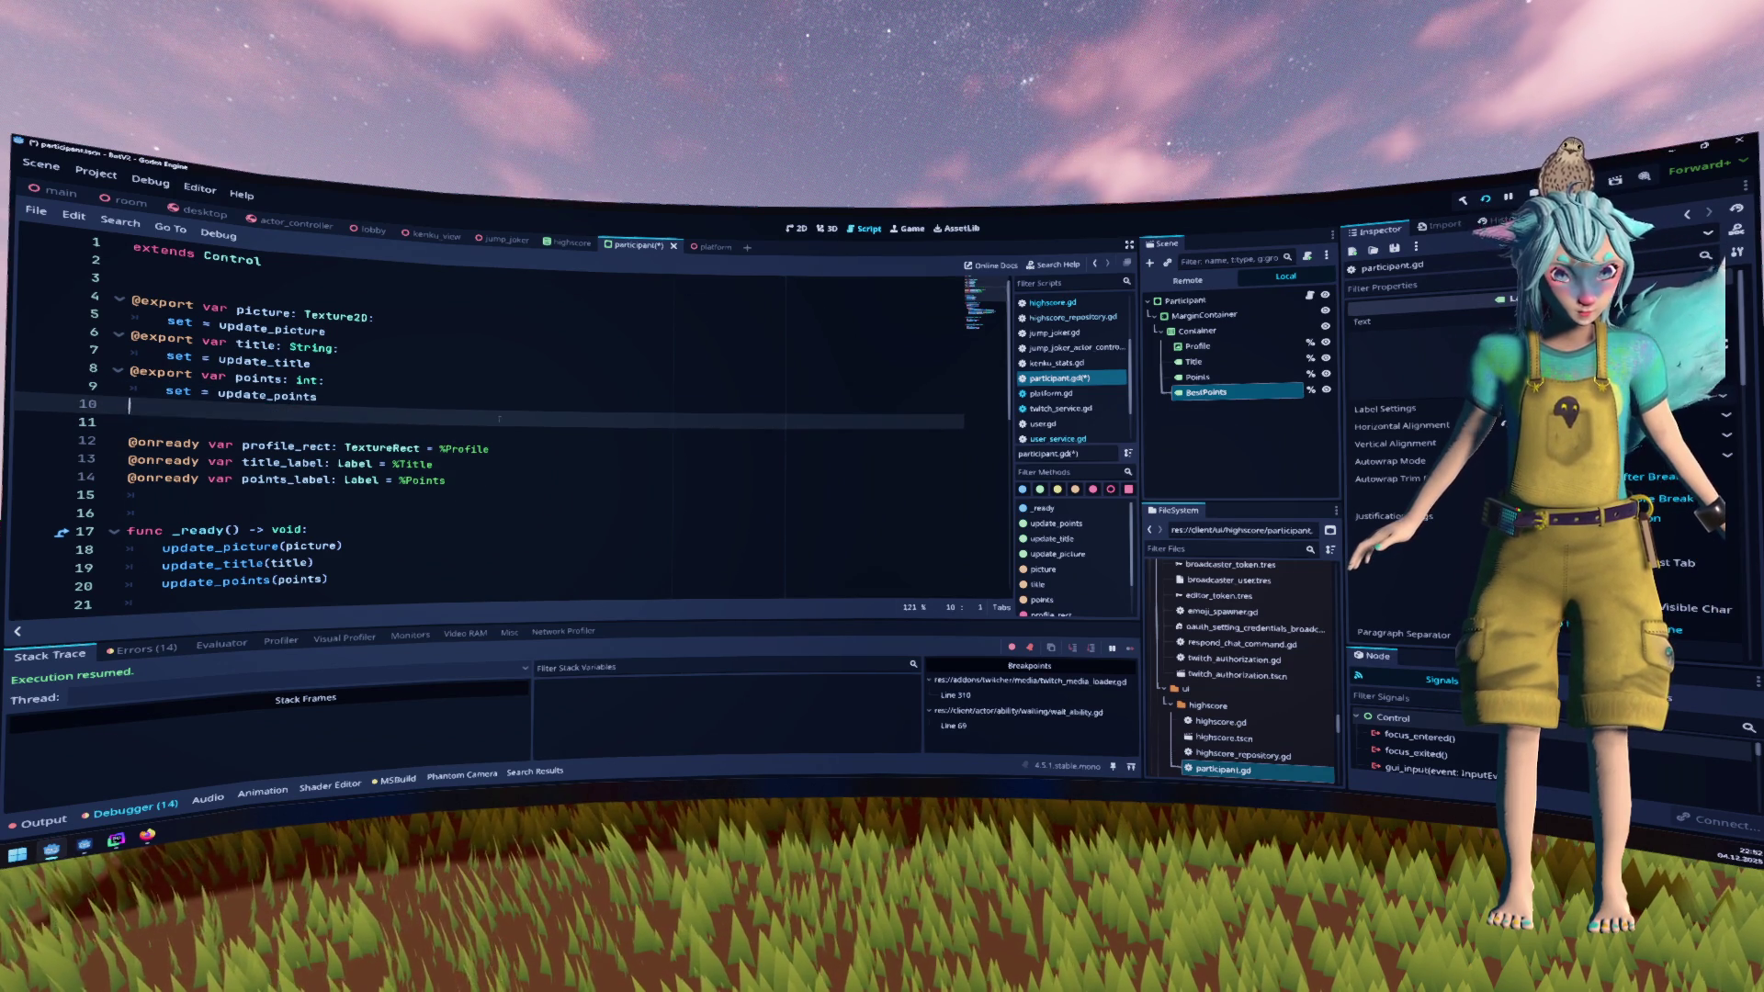
key(Down)
key(Down)
key(Down)
key(ctrl+v)
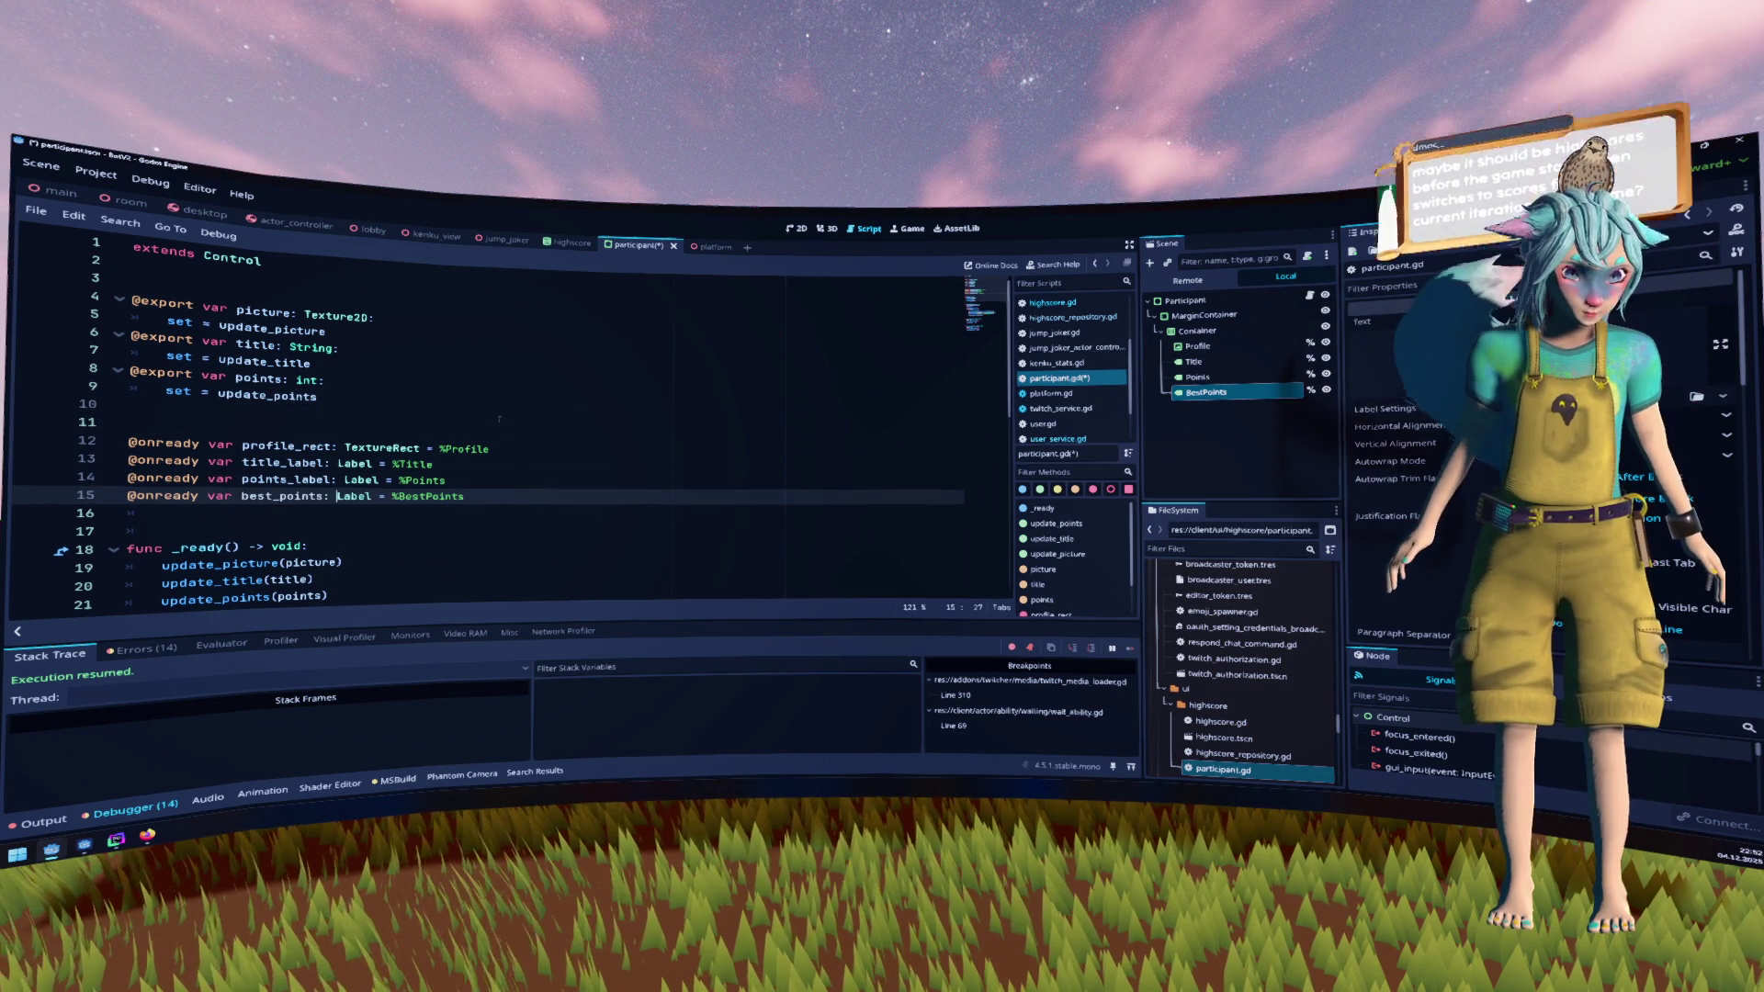
key(Left)
key(Left)
text(_)
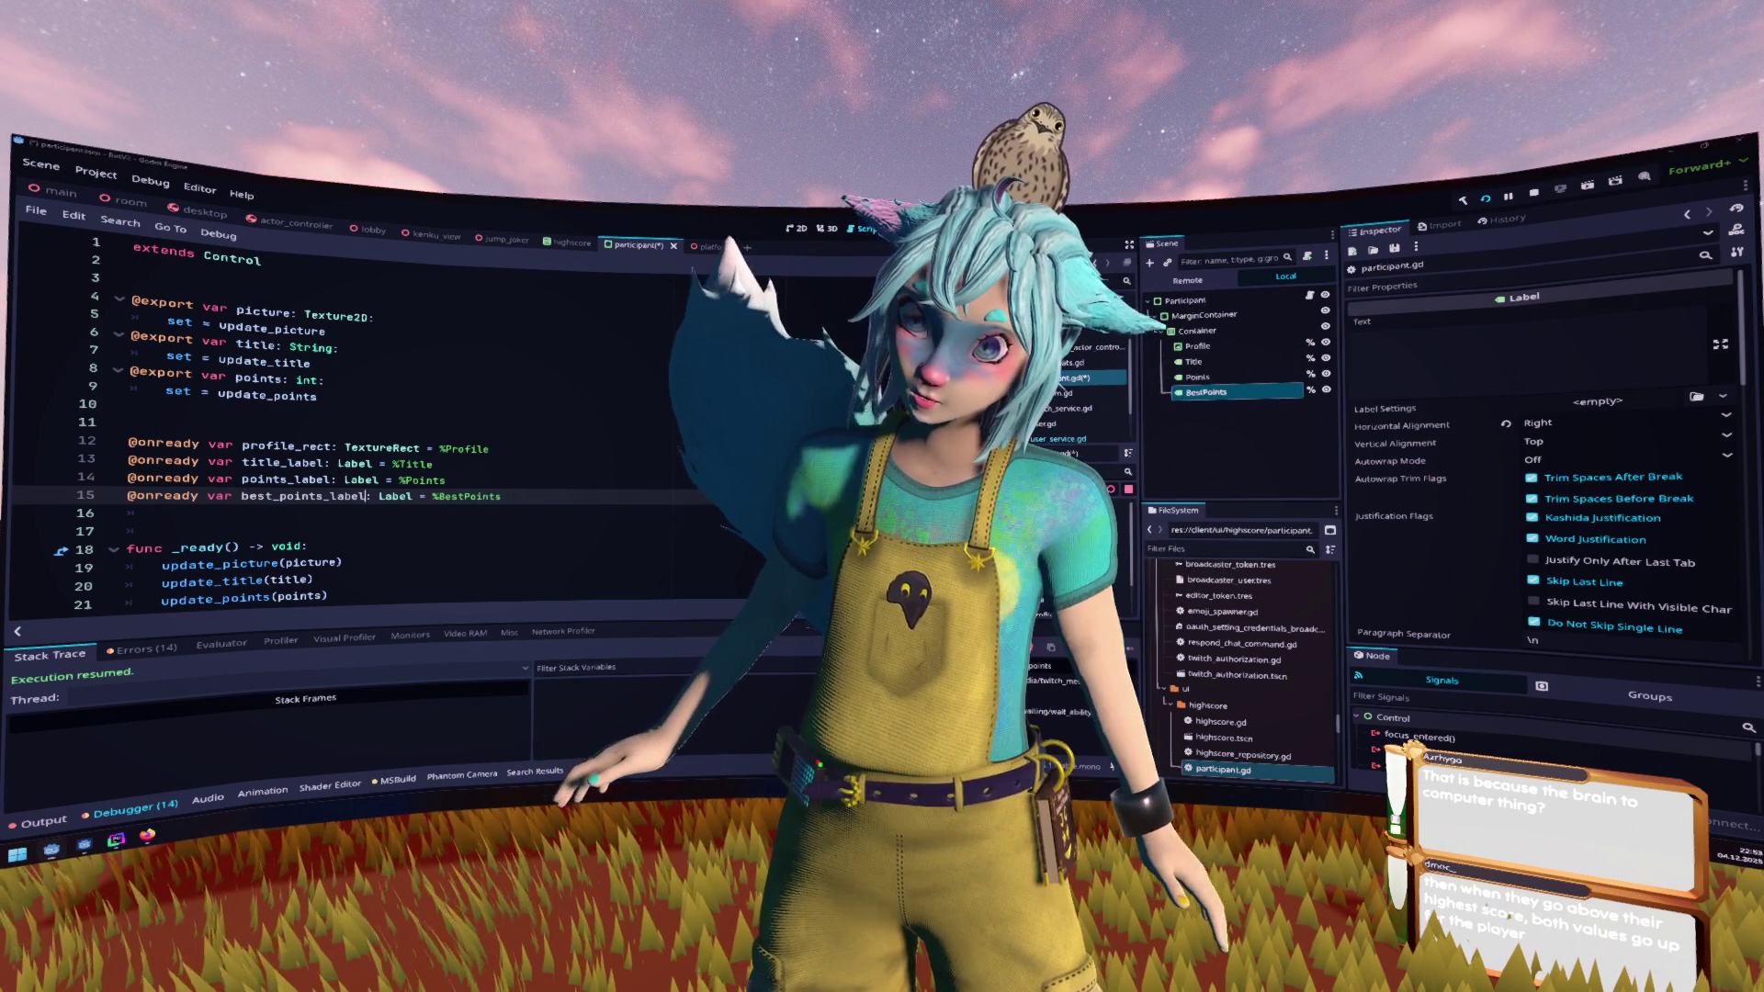
drag(1102, 392, 719, 393)
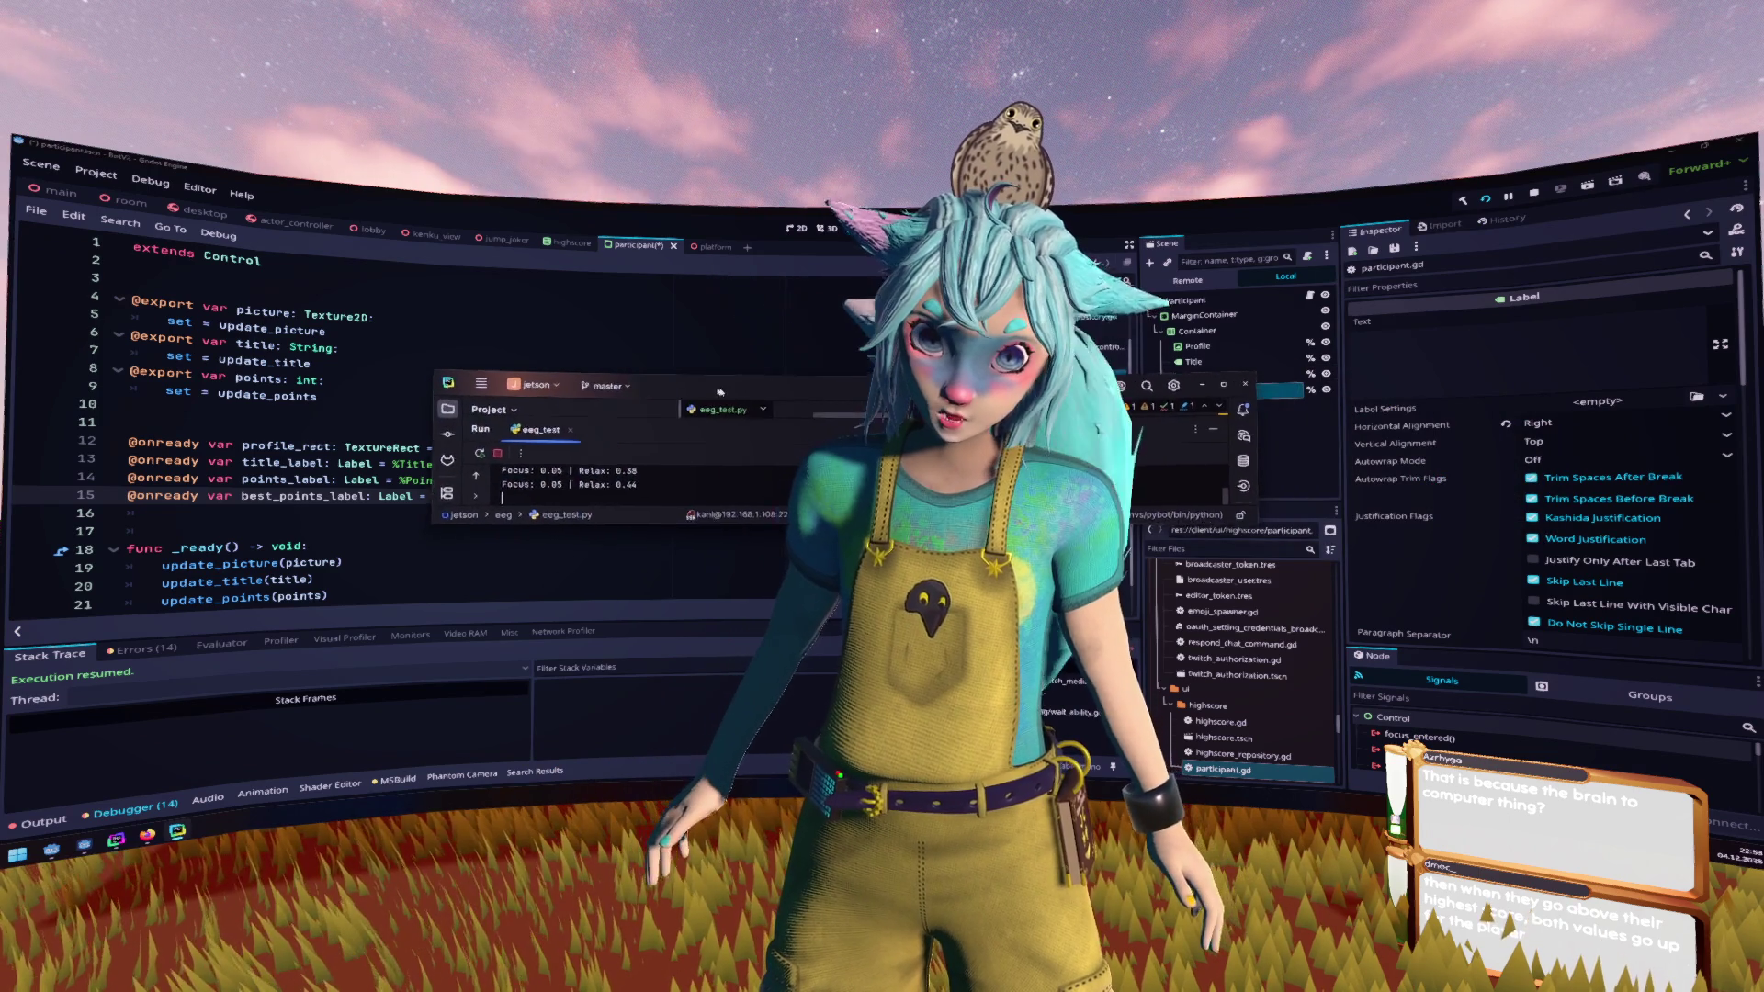
double_click(720, 392)
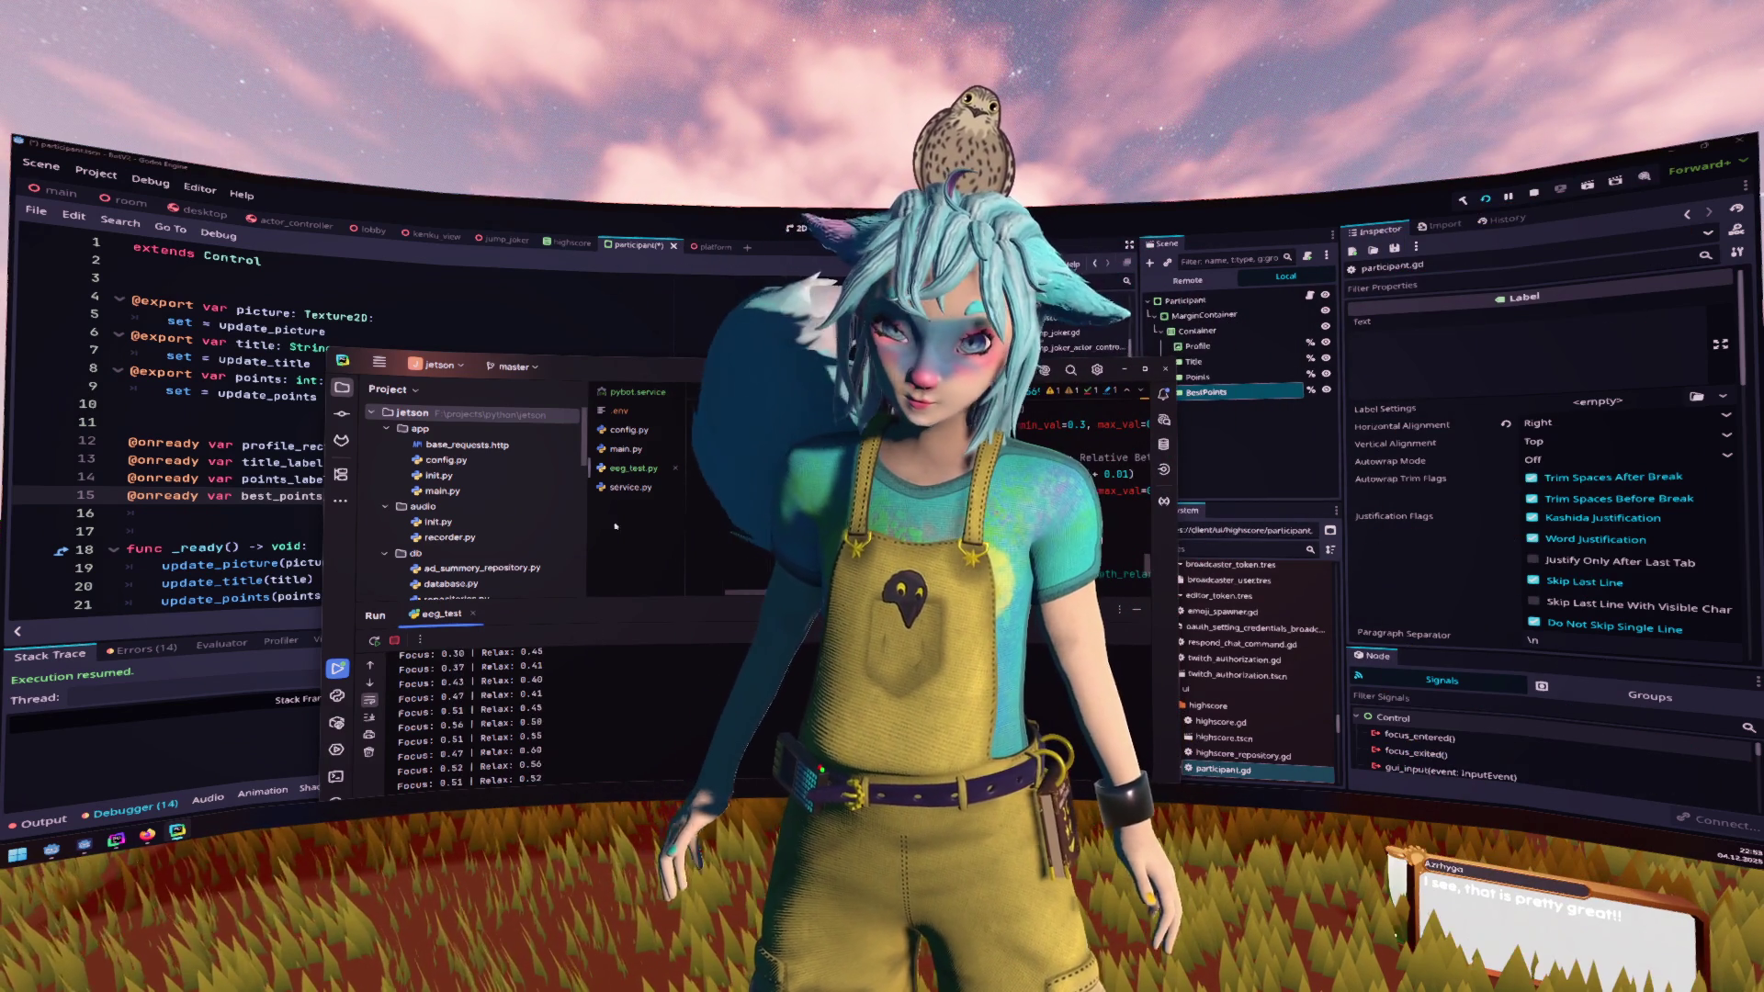
key(super+Right)
key(alt+Tab)
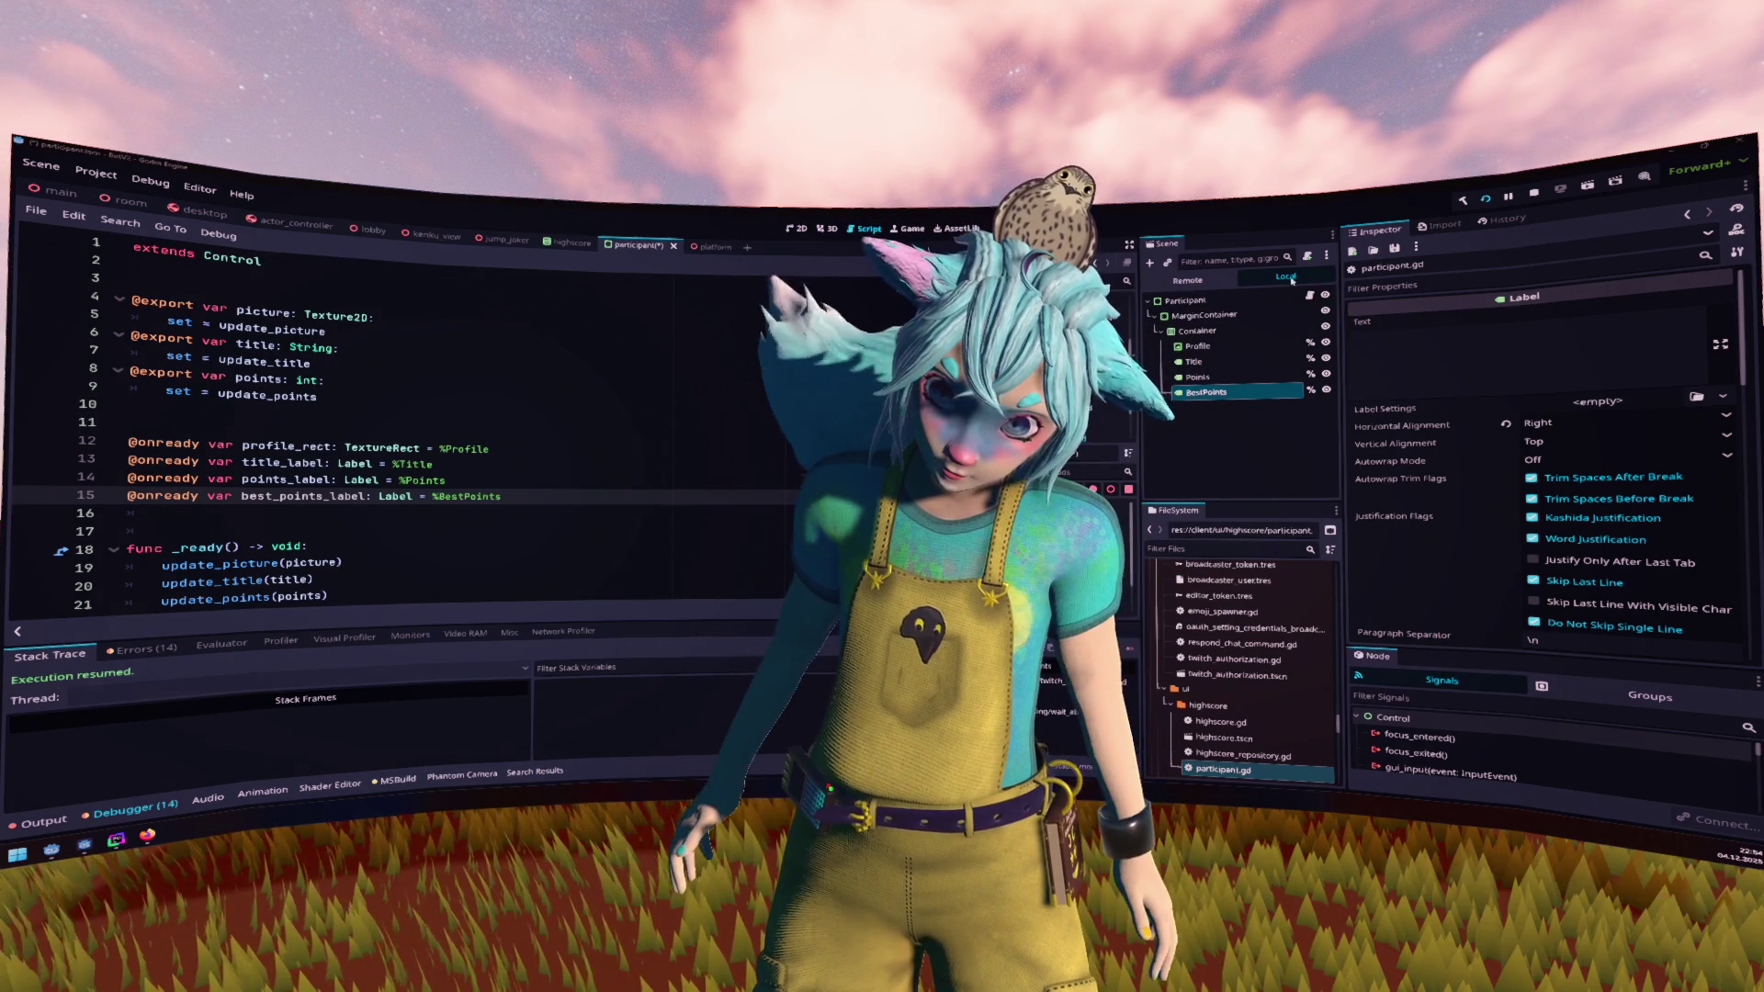
Duplicate the points export as best_points with the setter update_best_points
key(Down)
key(Down)
key(Down)
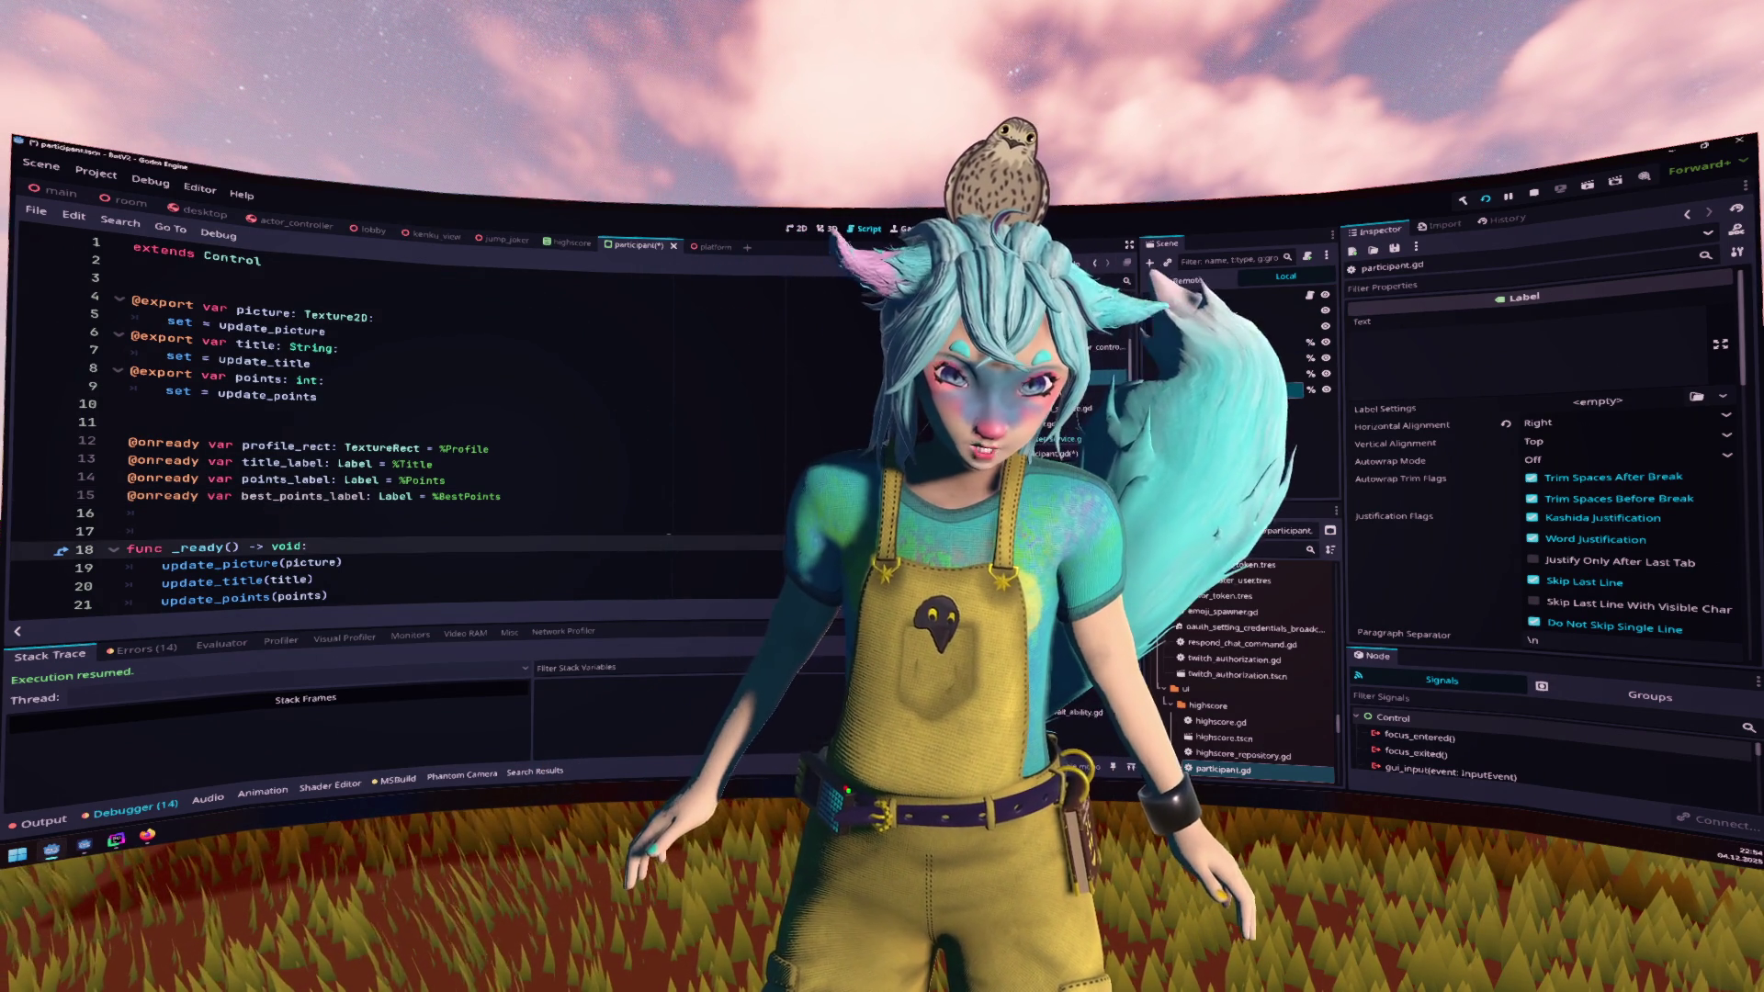
click(676, 518)
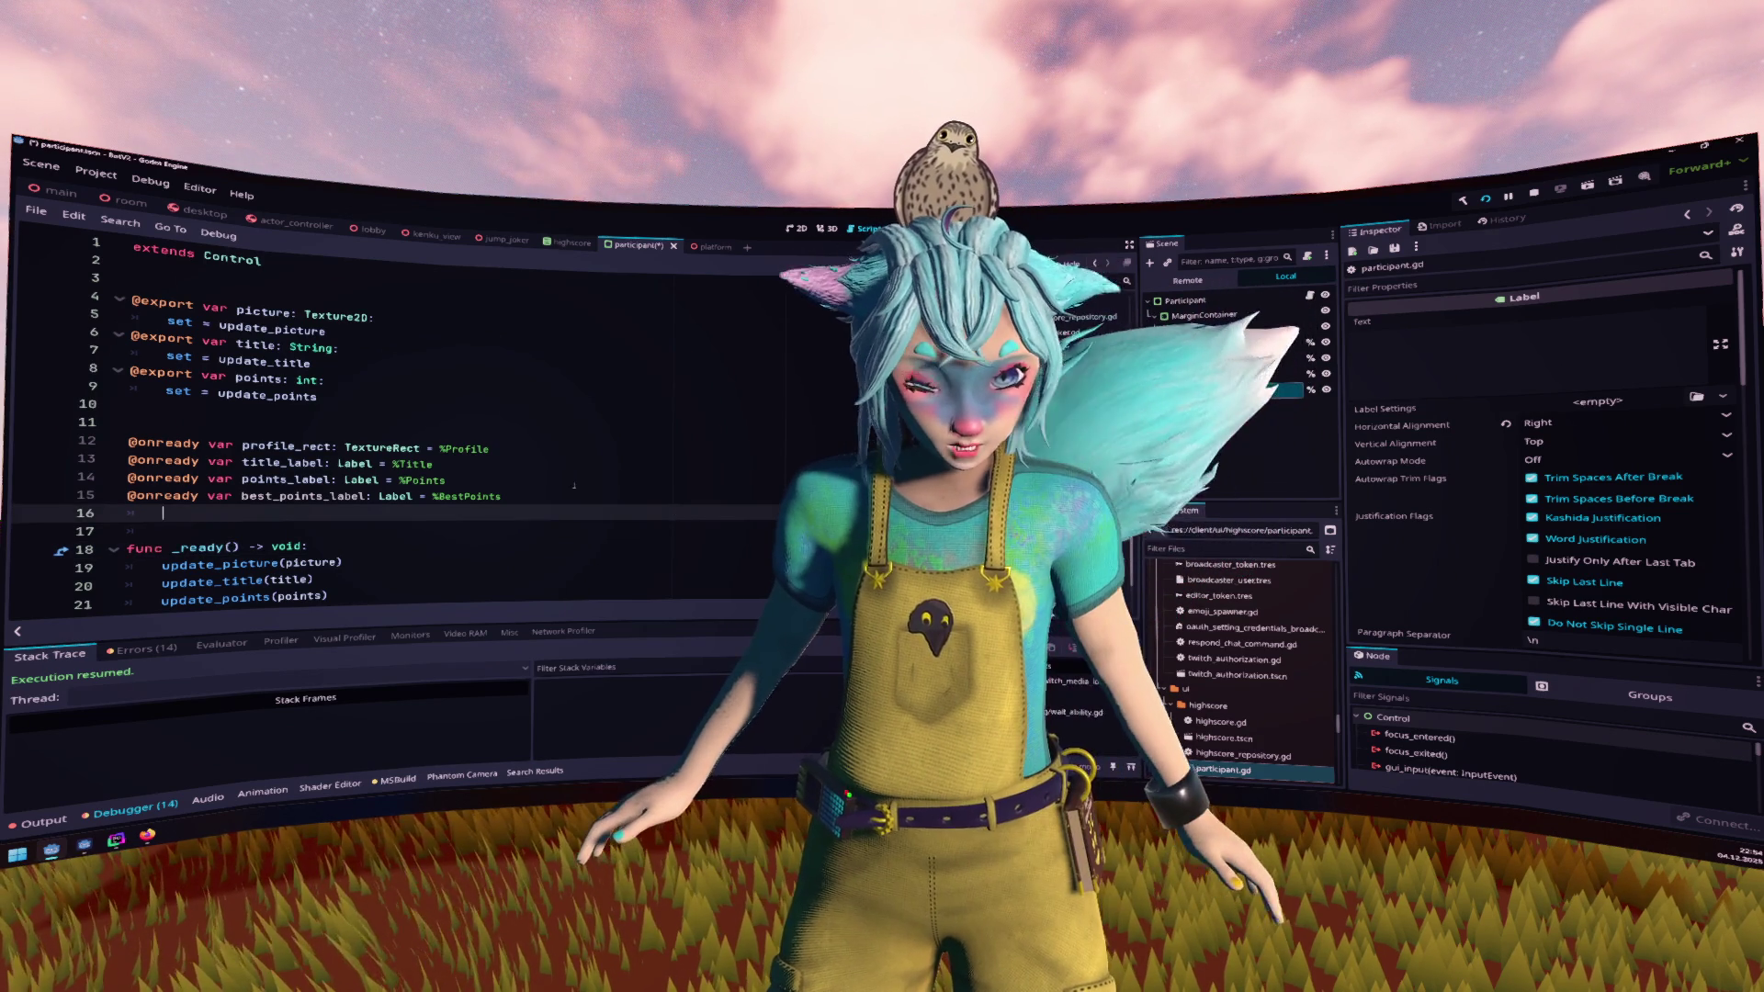
click(334, 405)
key(shift+Up)
key(shift+Up)
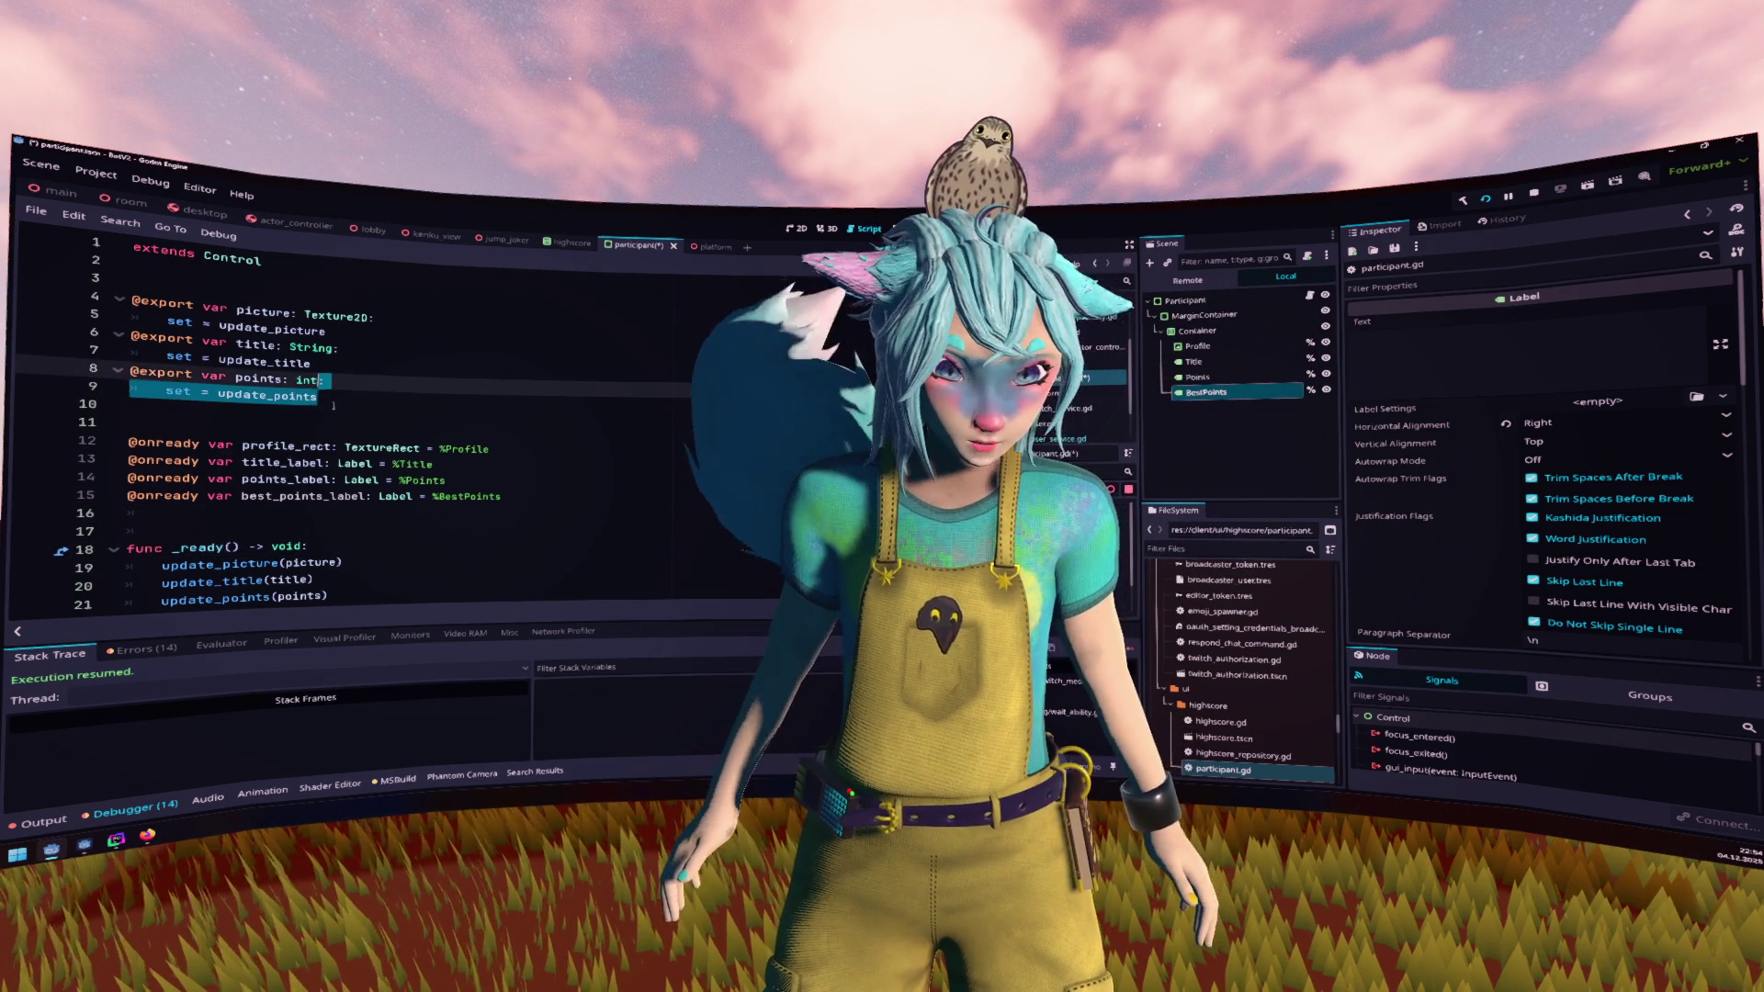
key(ctrl+shift+d)
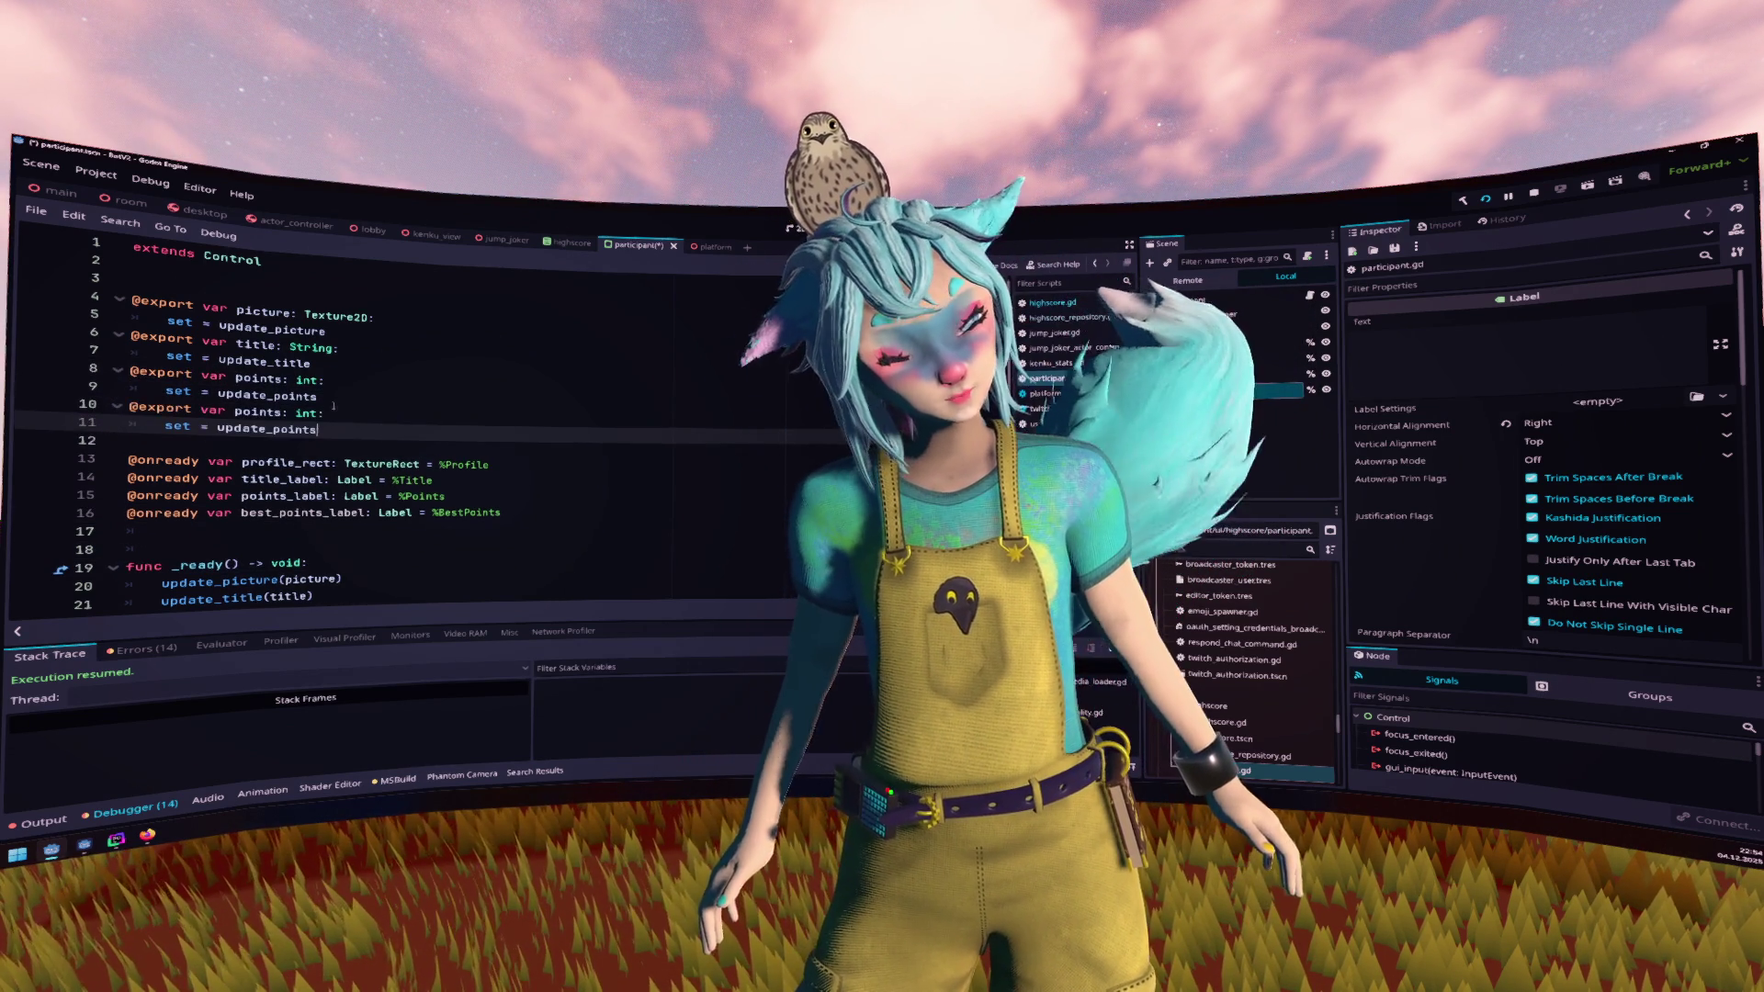
text(best_)
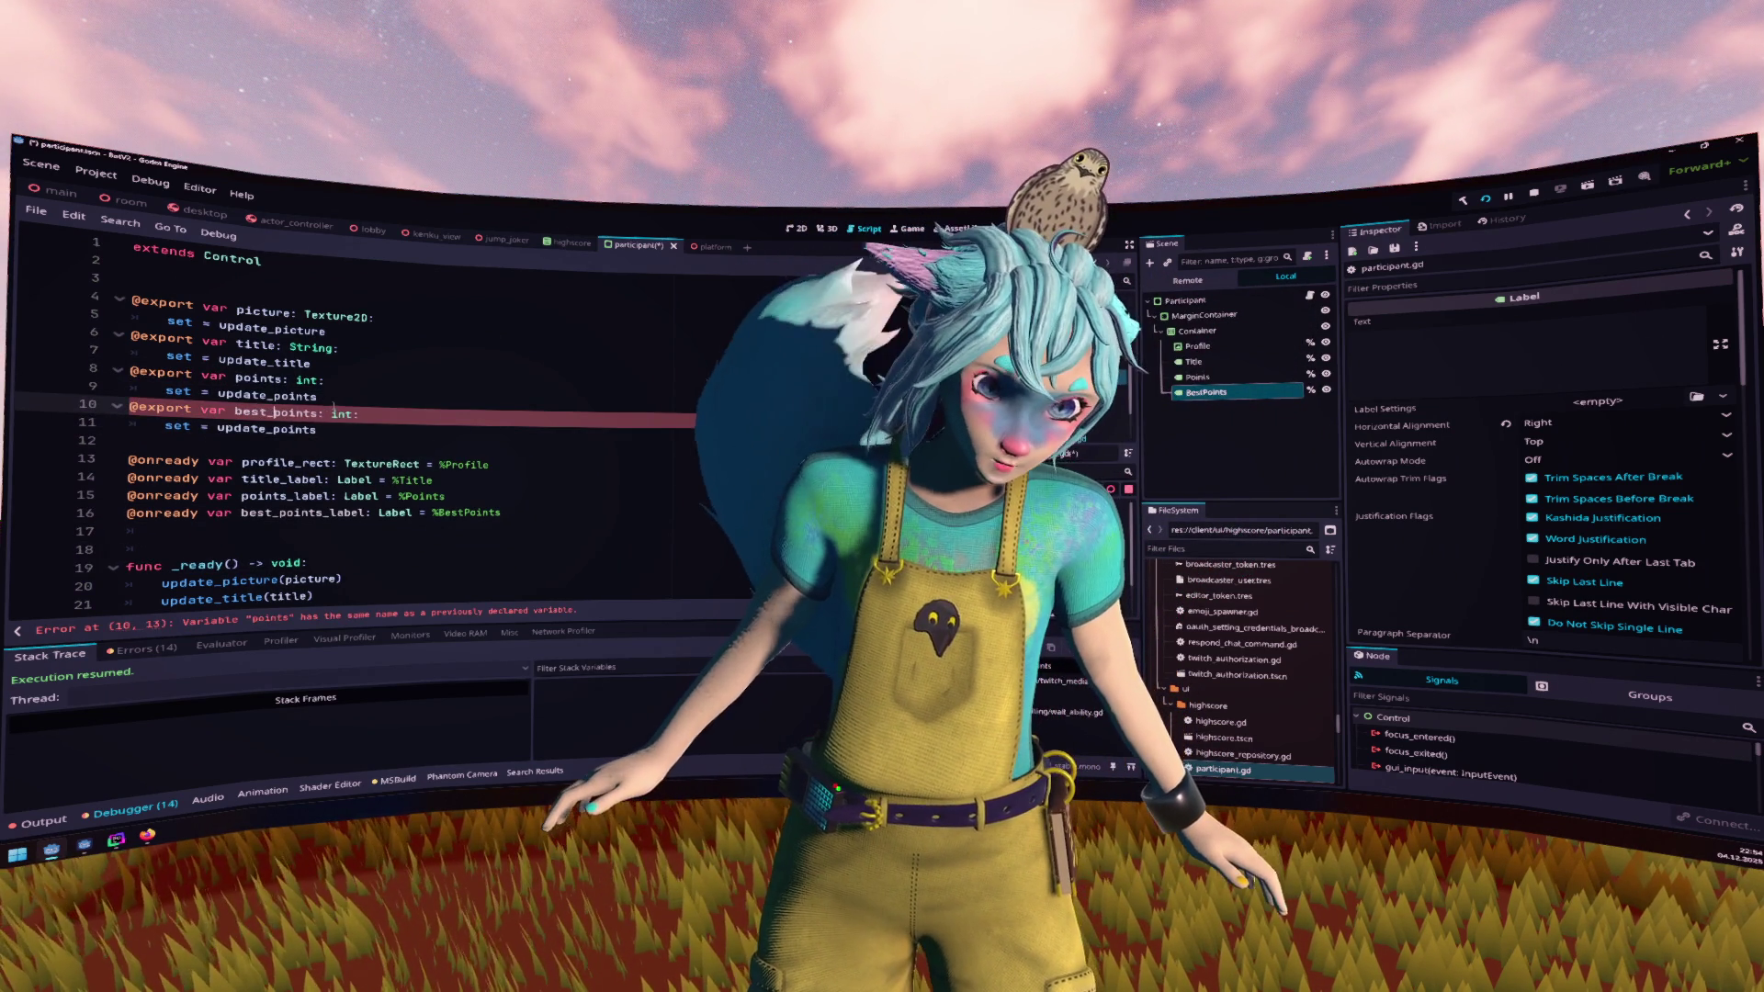
key(Down)
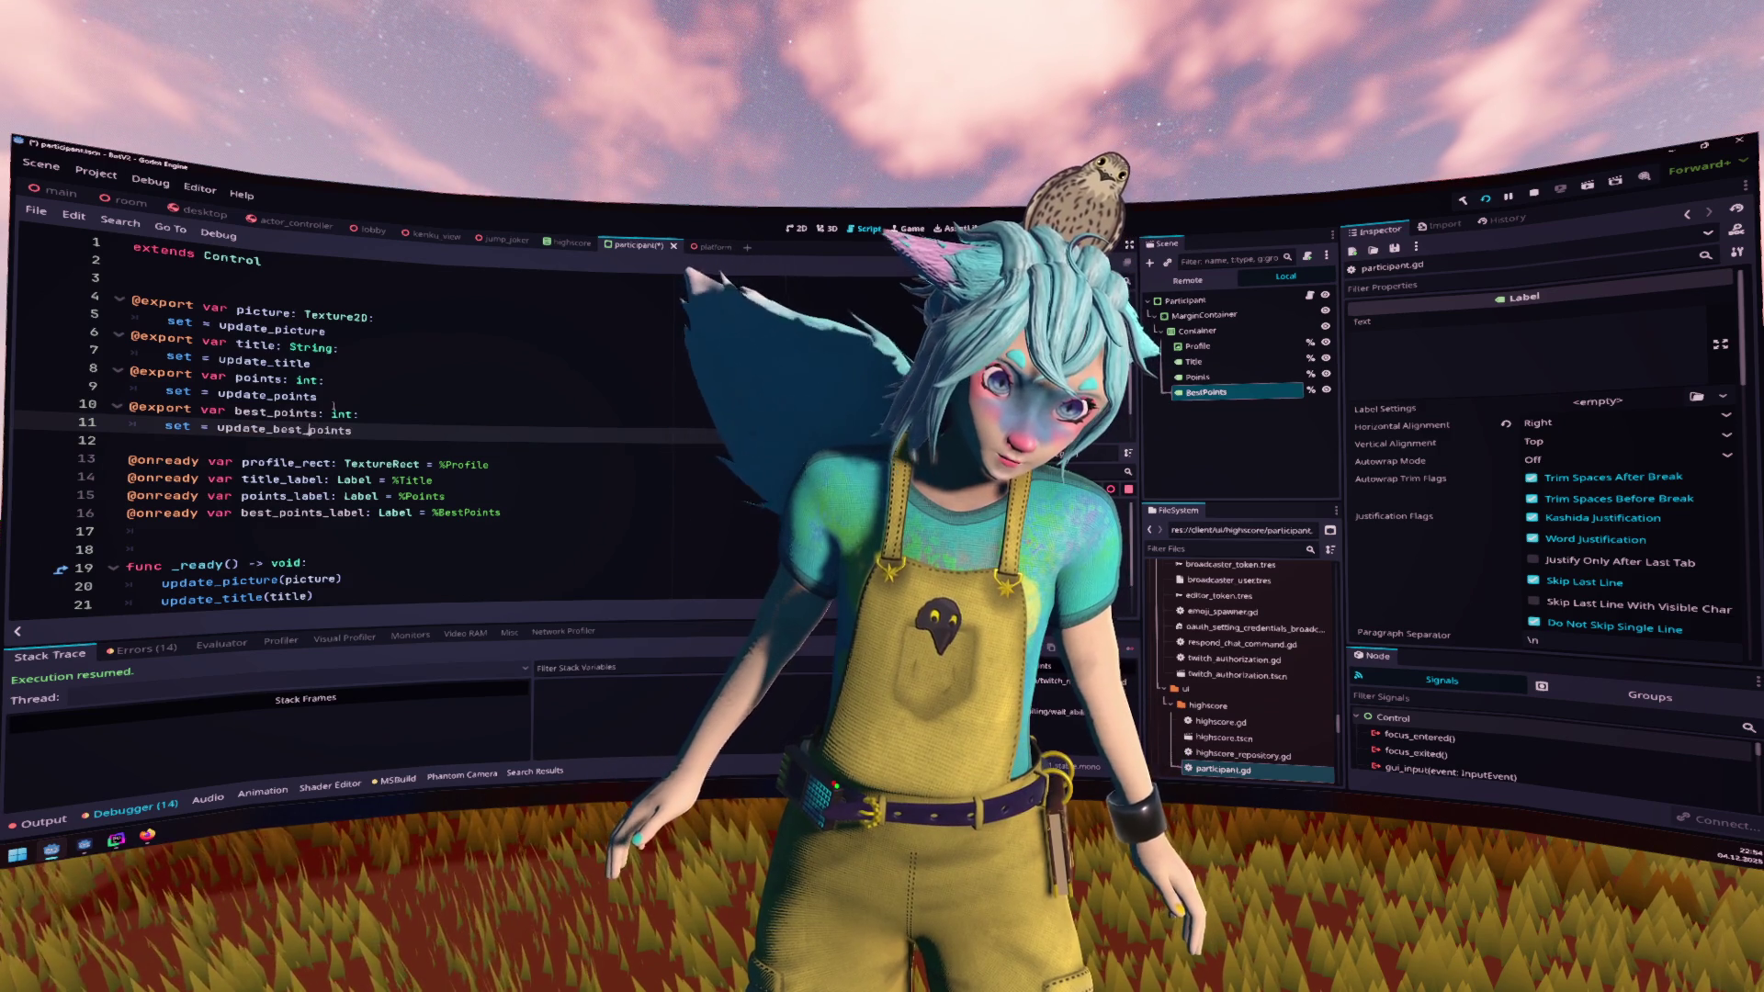
text(best_)
Add 'func update_best_points(val: int) -> void:' near the end of the script
key(ctrl+End)
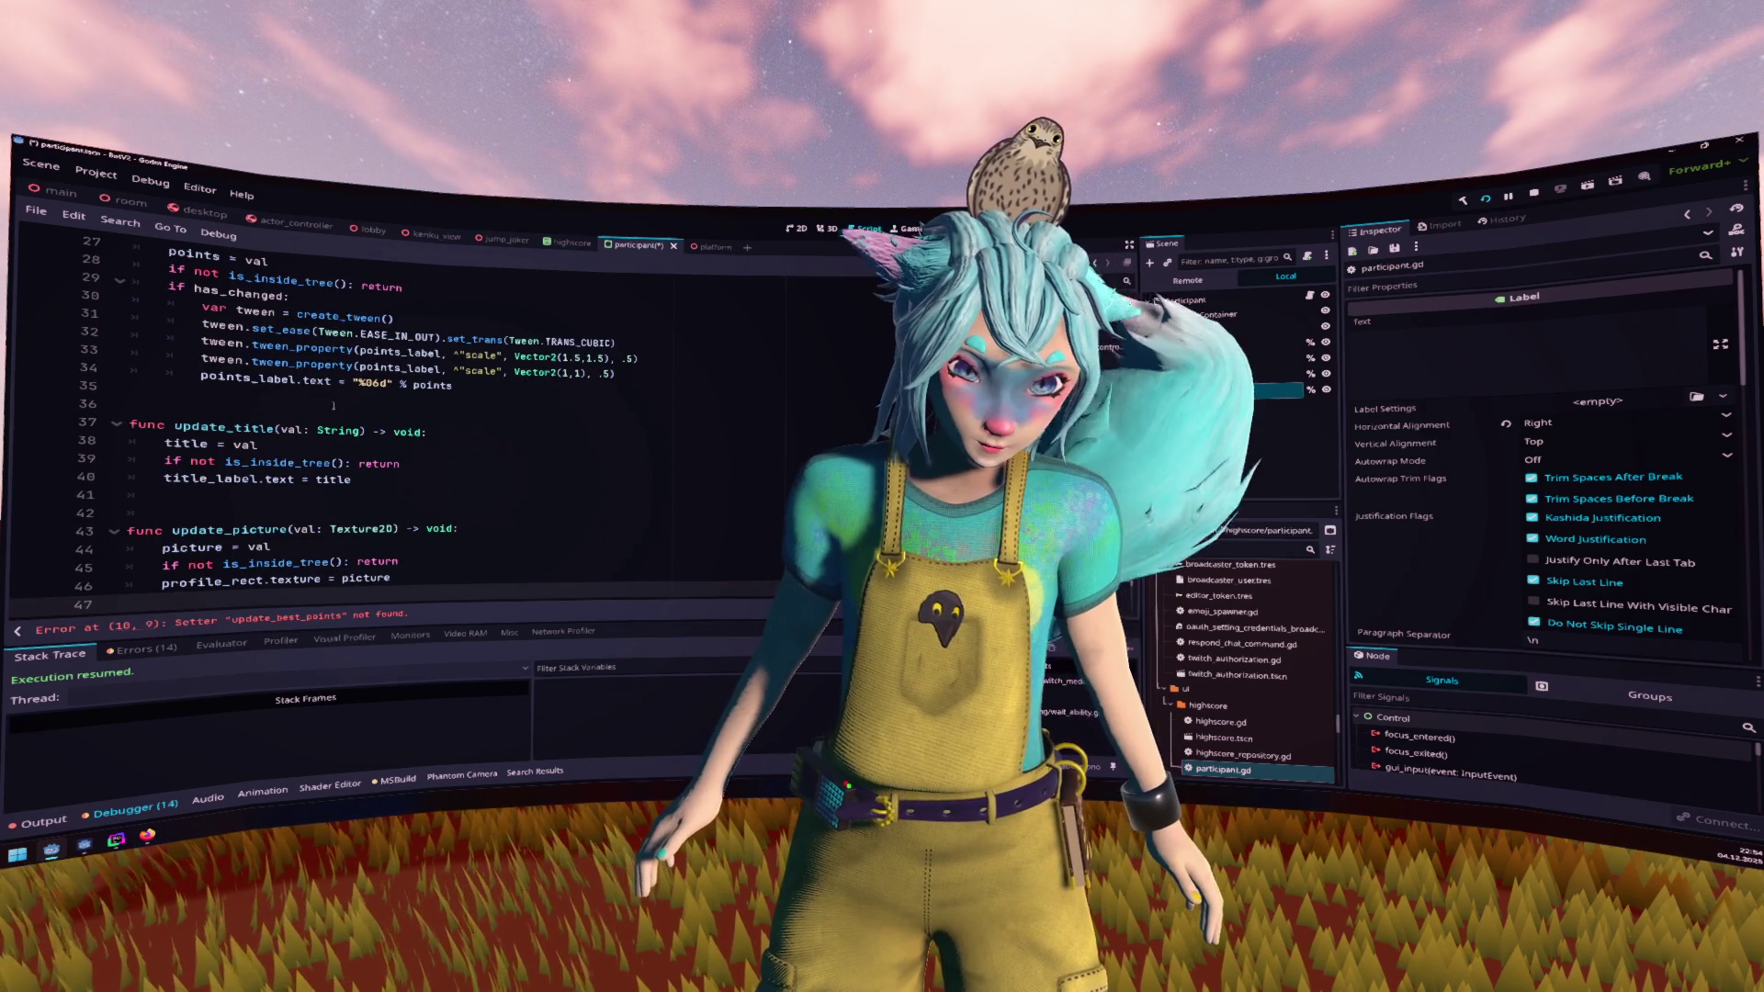
scroll(334, 405, up, 2)
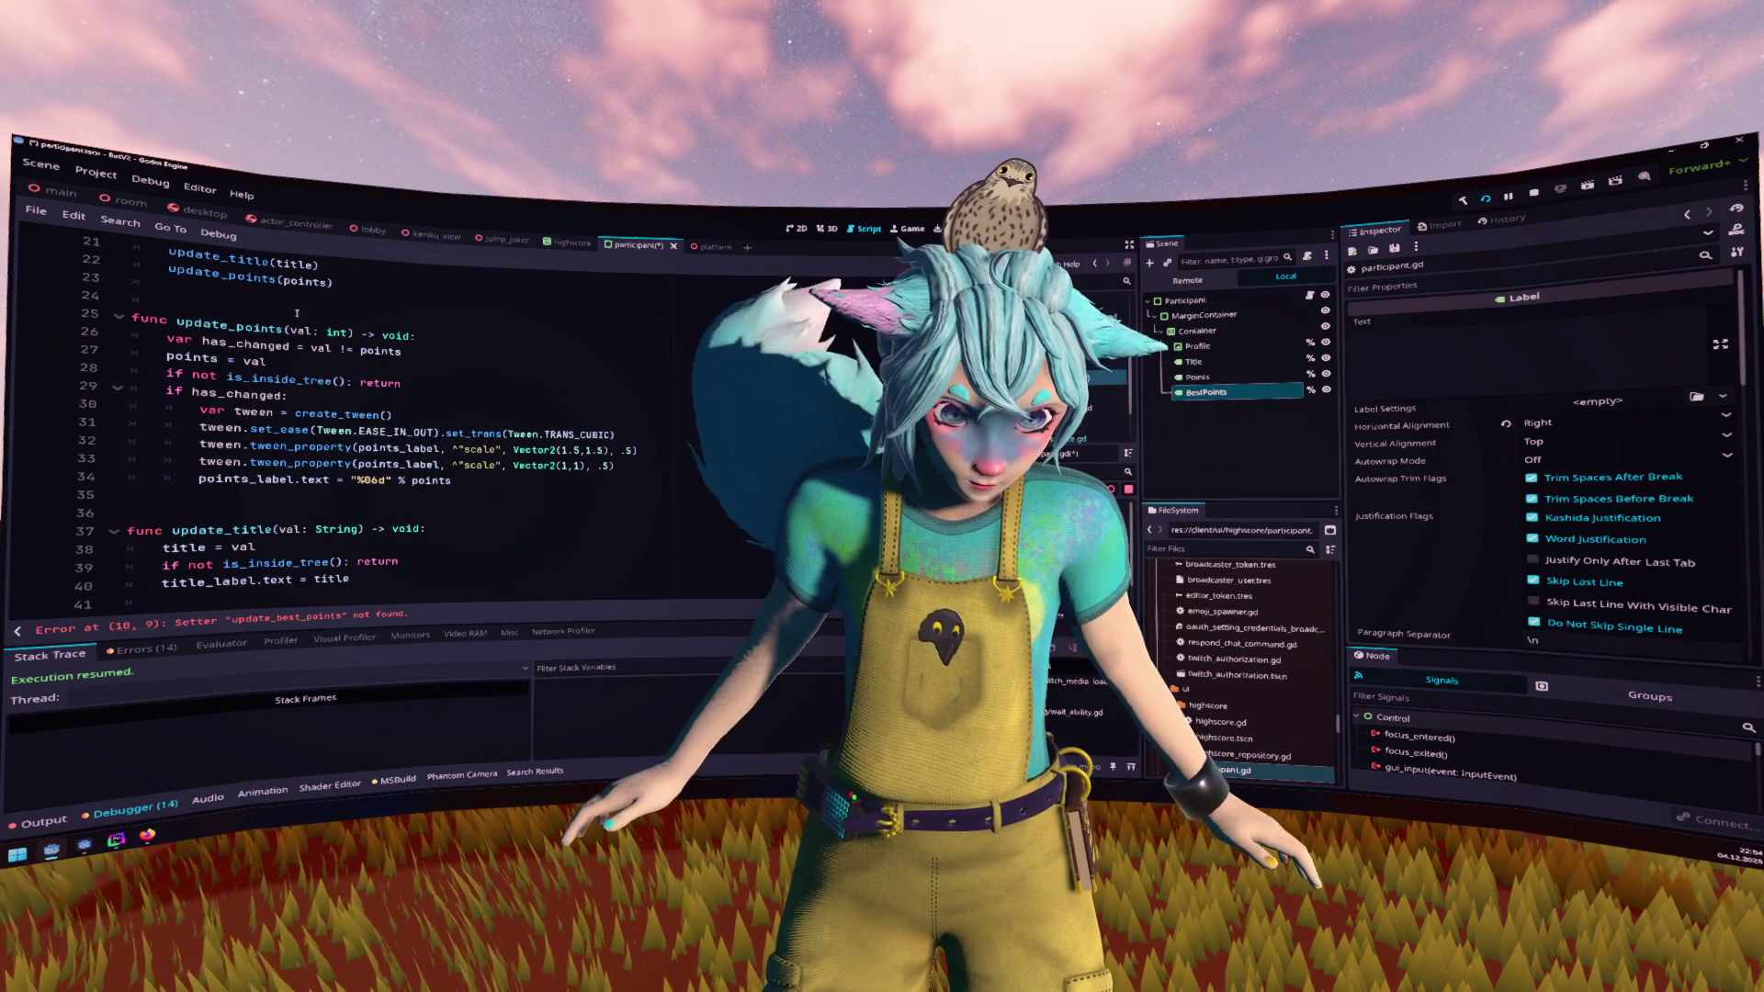
click(297, 309)
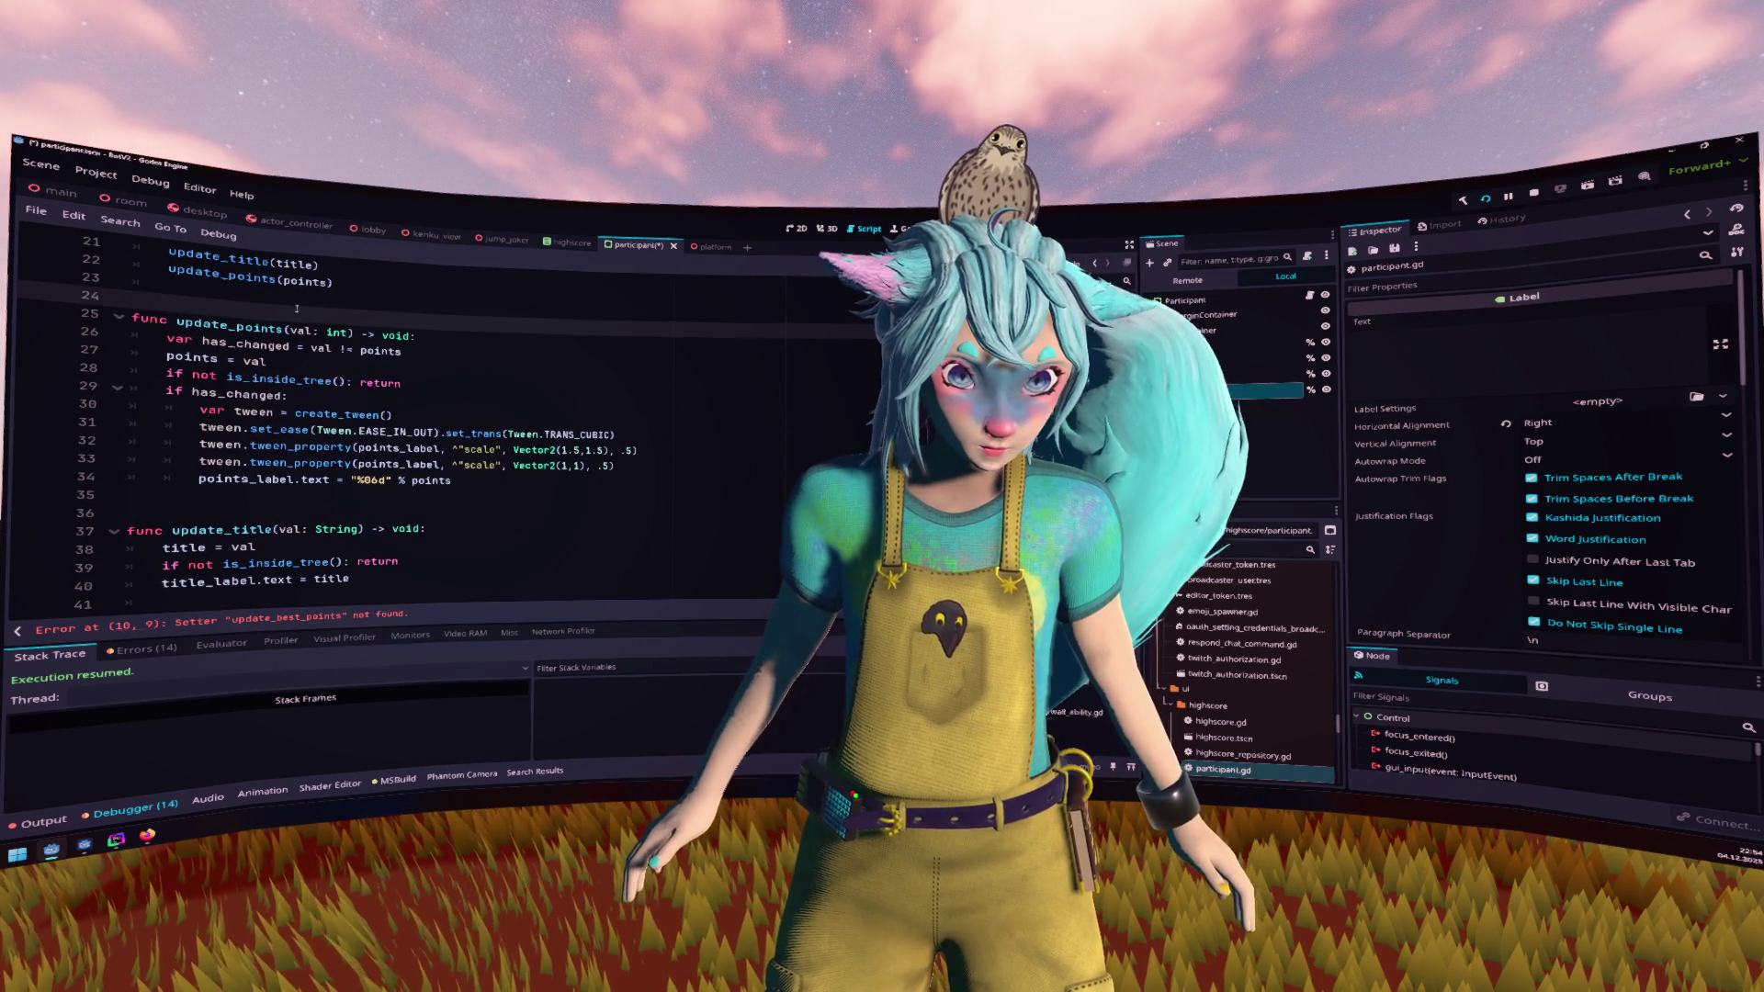
key(Return)
key(Up)
text(func update_best_points(val: i)
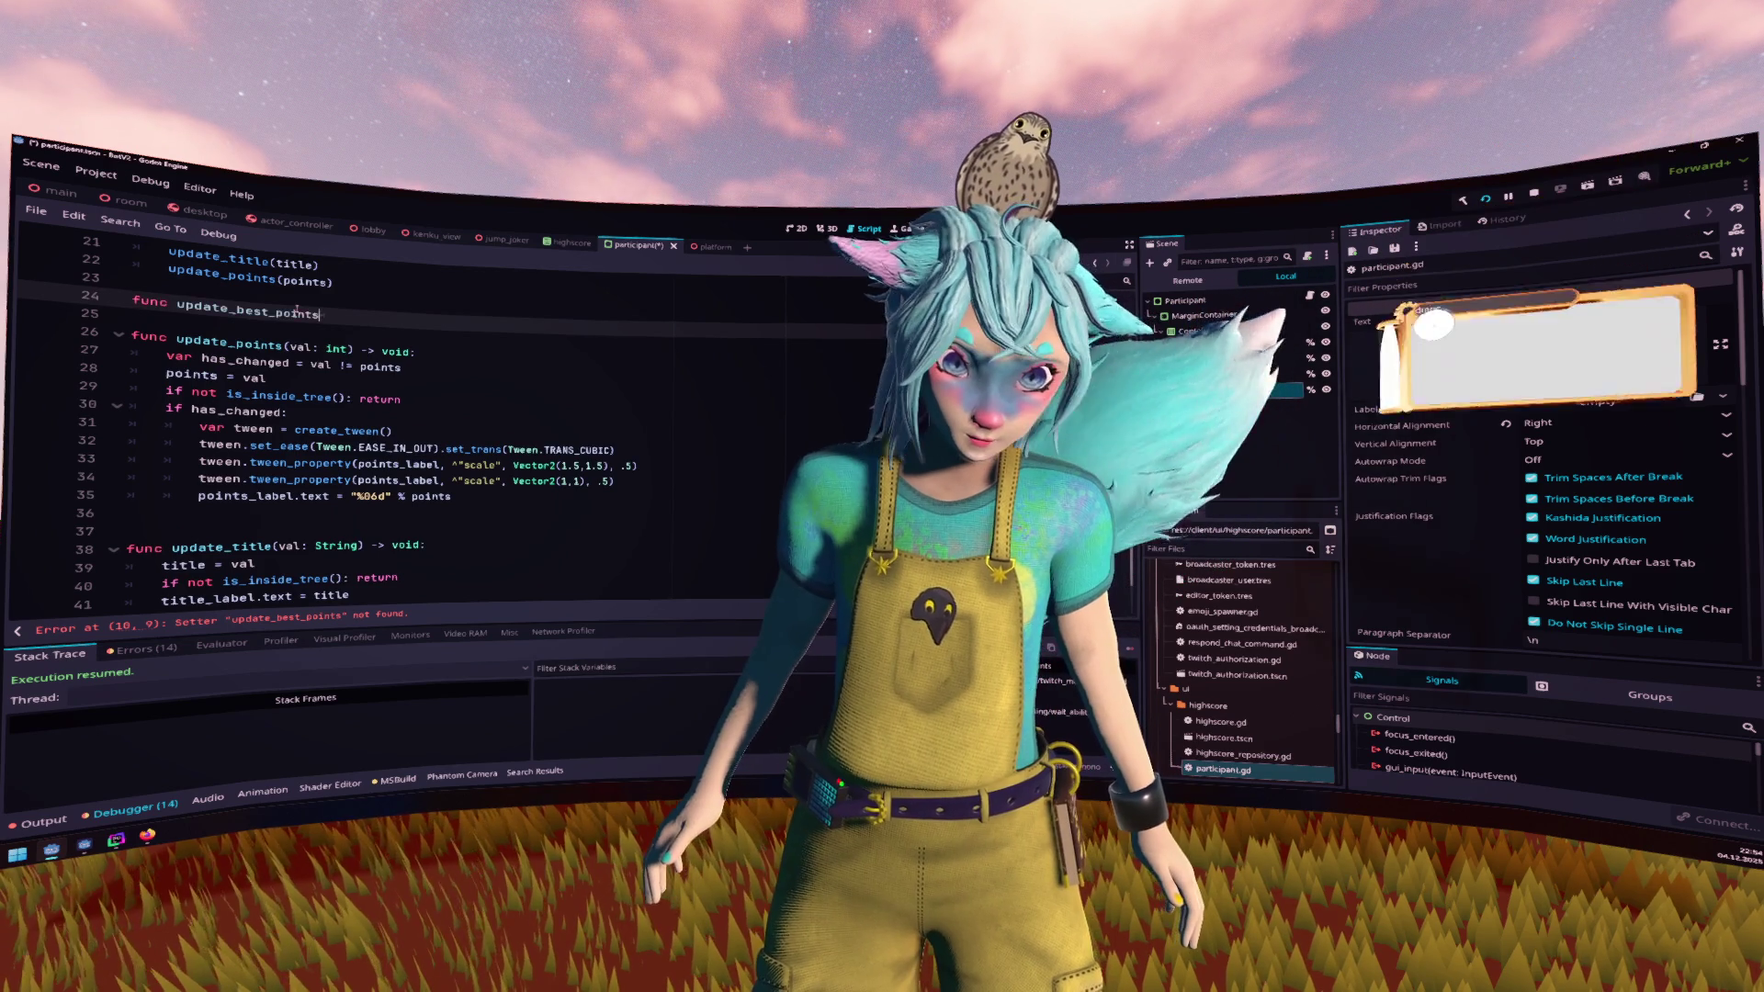
text(nt) )
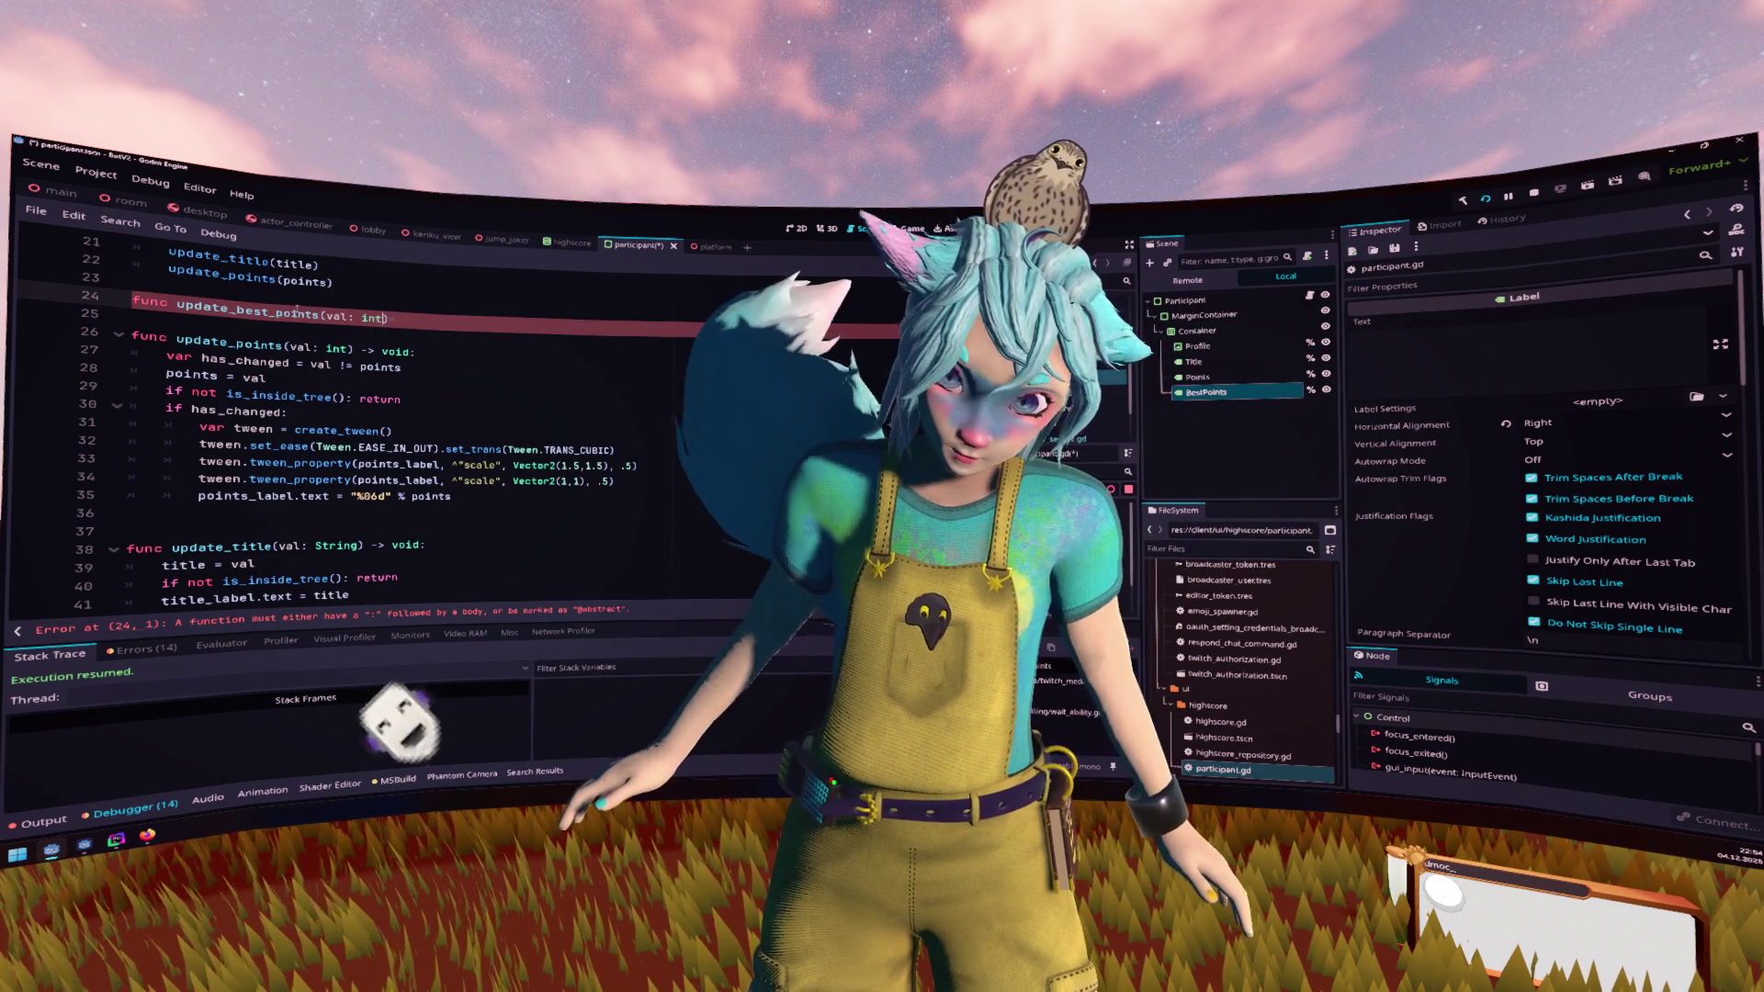
text(-> void:)
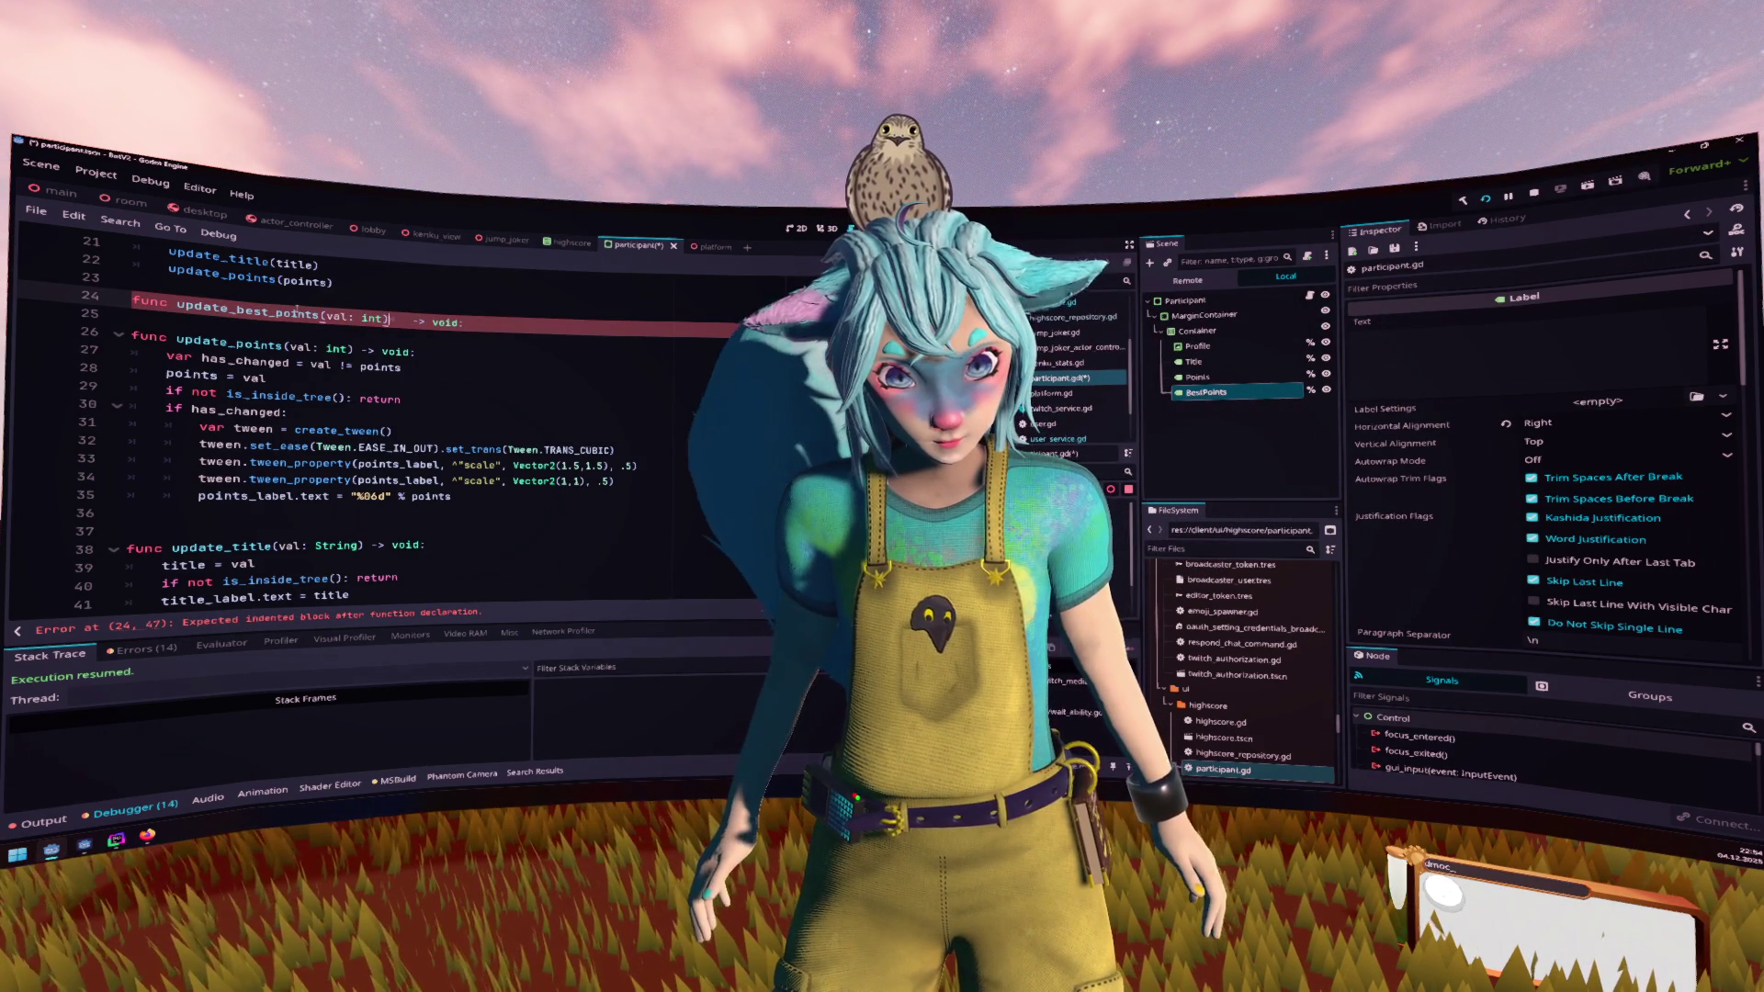
key(Return)
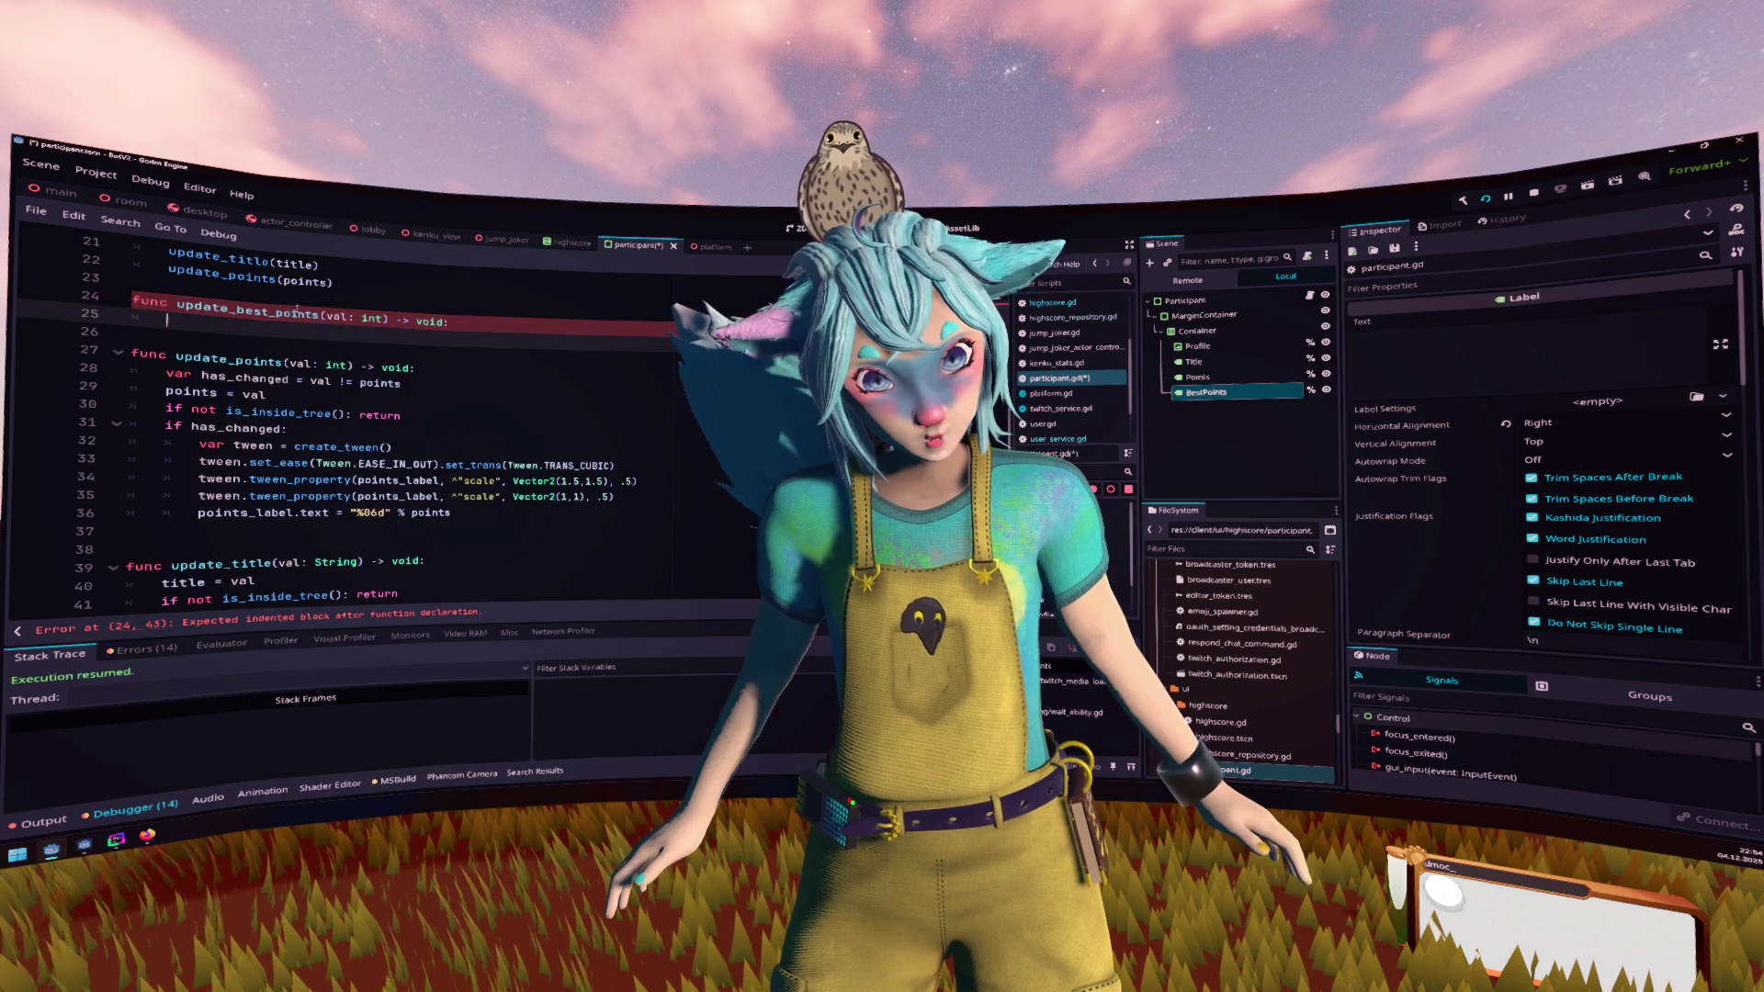
Copy update_points' has_changed check lines into update_best_points
key(Down)
key(Down)
key(Down)
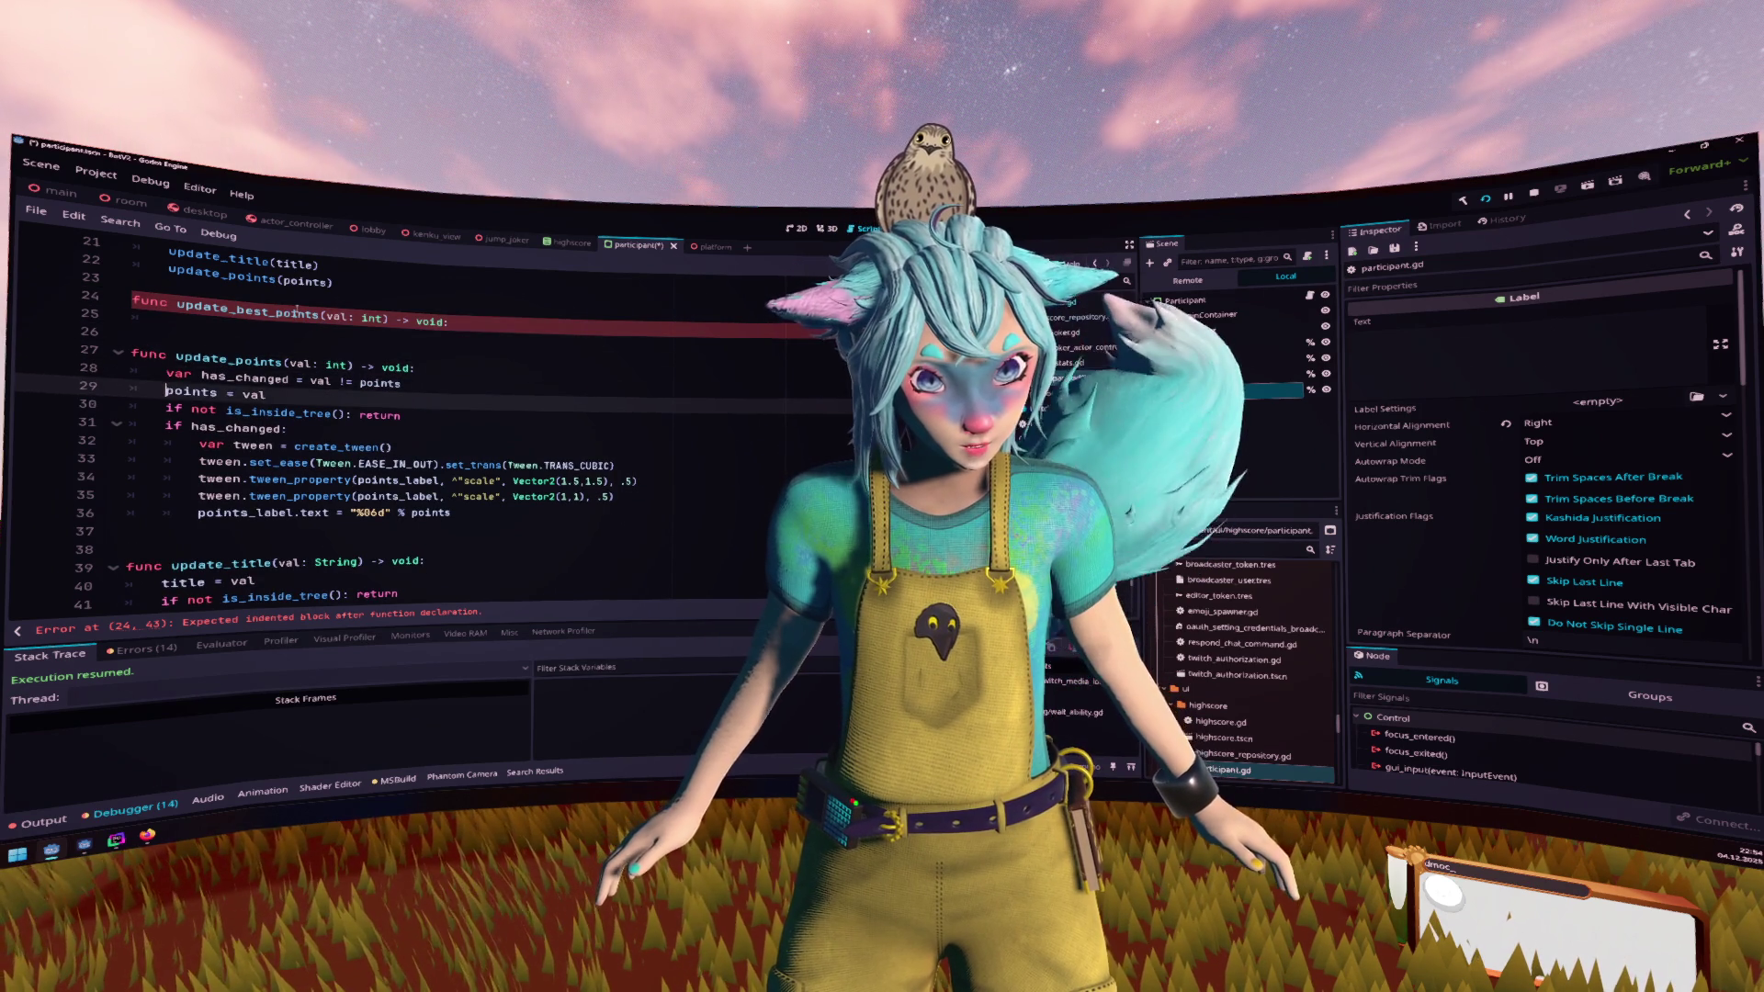
key(Up)
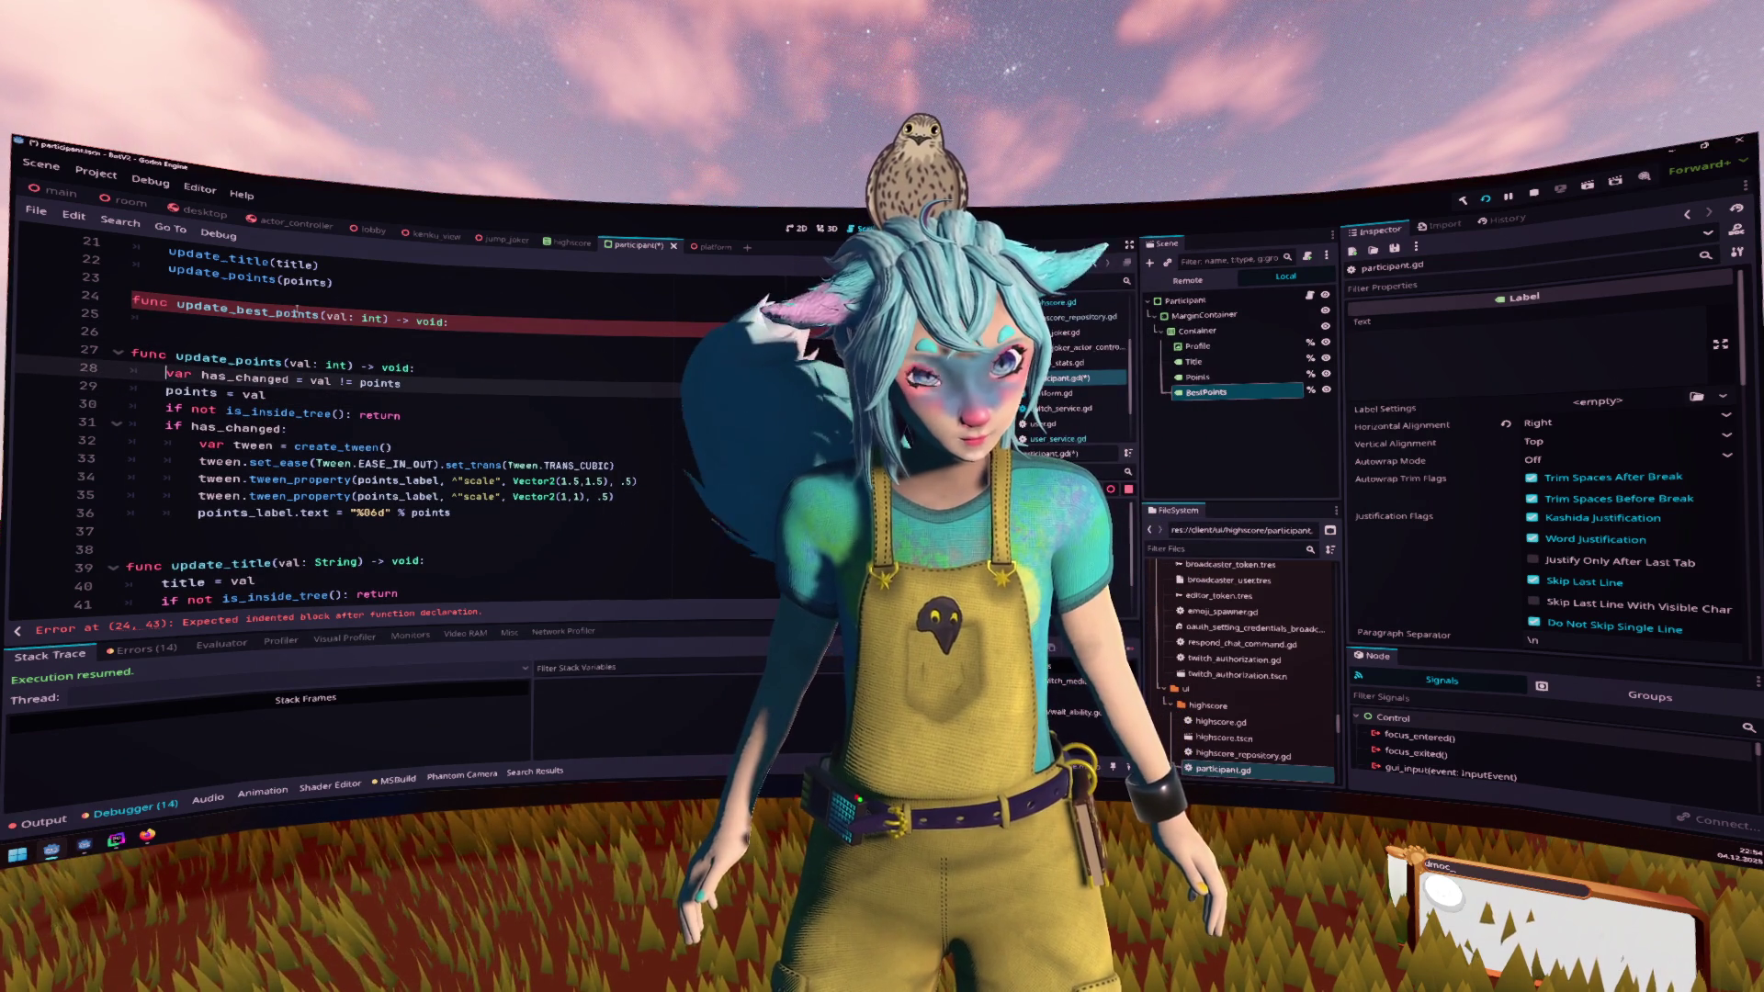
key(shift+Down)
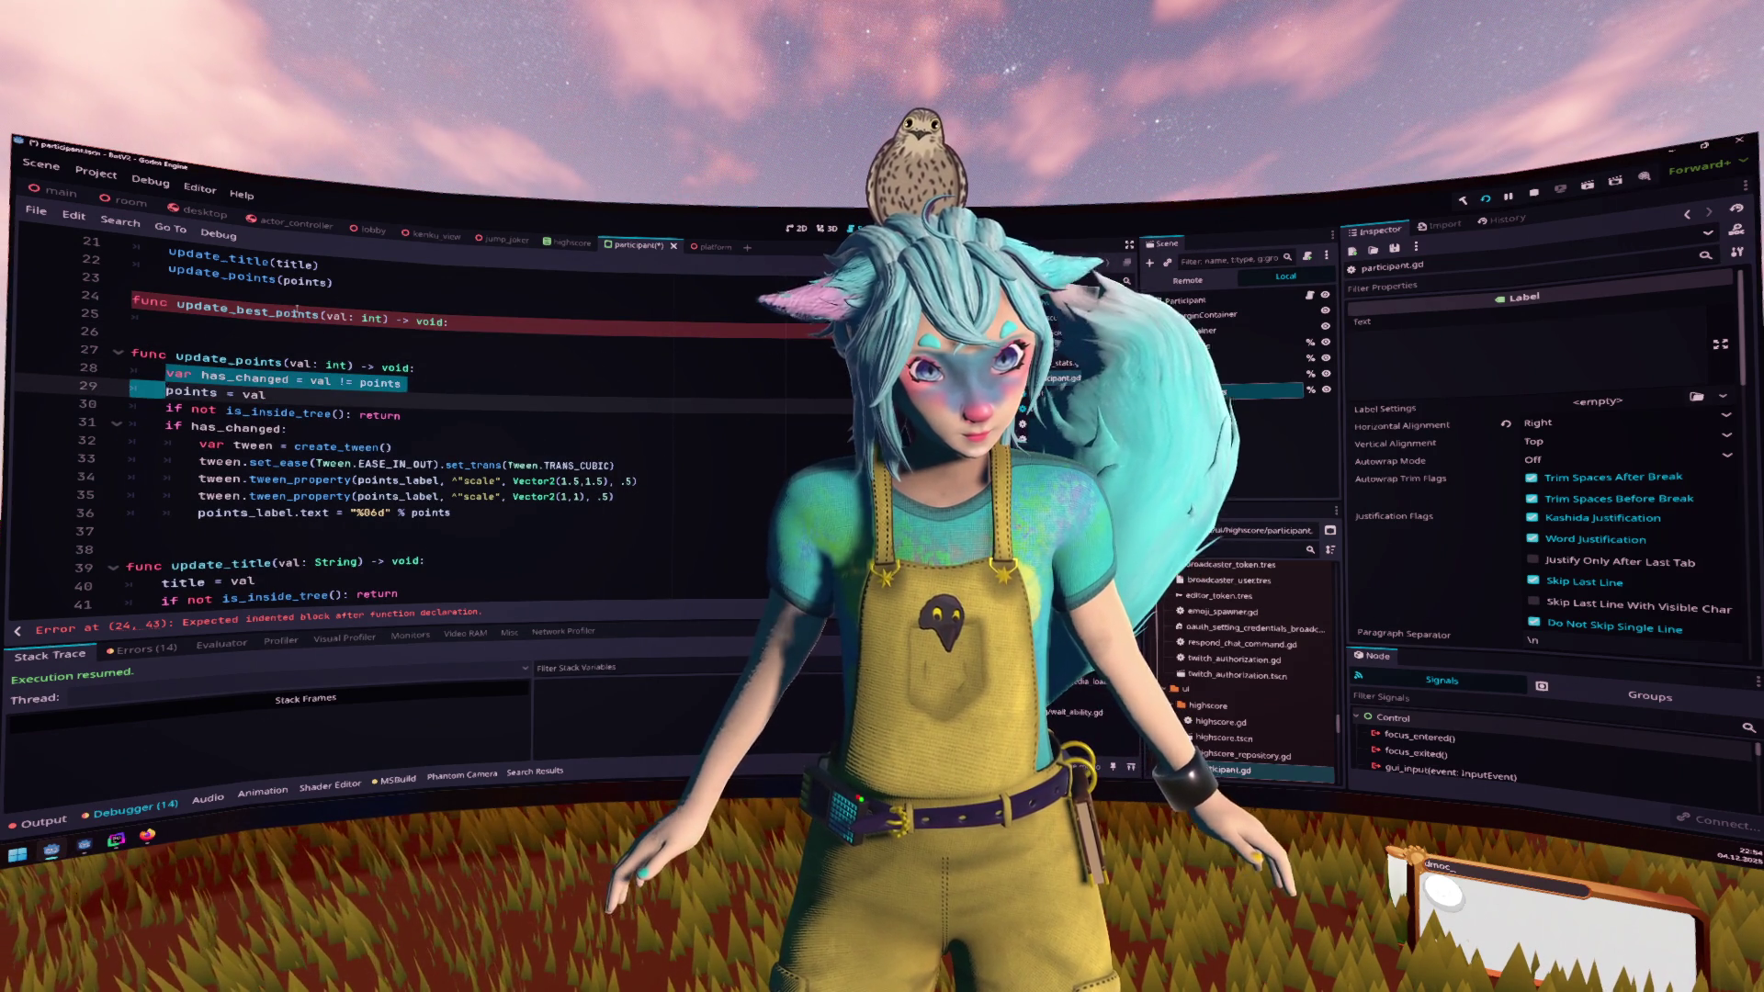
key(shift+Down)
key(shift+Down)
key(shift+End)
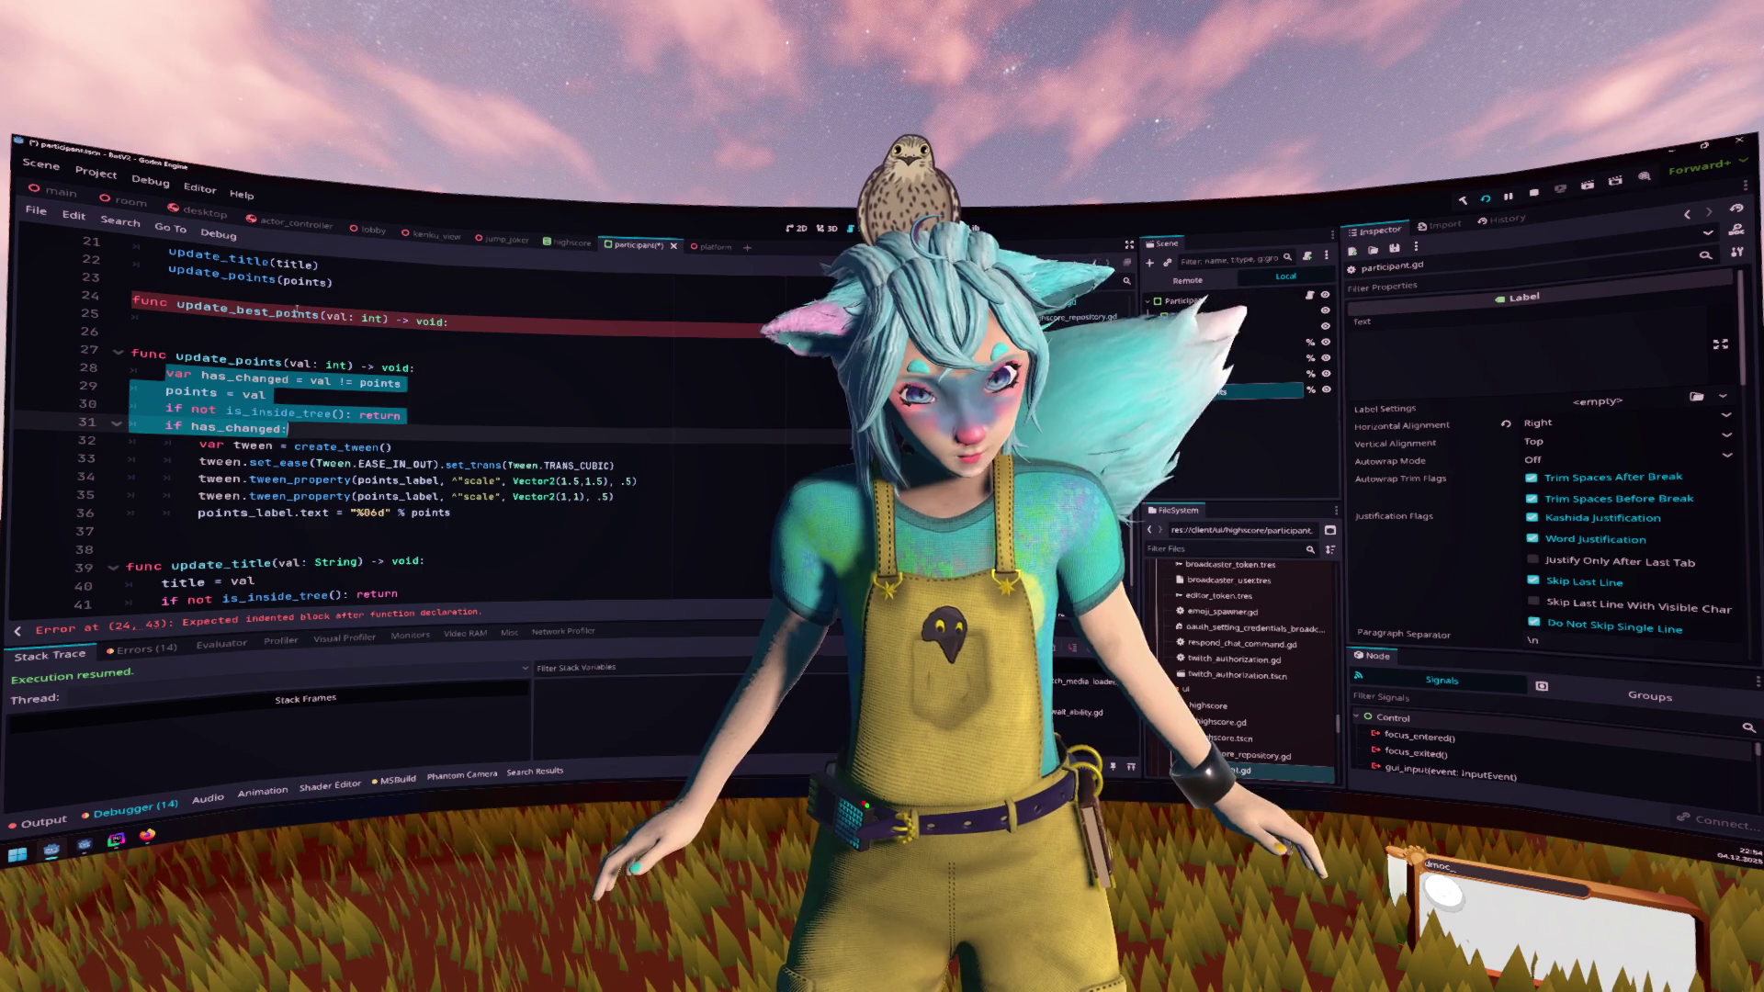
key(ctrl+c)
key(Up)
key(Up)
key(Up)
key(ctrl+v)
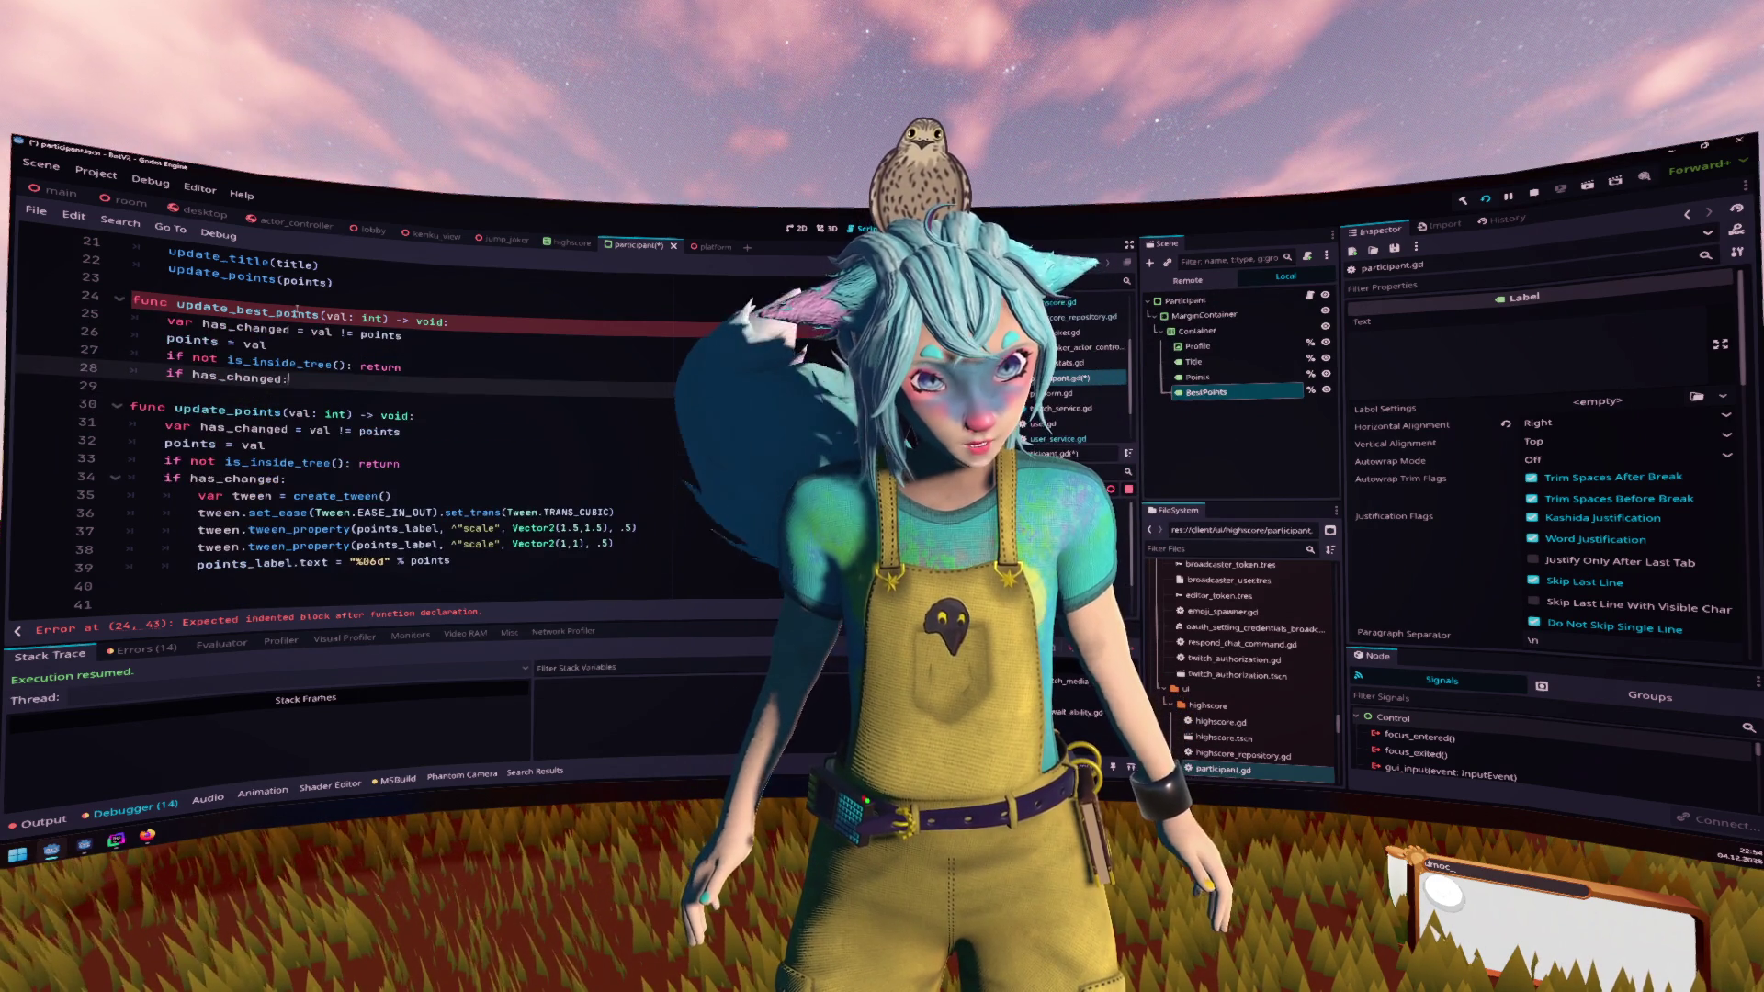
key(Return)
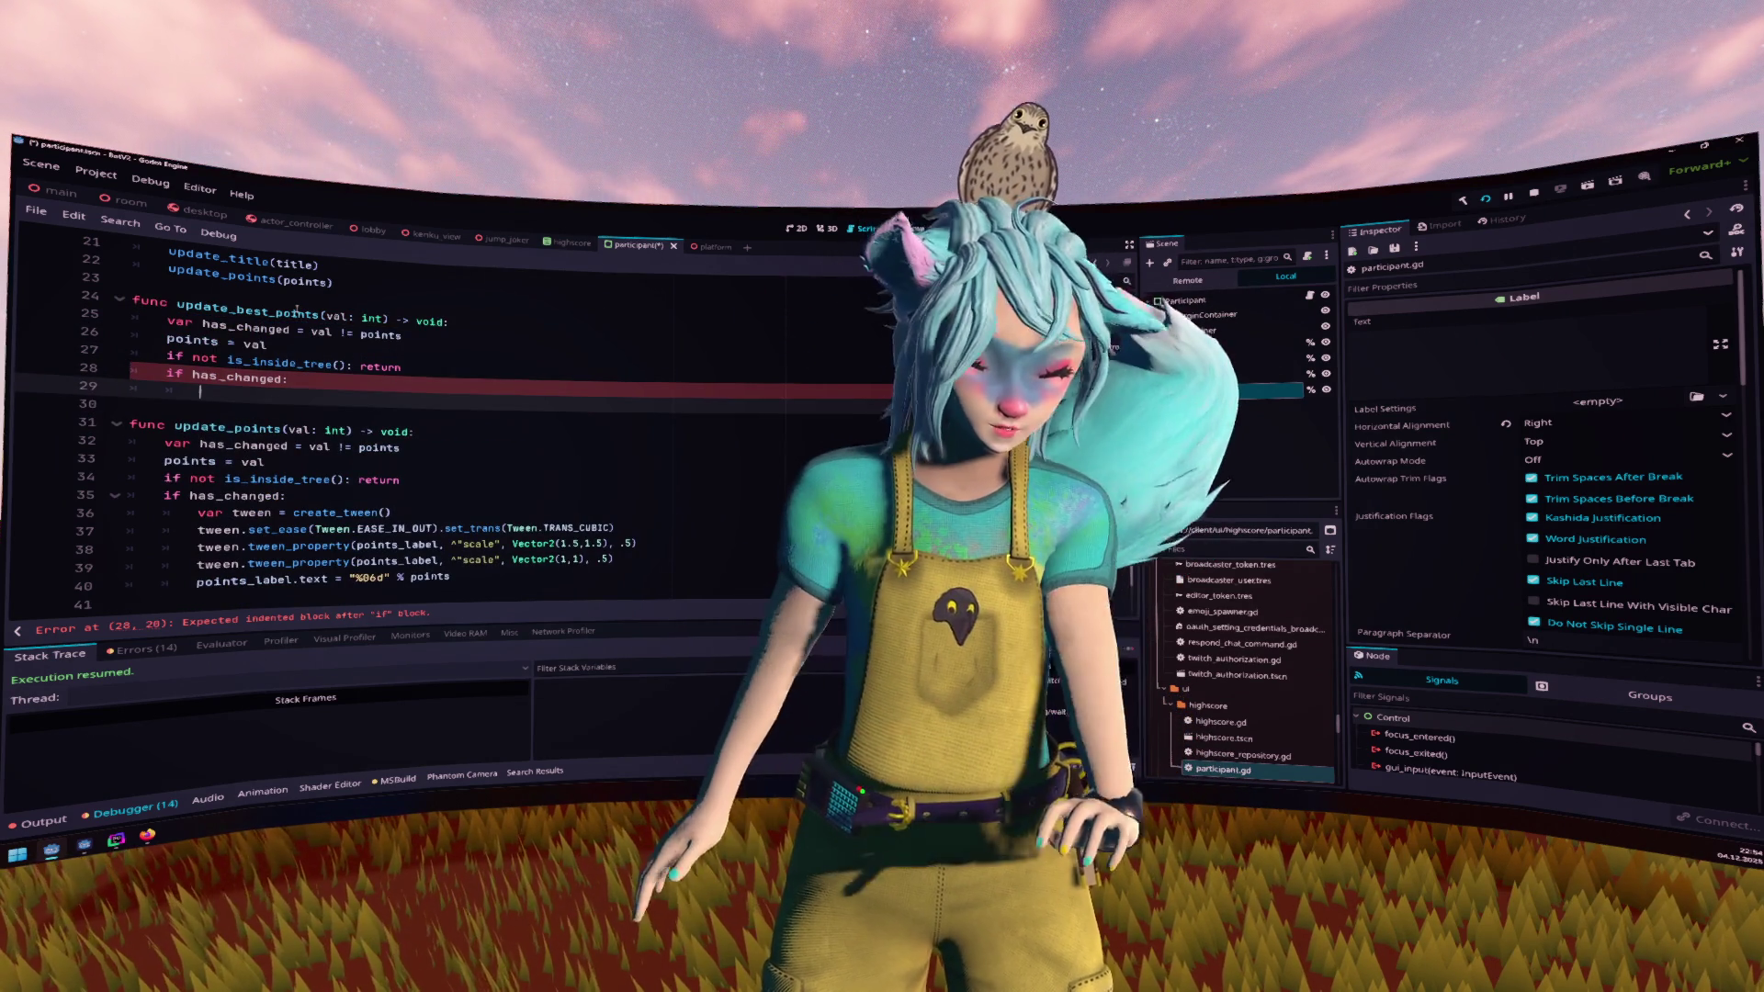
Copy update_points' tween lines under 'if has_changed' and fix their indentation
click(484, 573)
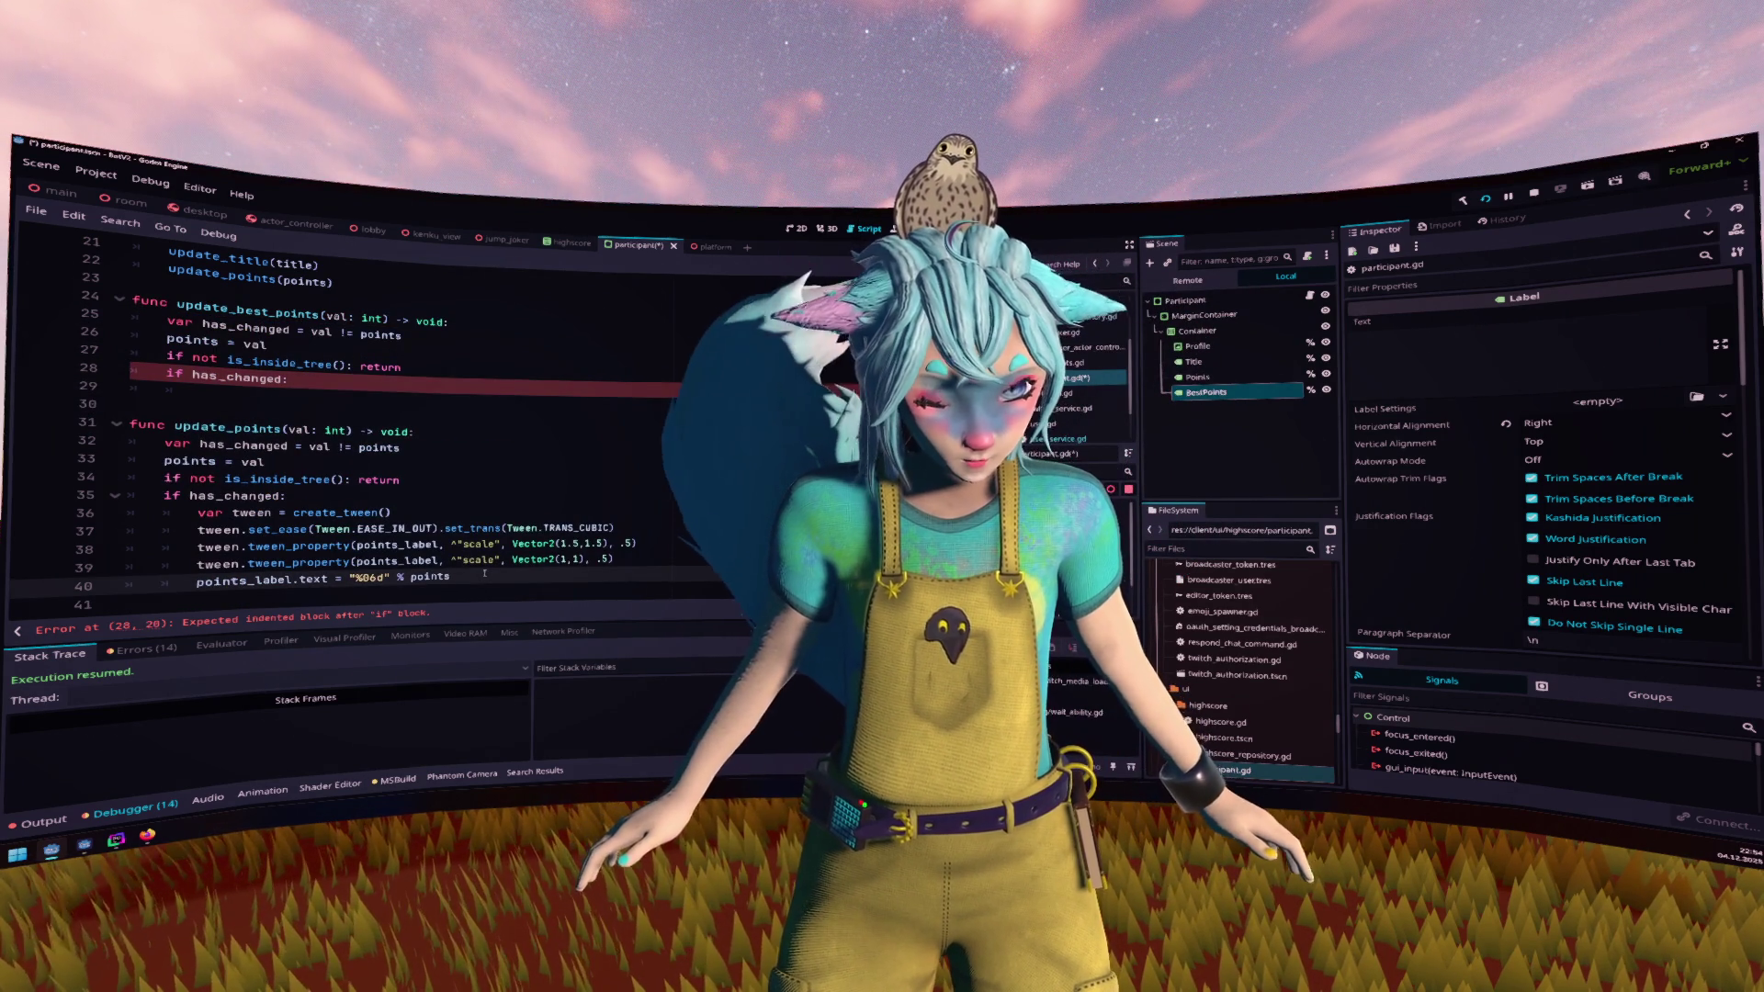
key(shift+Home)
click(484, 573)
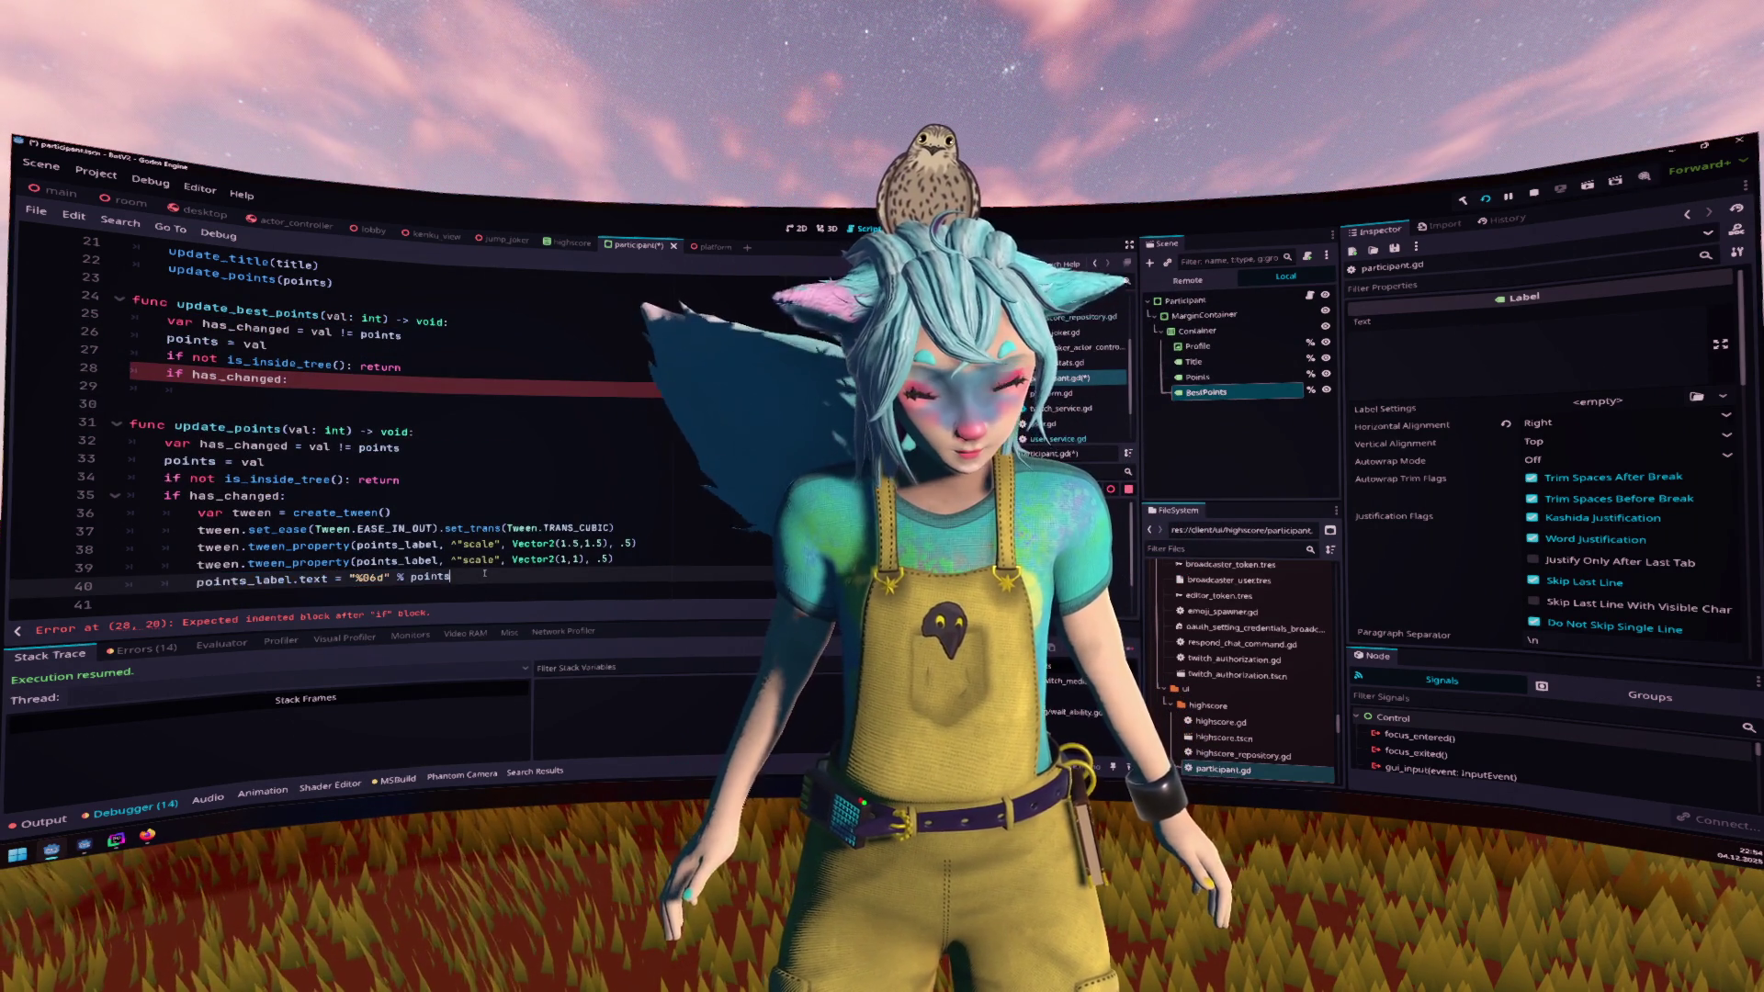
drag(464, 574, 165, 531)
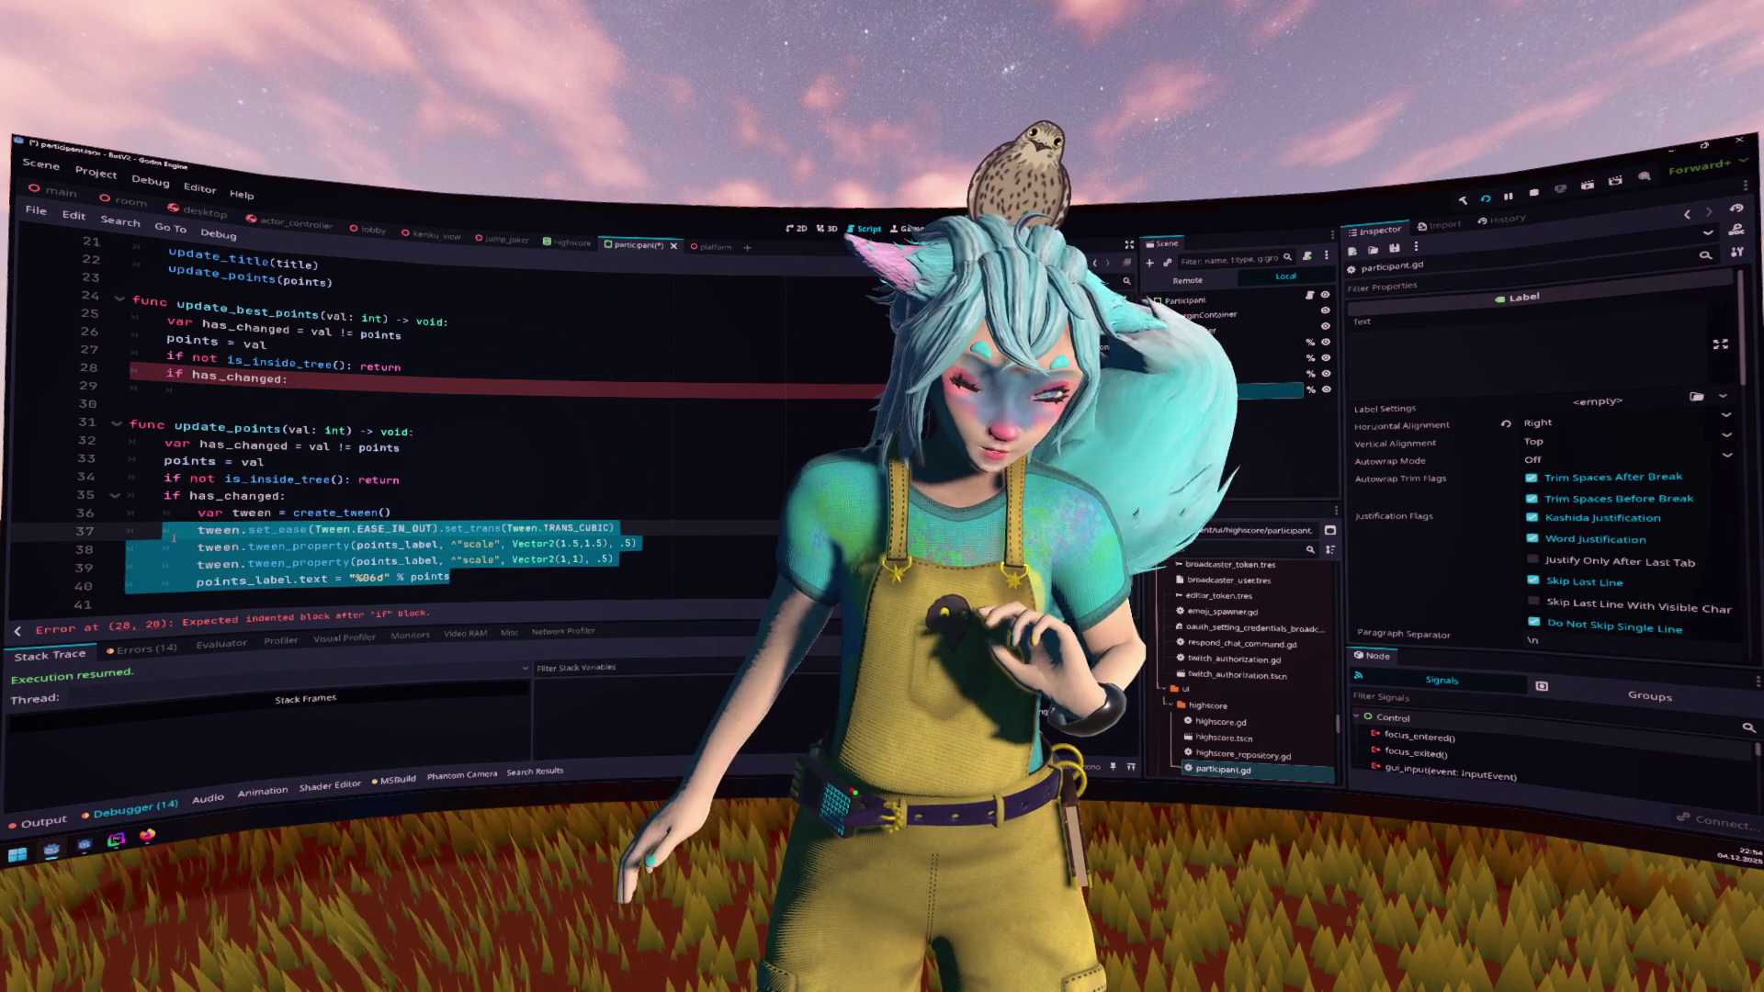
drag(41, 535, 39, 535)
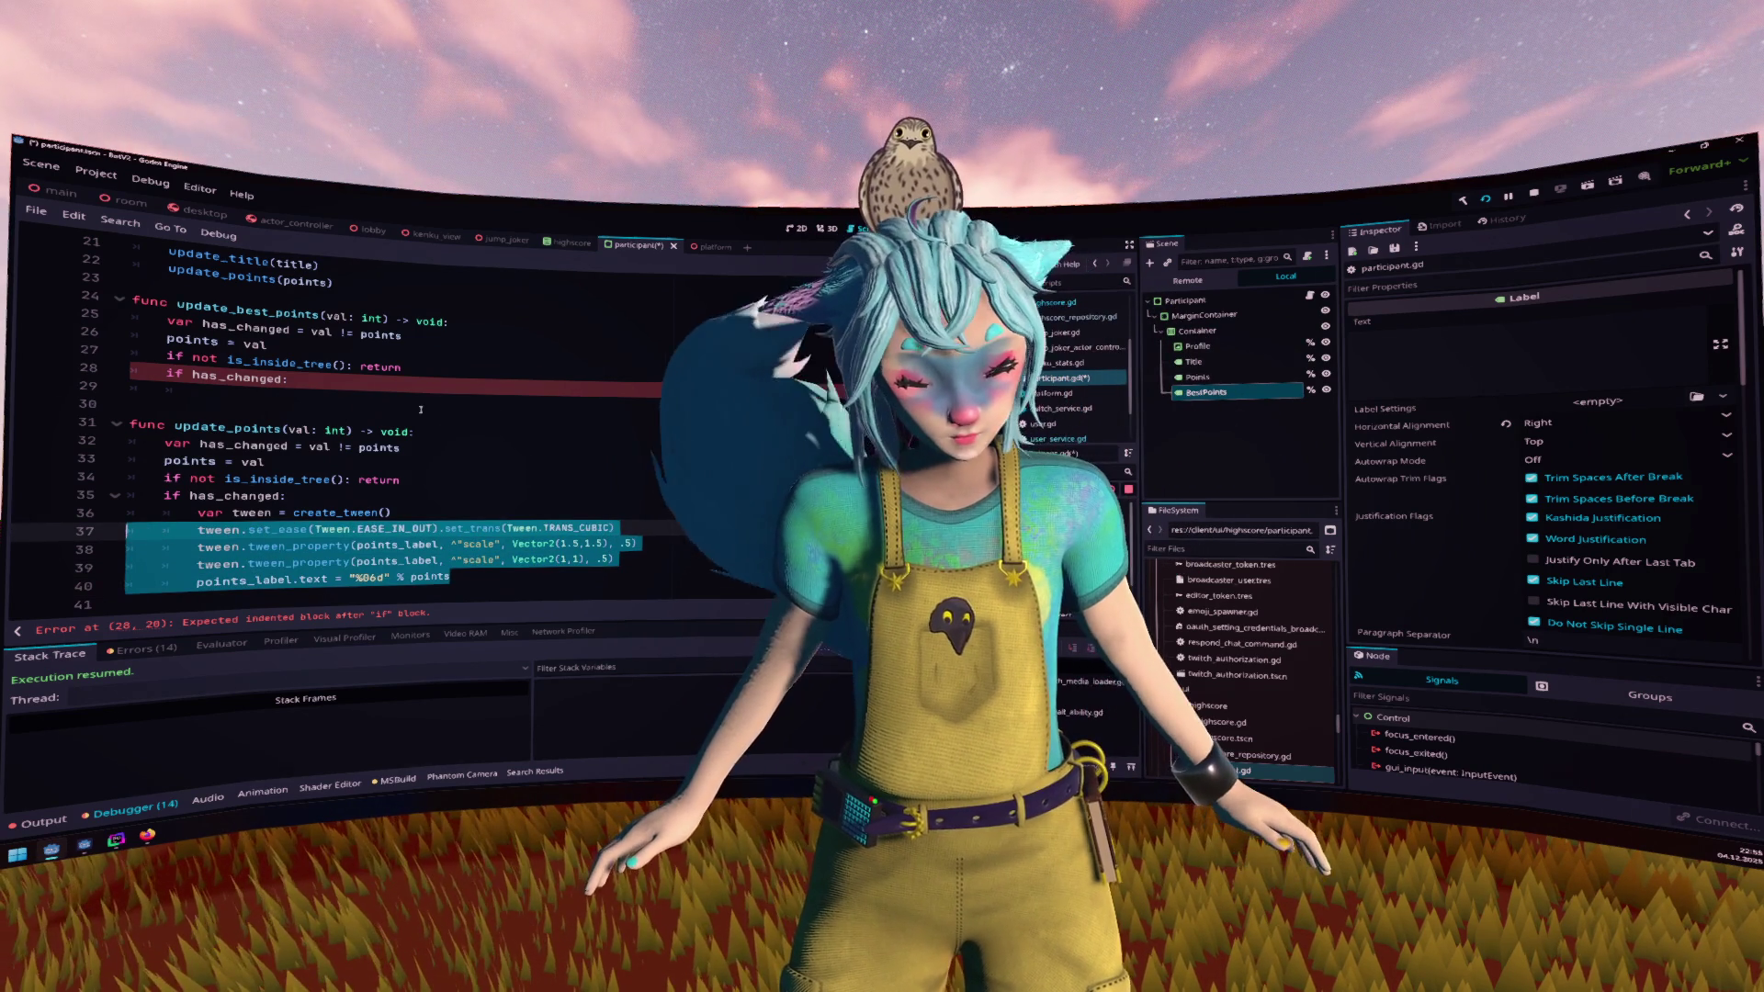
key(ctrl+c)
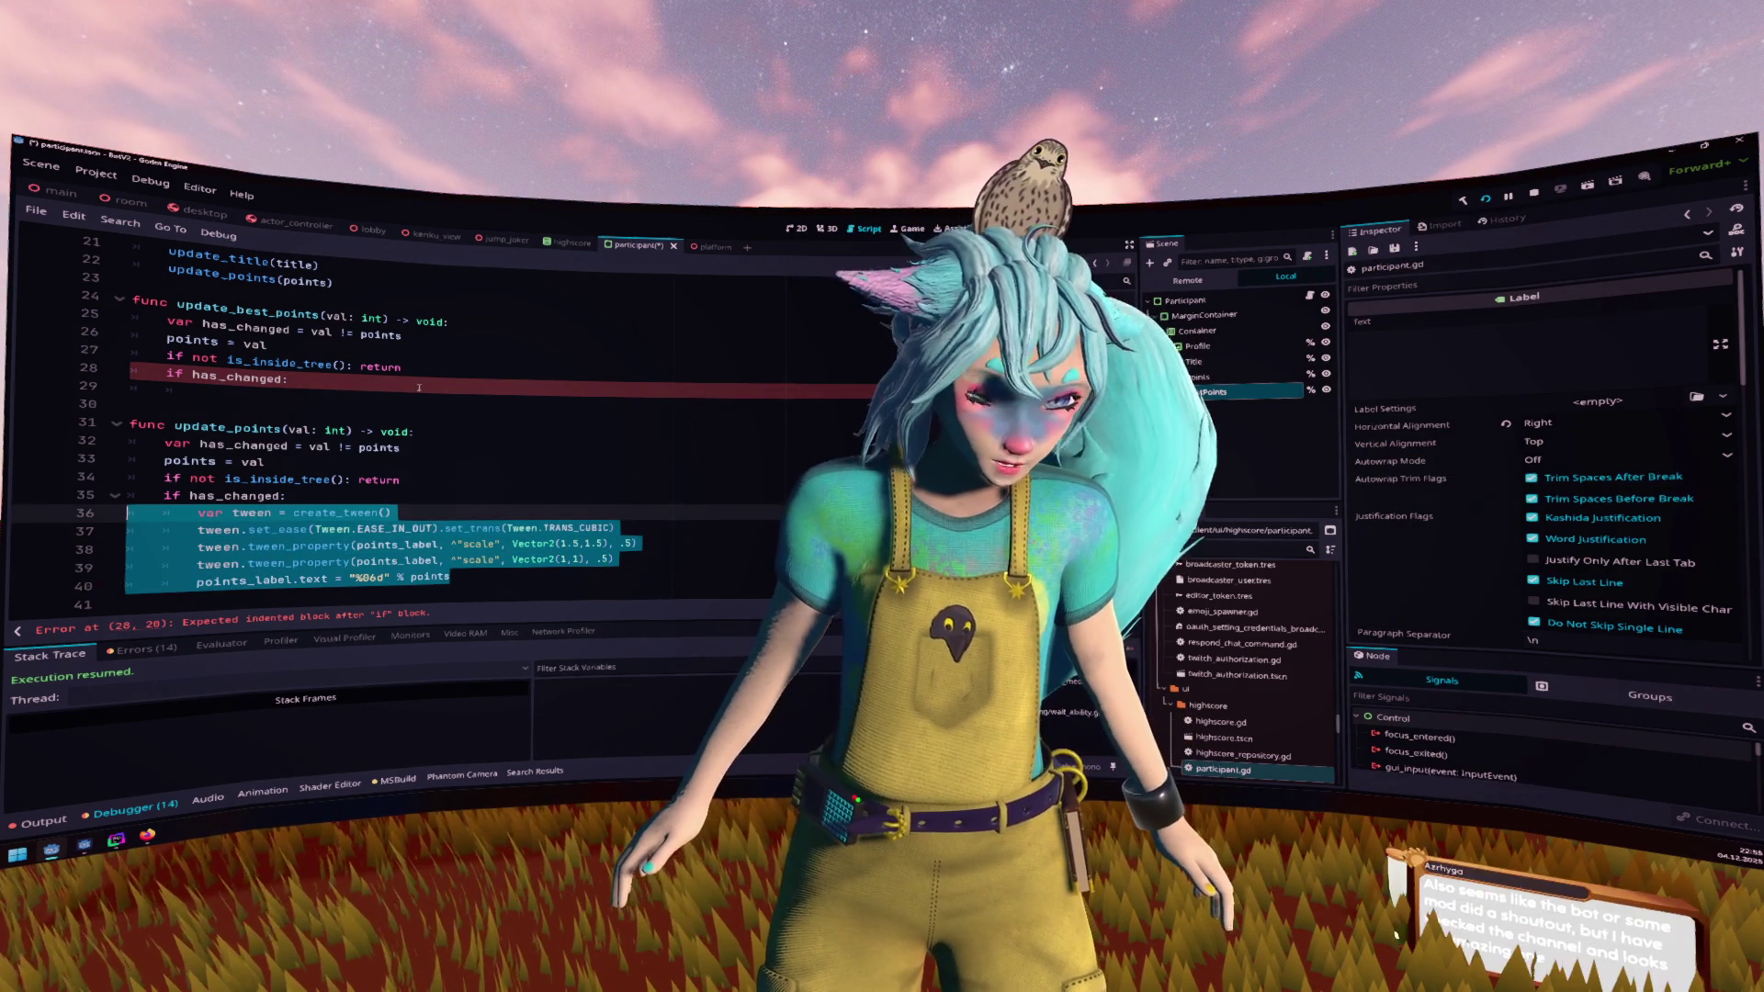
click(421, 404)
key(ctrl+v)
click(424, 397)
key(shift+Tab)
key(shift+Tab)
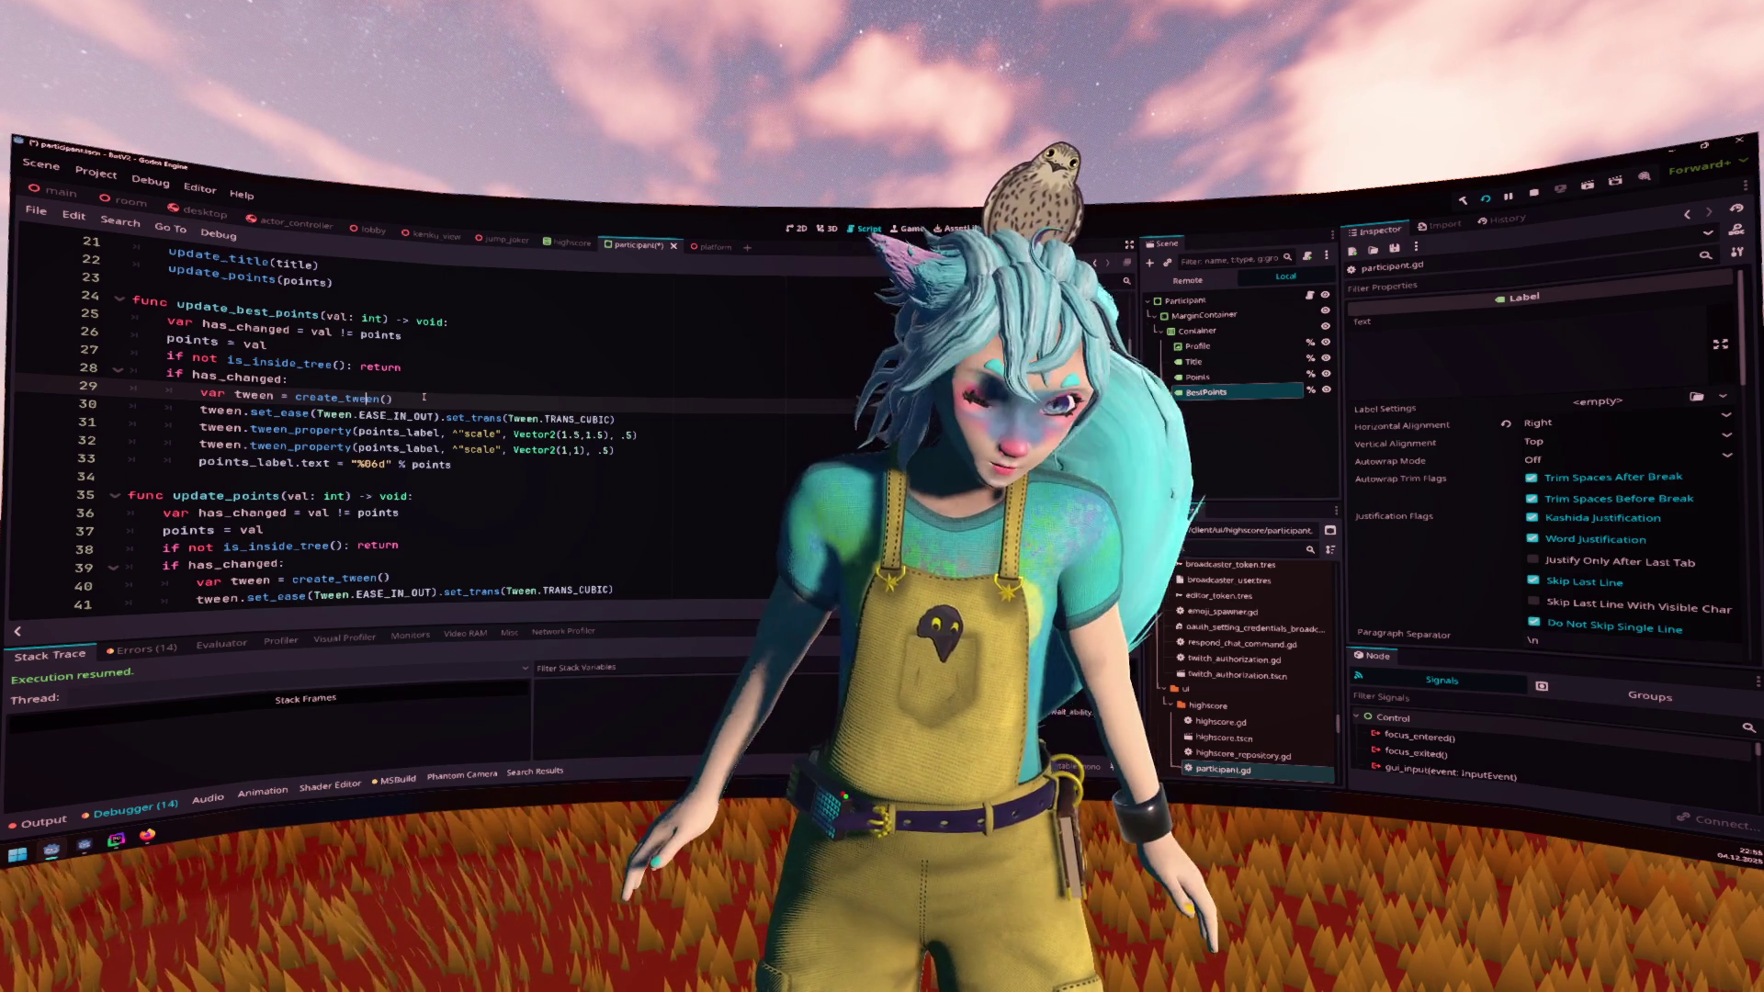
Replace 'scale' with 'modulate' in update_best_points' tween_property line 31
double_click(479, 434)
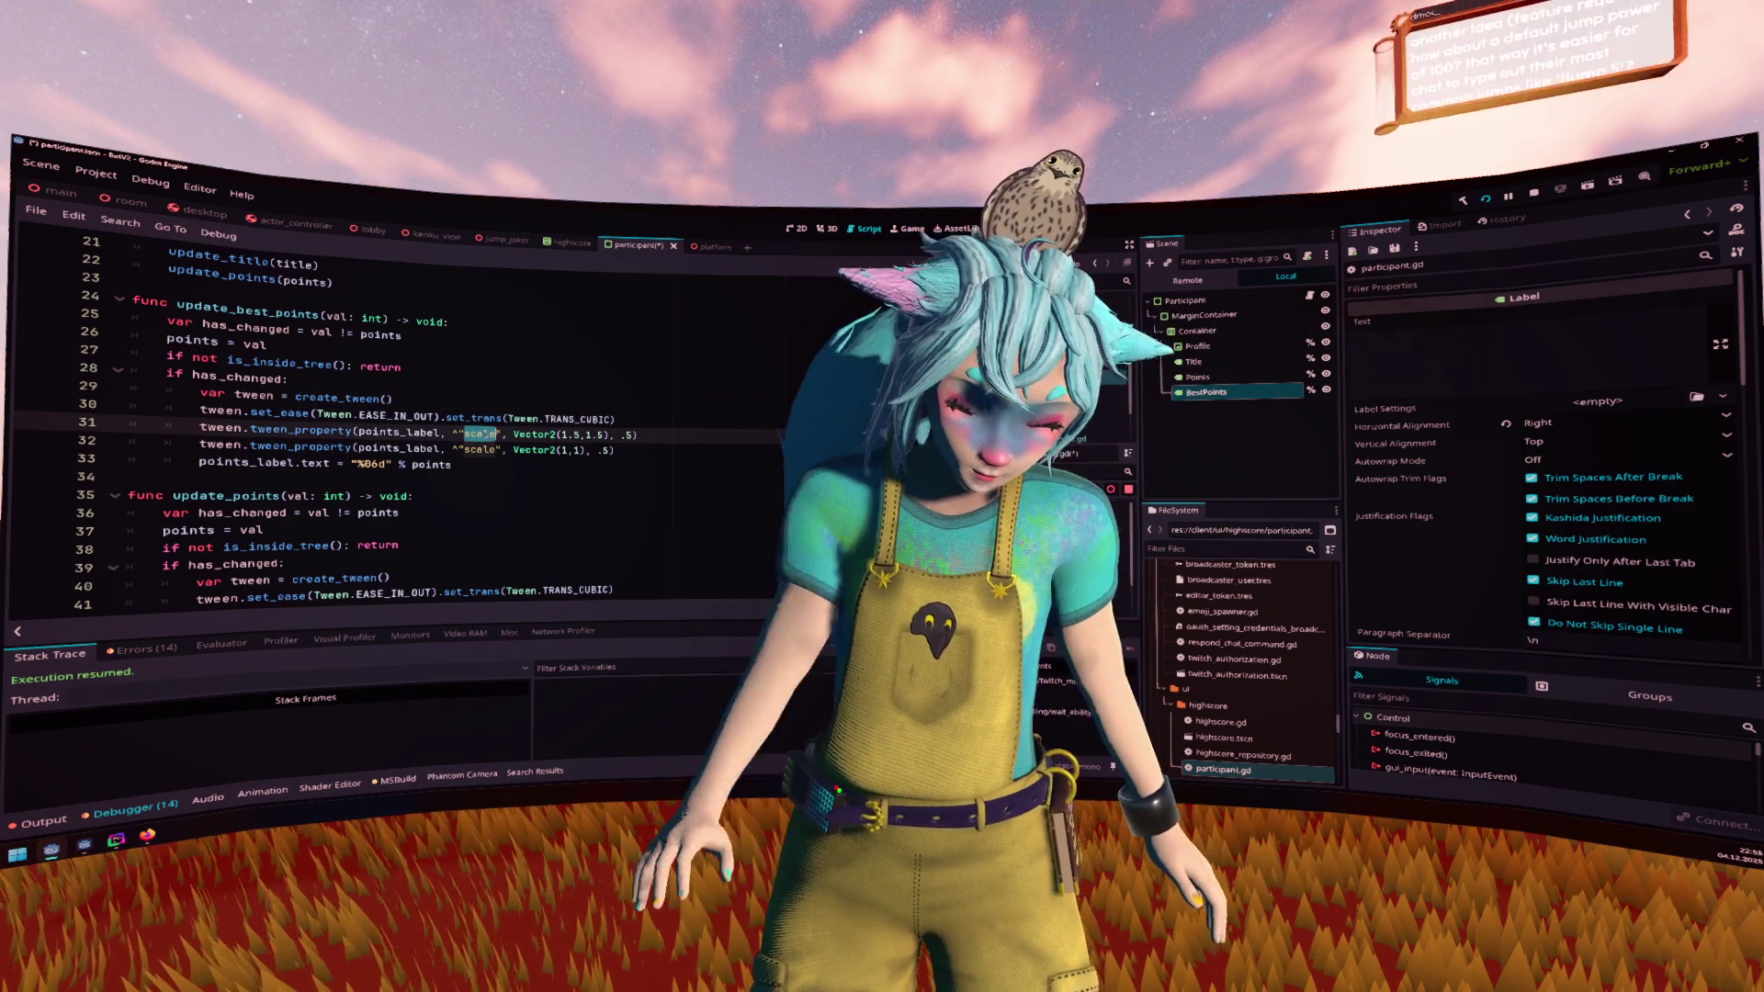
text(modulate)
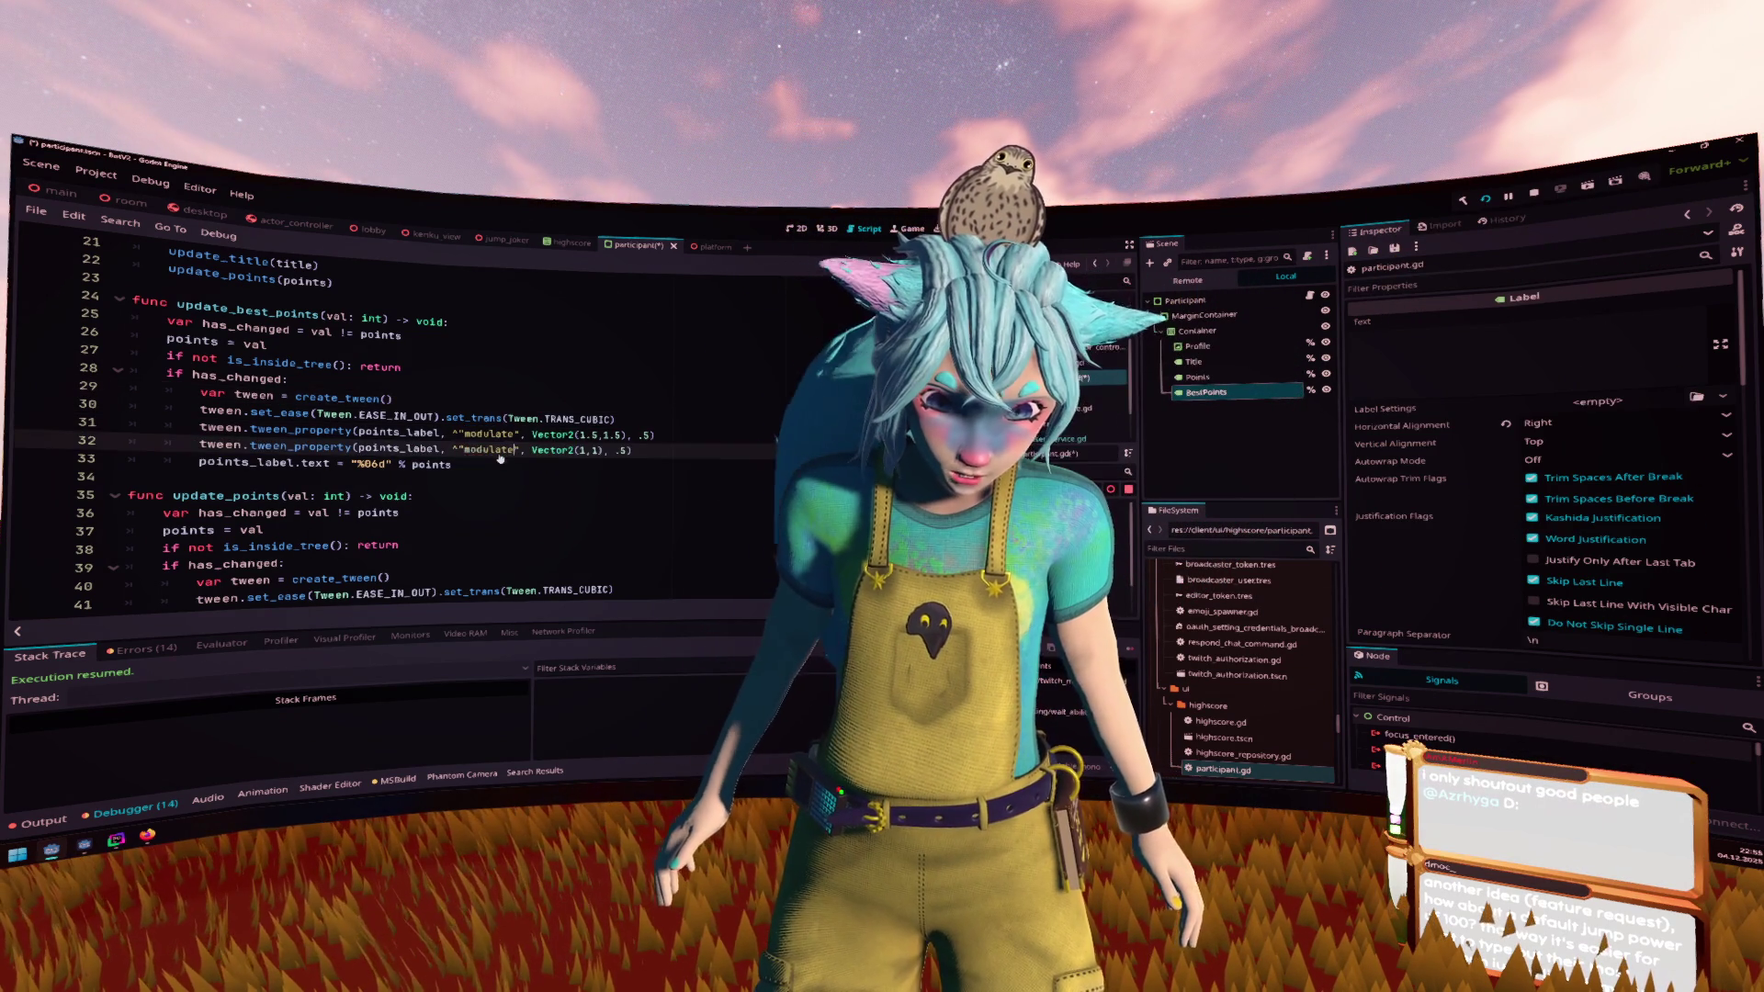
click(528, 469)
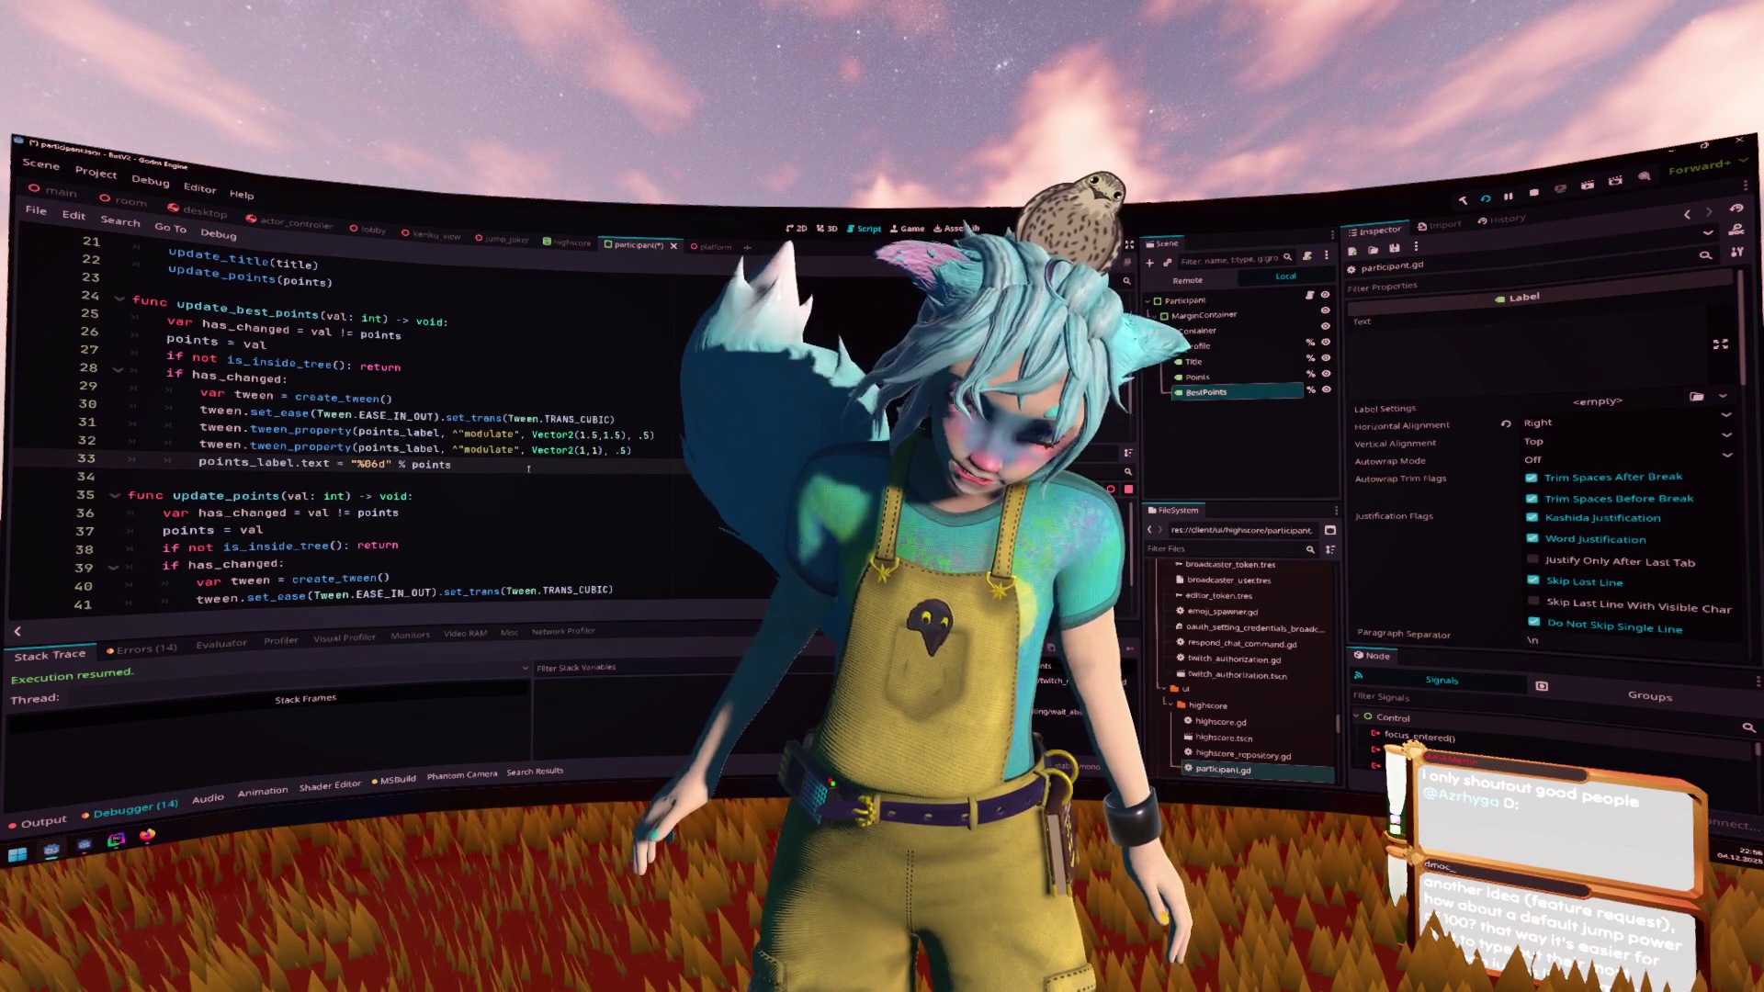
click(582, 433)
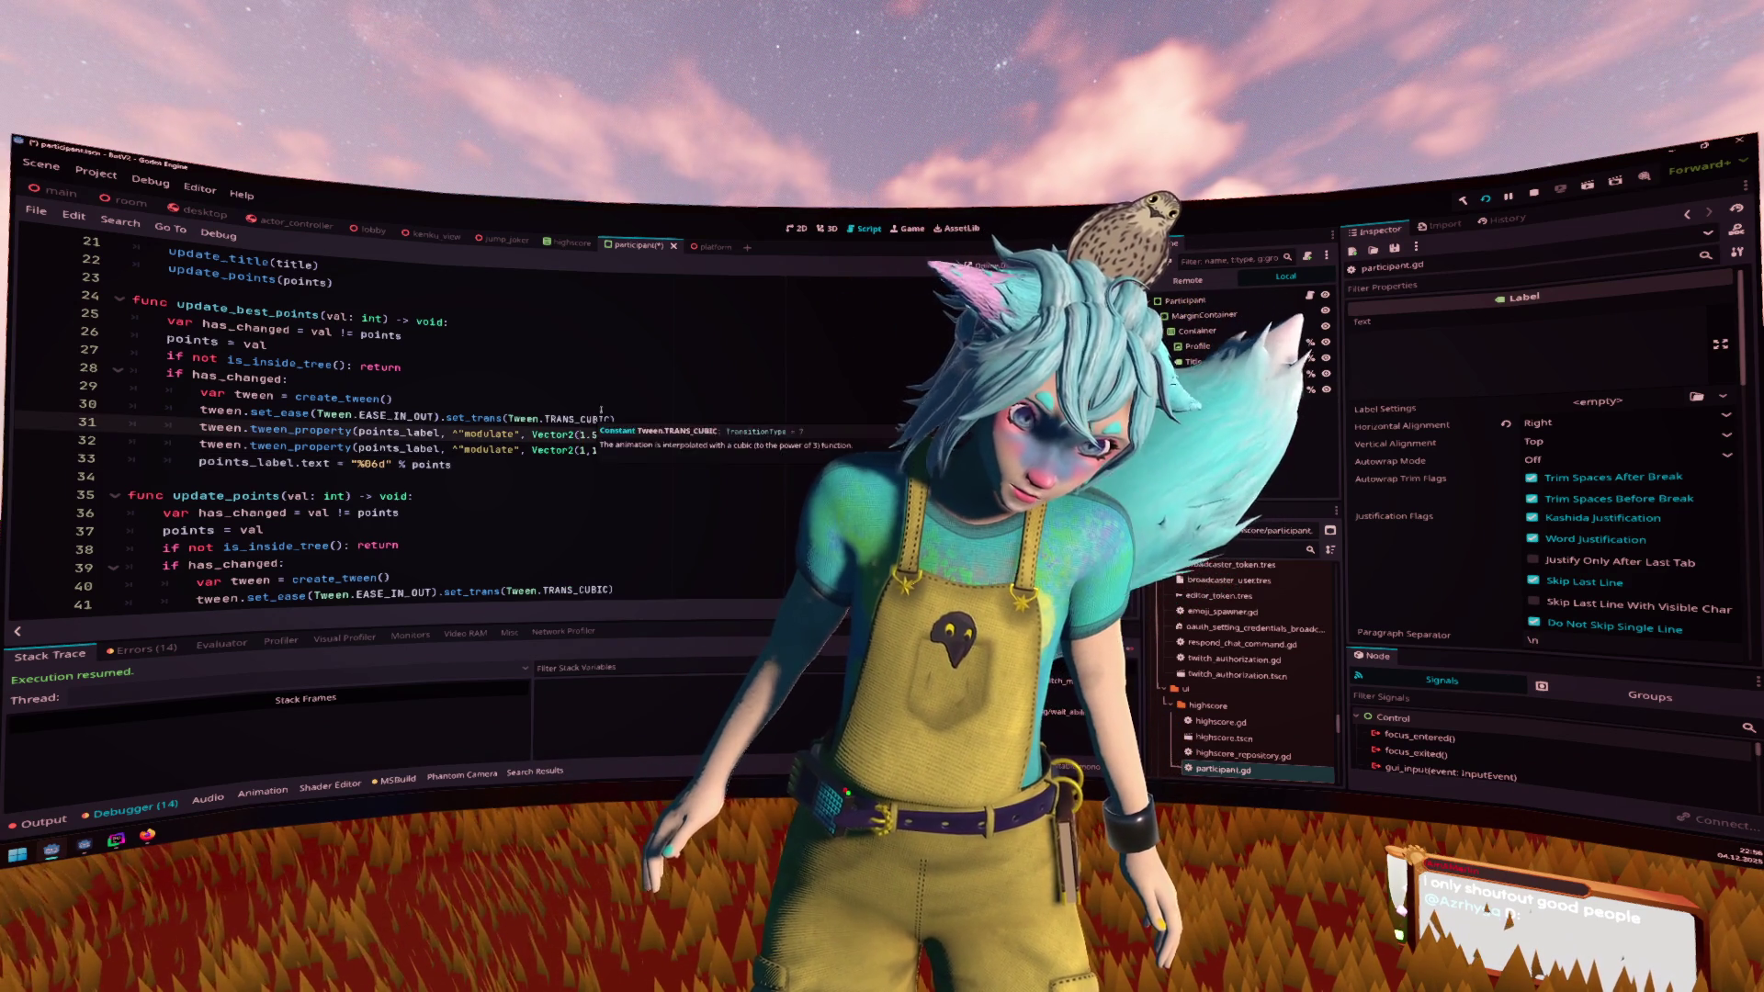
click(290, 378)
click(532, 433)
Set the modulate target to Color.GOLD and delete the leftover tween and easing lines
drag(532, 434, 617, 433)
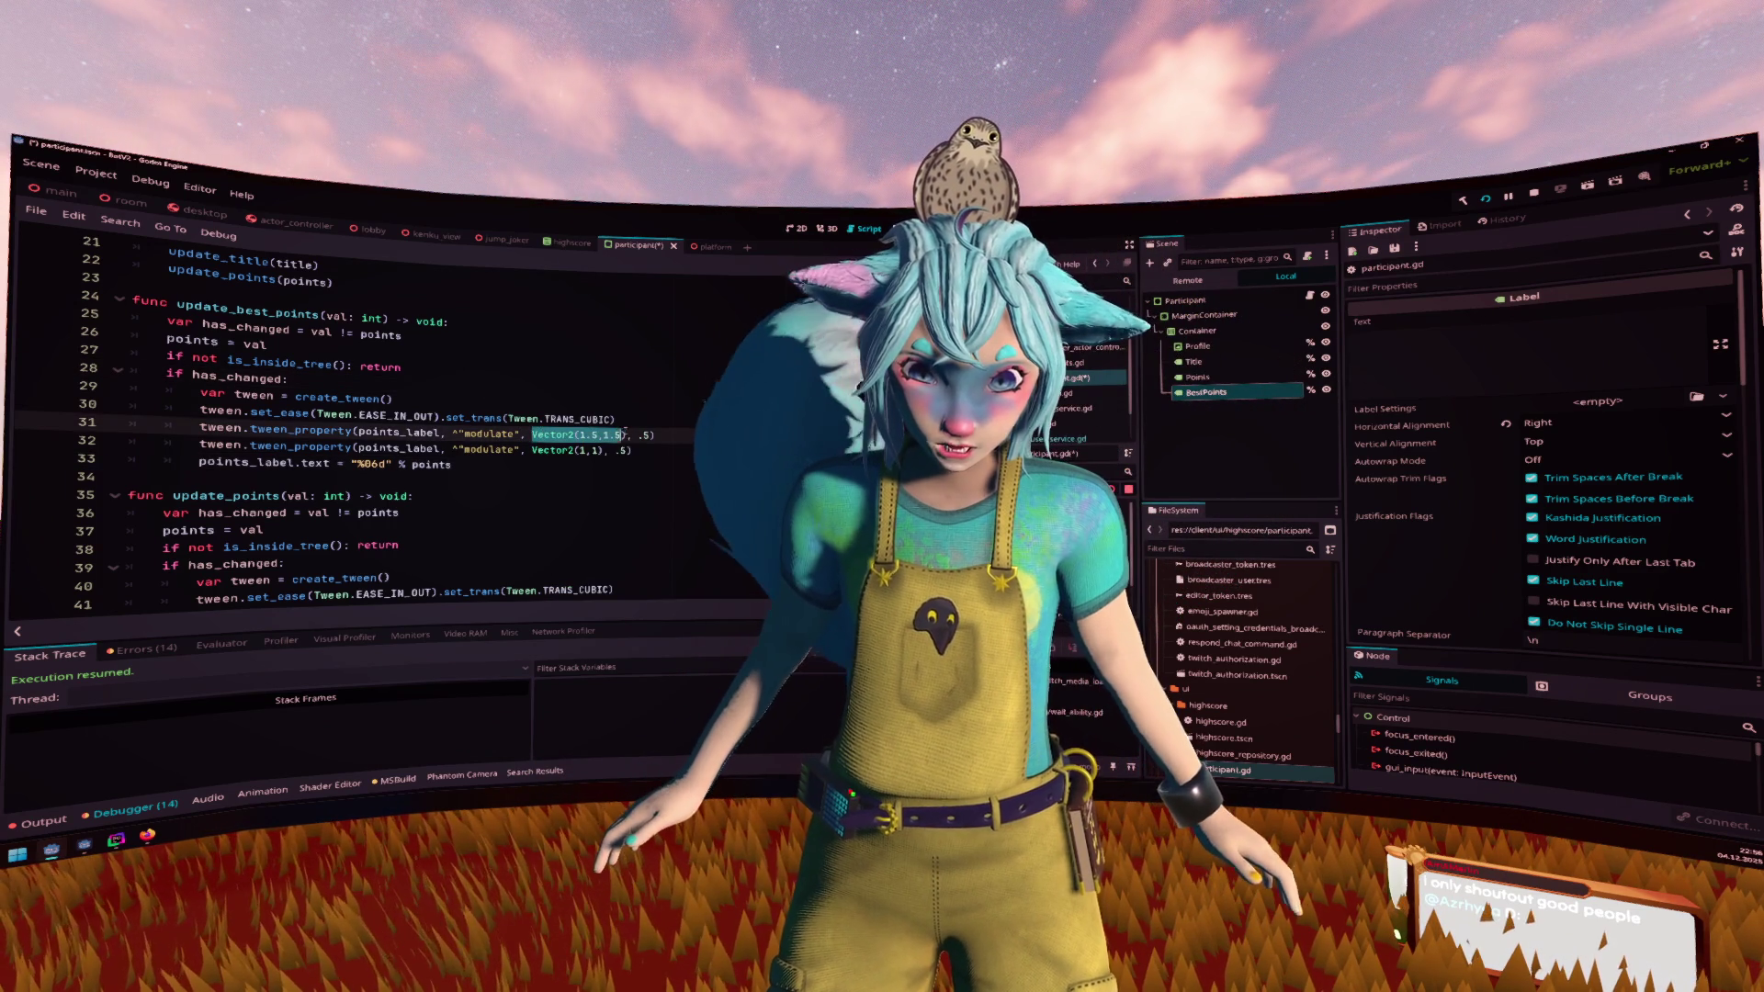
text(colo)
key(Return)
text(.)
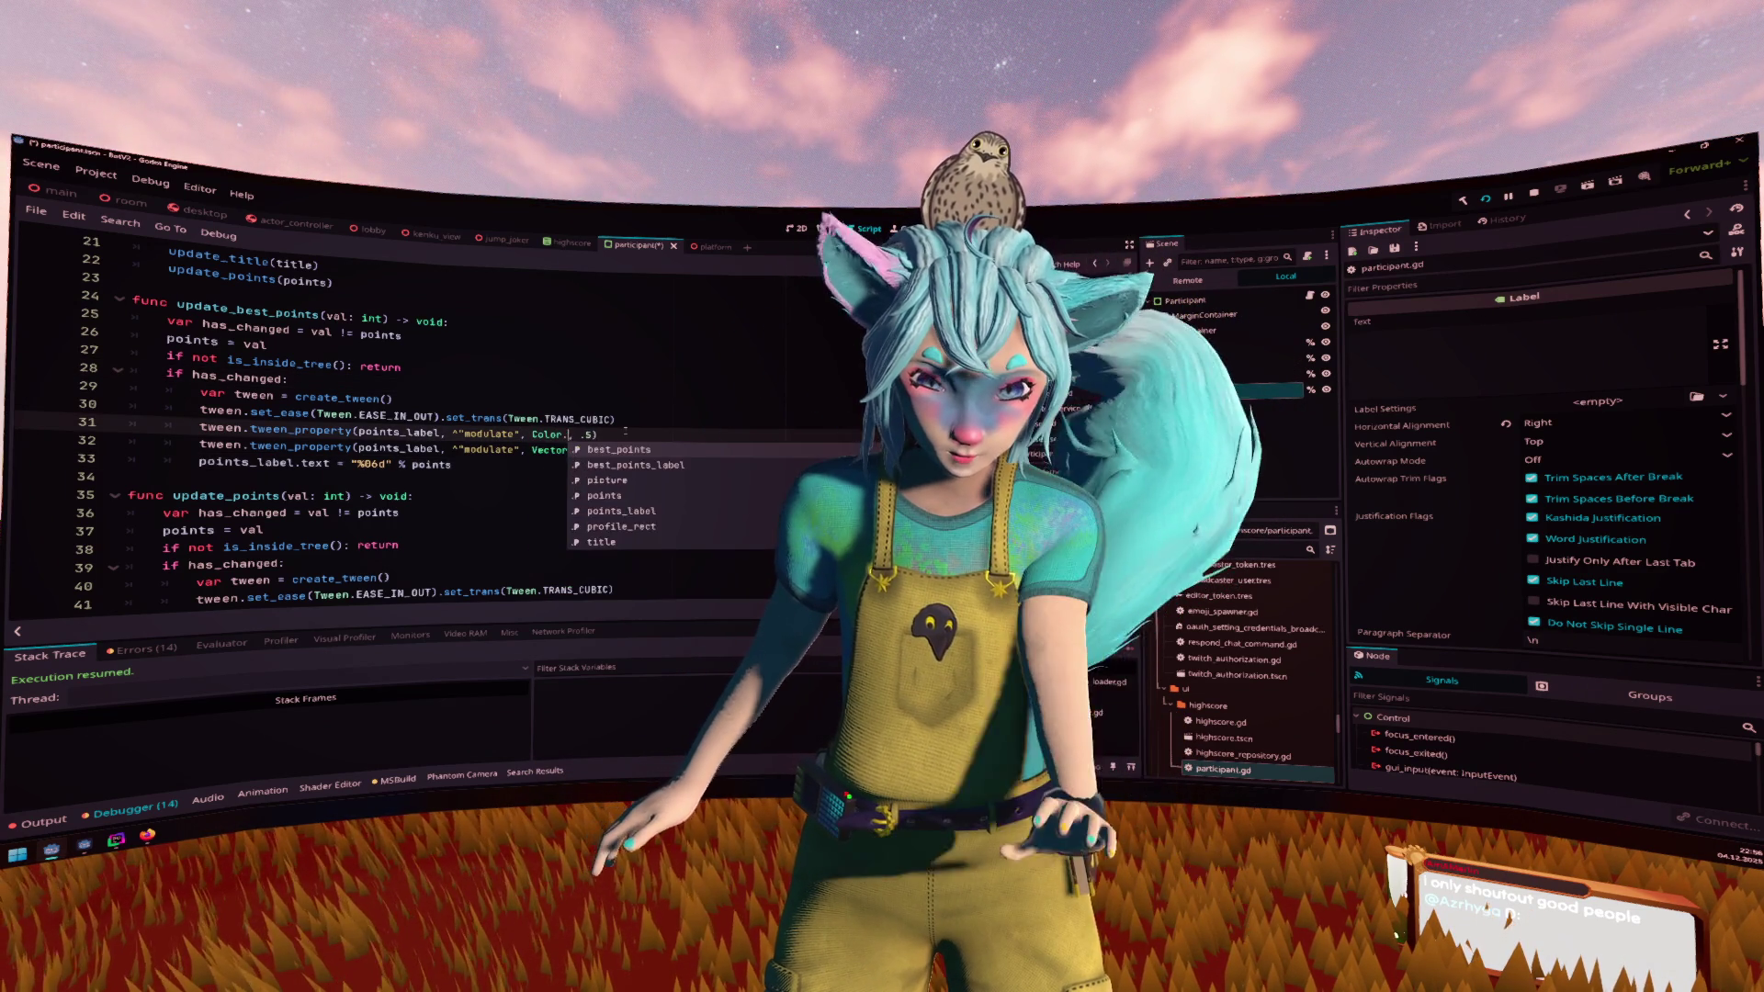
text(GOLD)
key(Return)
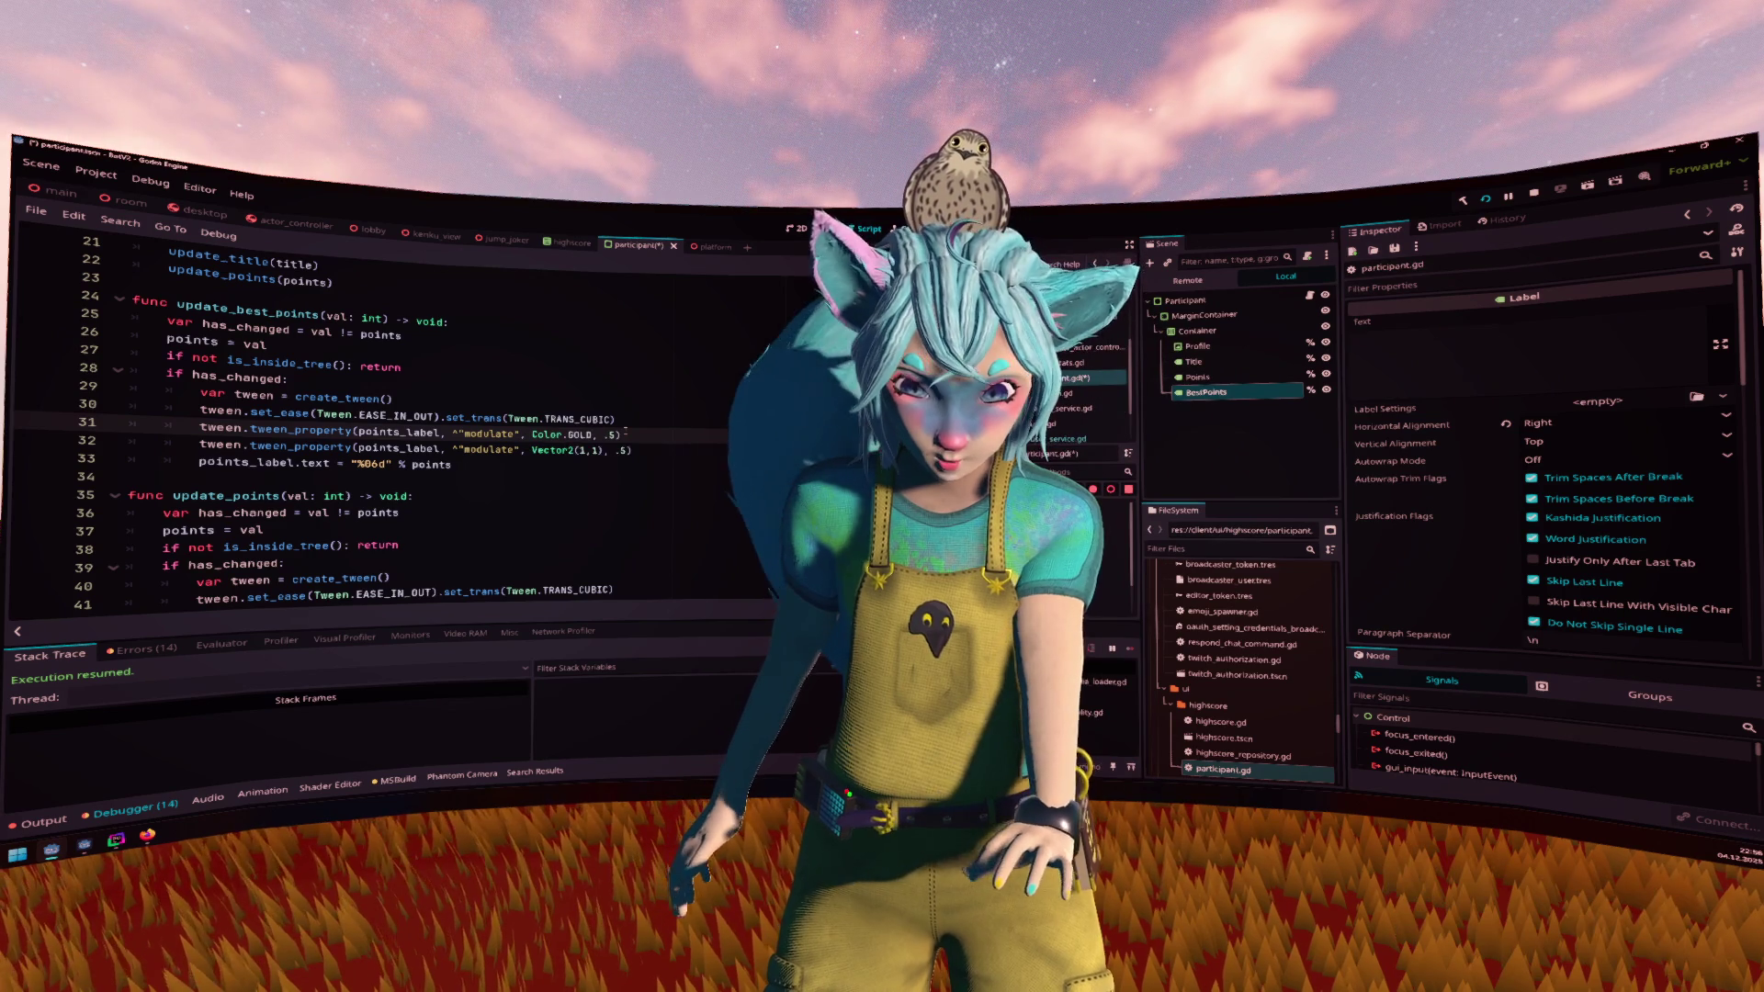
key(Down)
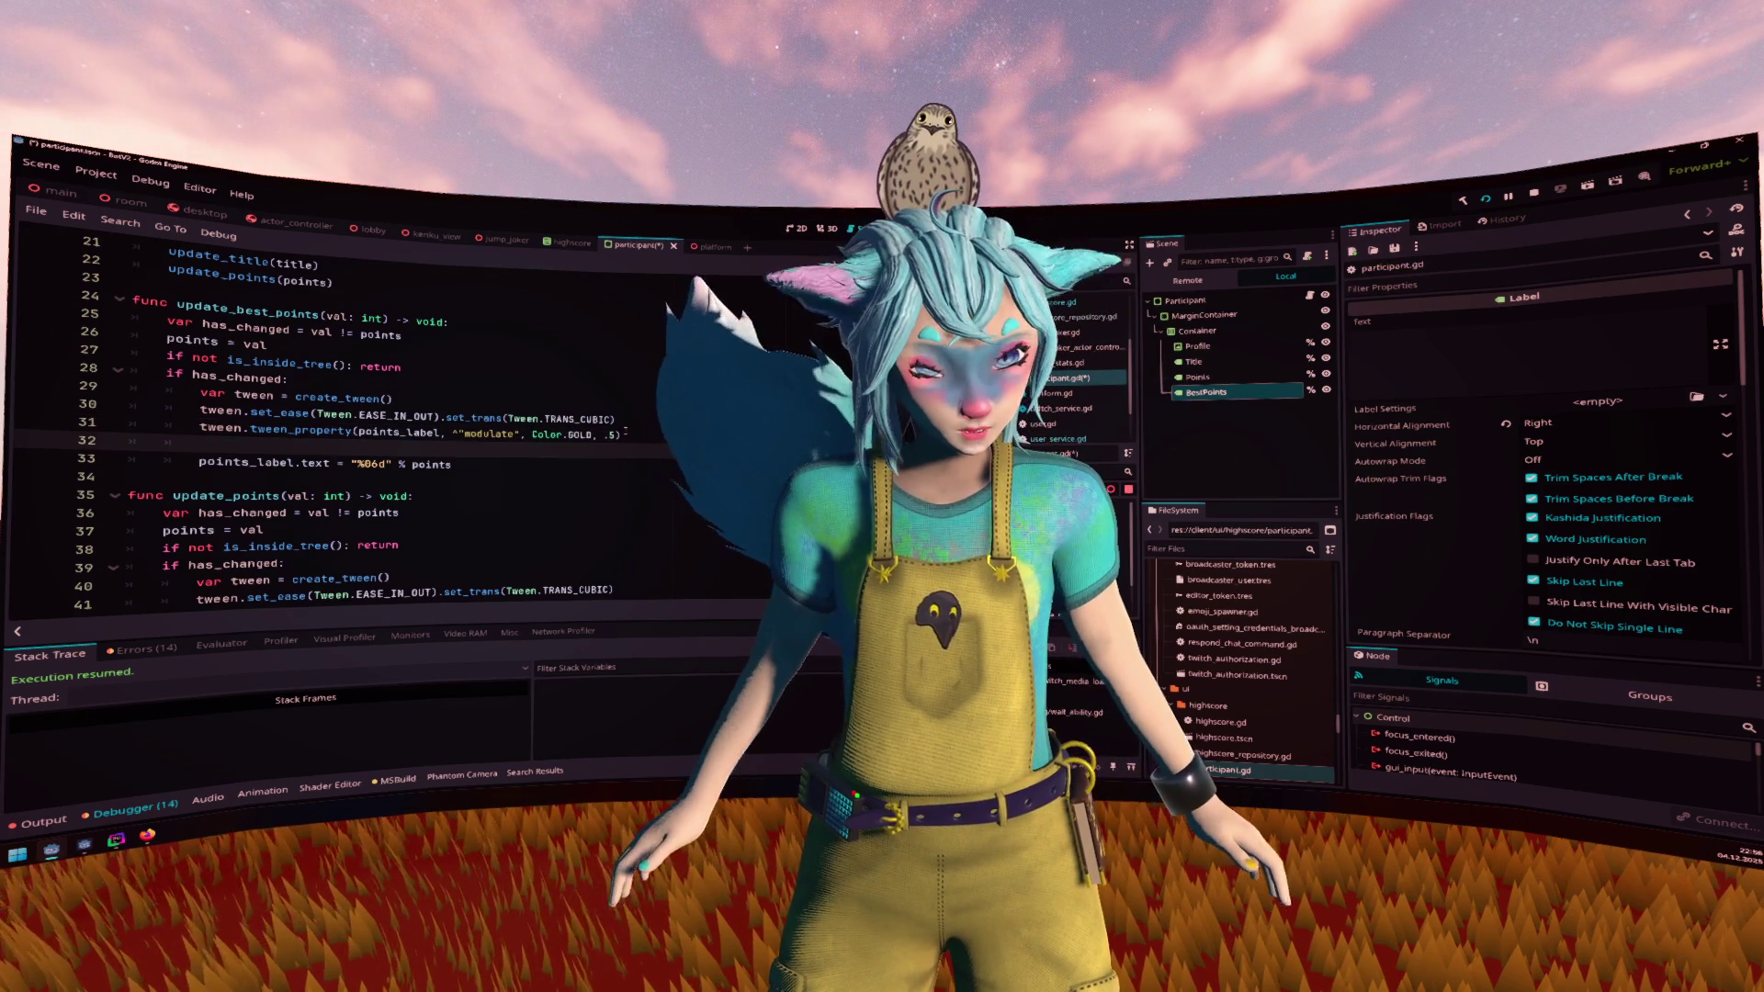
key(ctrl+shift+k)
key(Up)
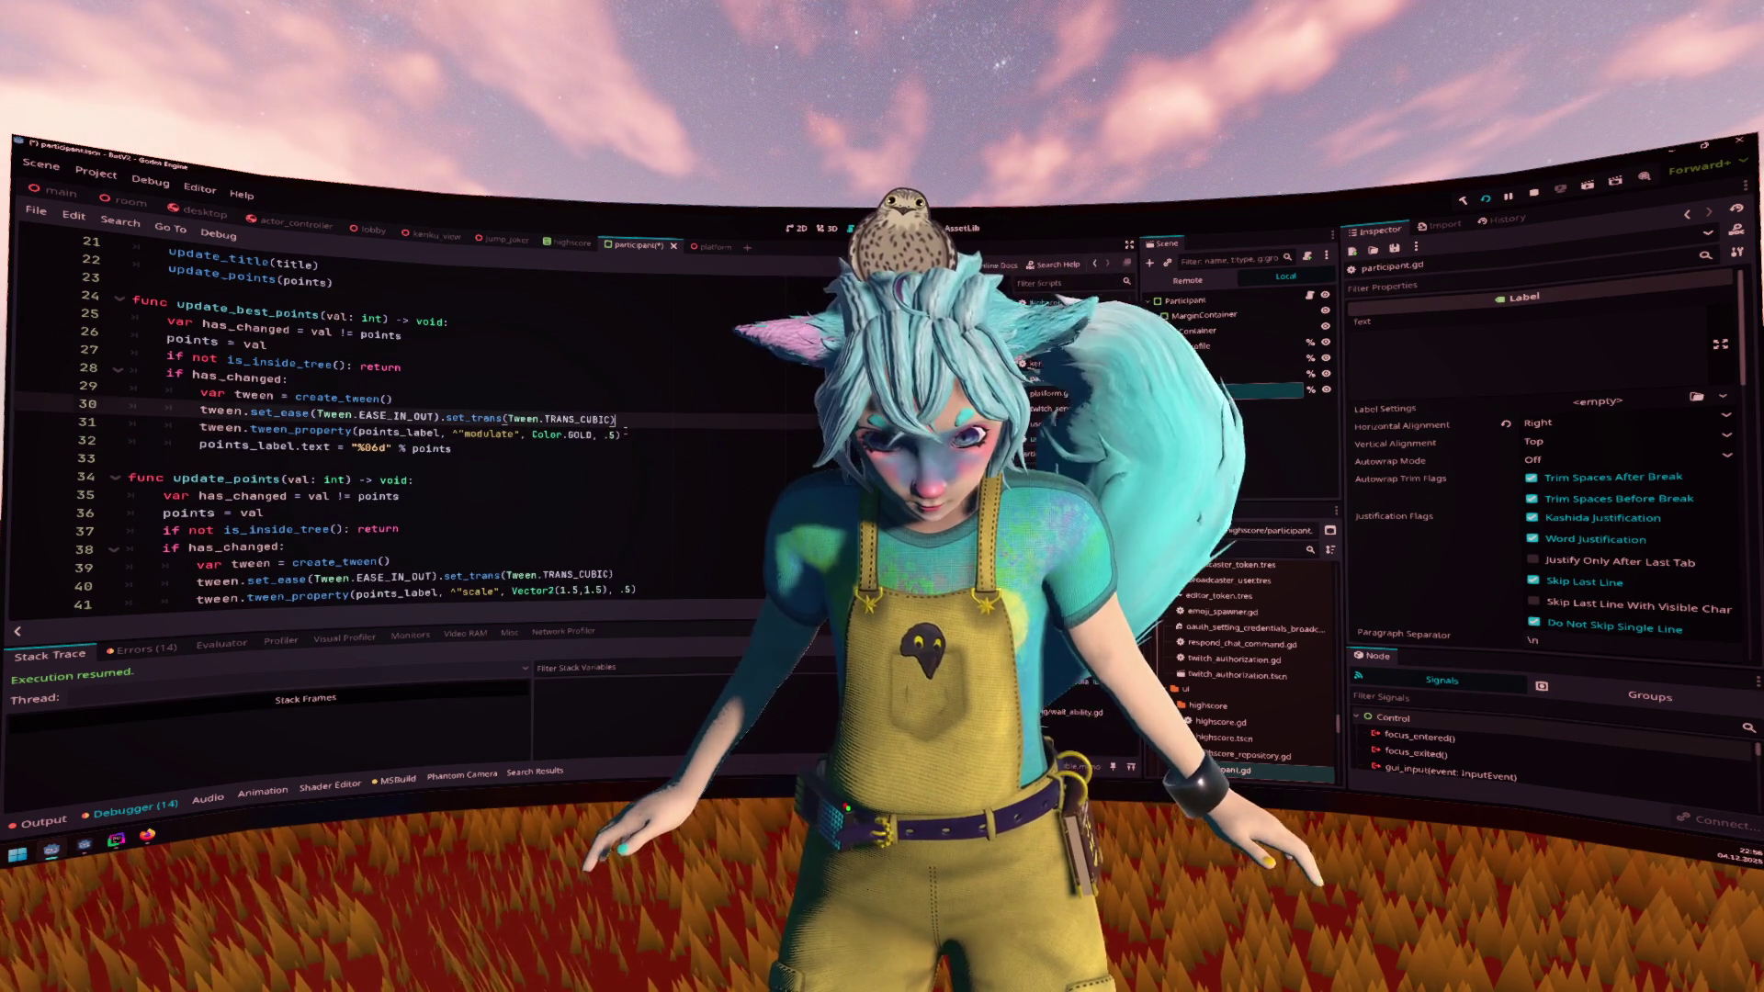
key(shift+Home)
key(BackSpace)
key(BackSpace)
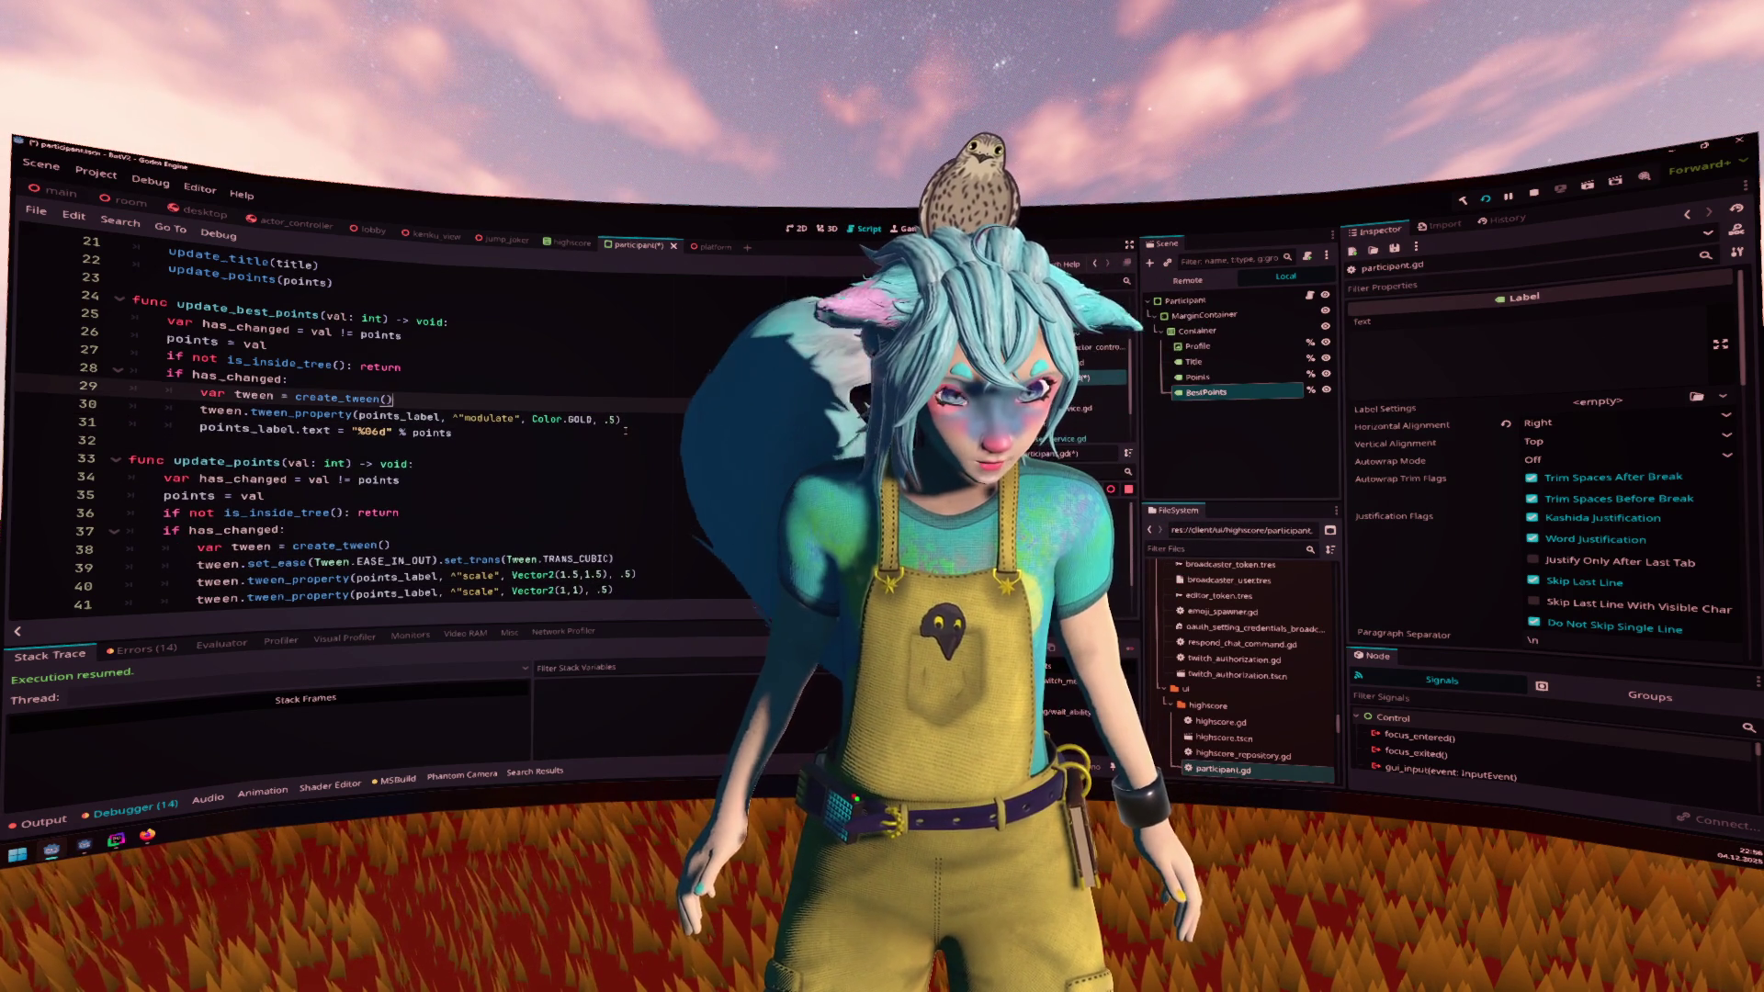
key(Down)
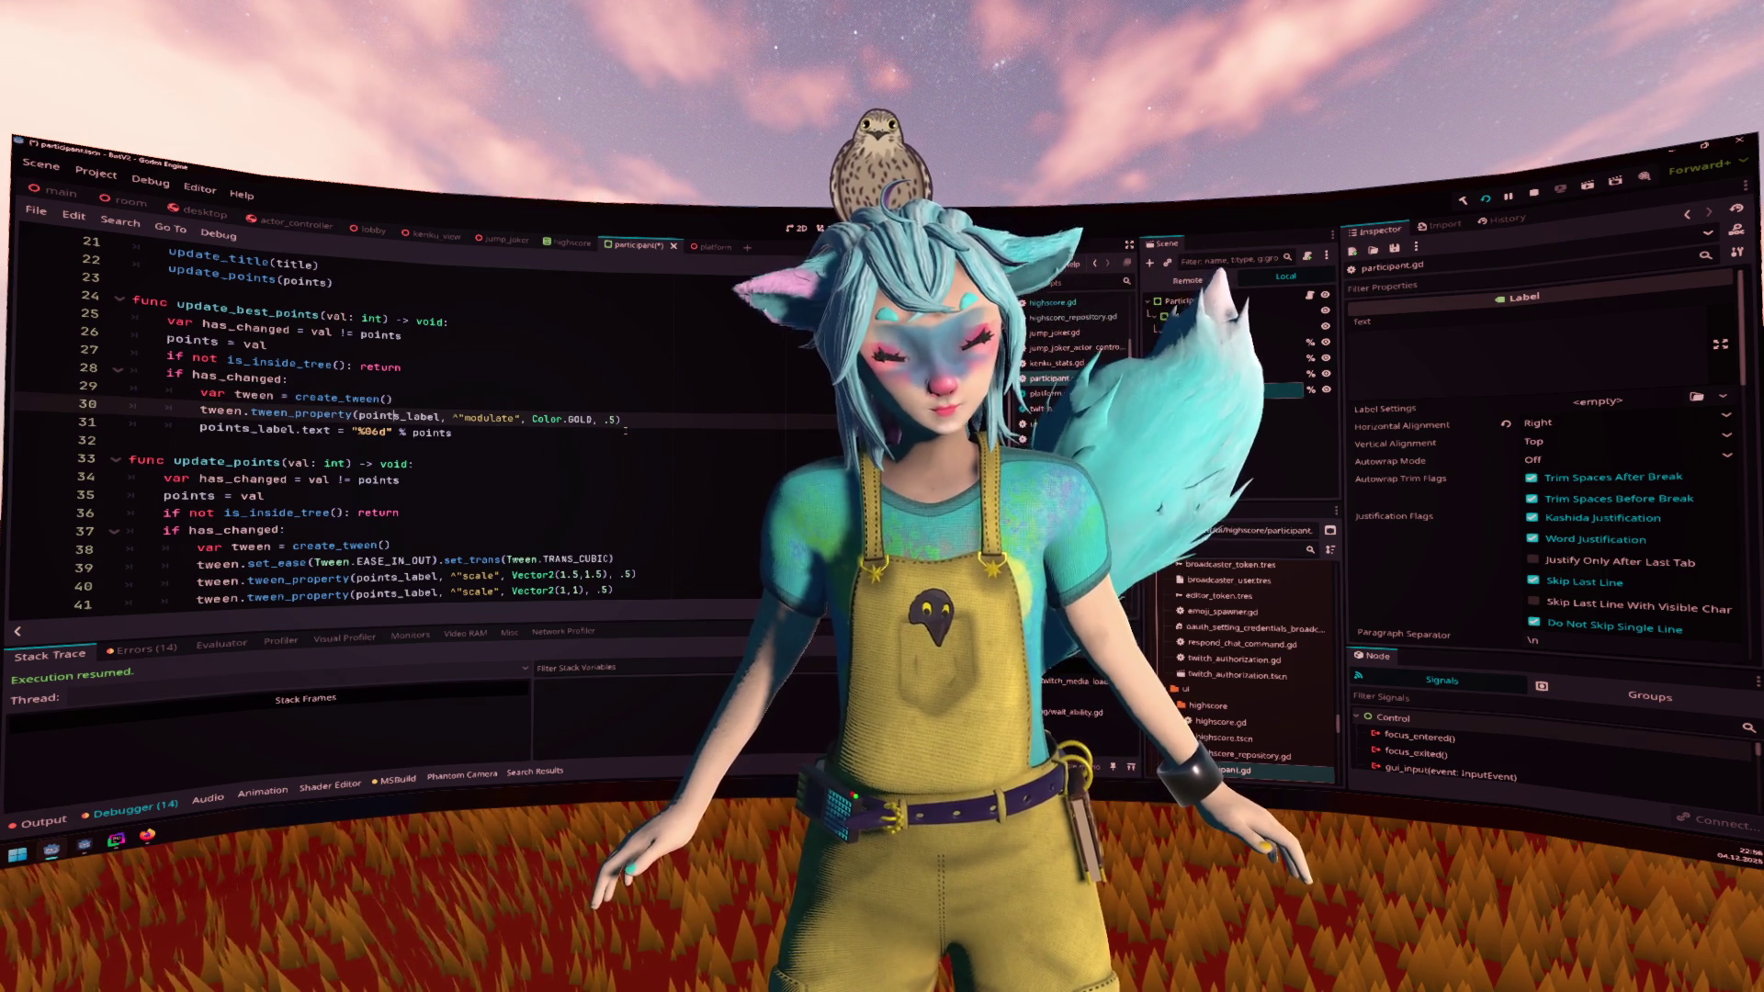
Add the points text update to update_points and copy its two scale tweens into update_best_points
scroll(632, 557, down, 1)
click(632, 557)
key(Return)
text(points_label.text = "%06d" % points)
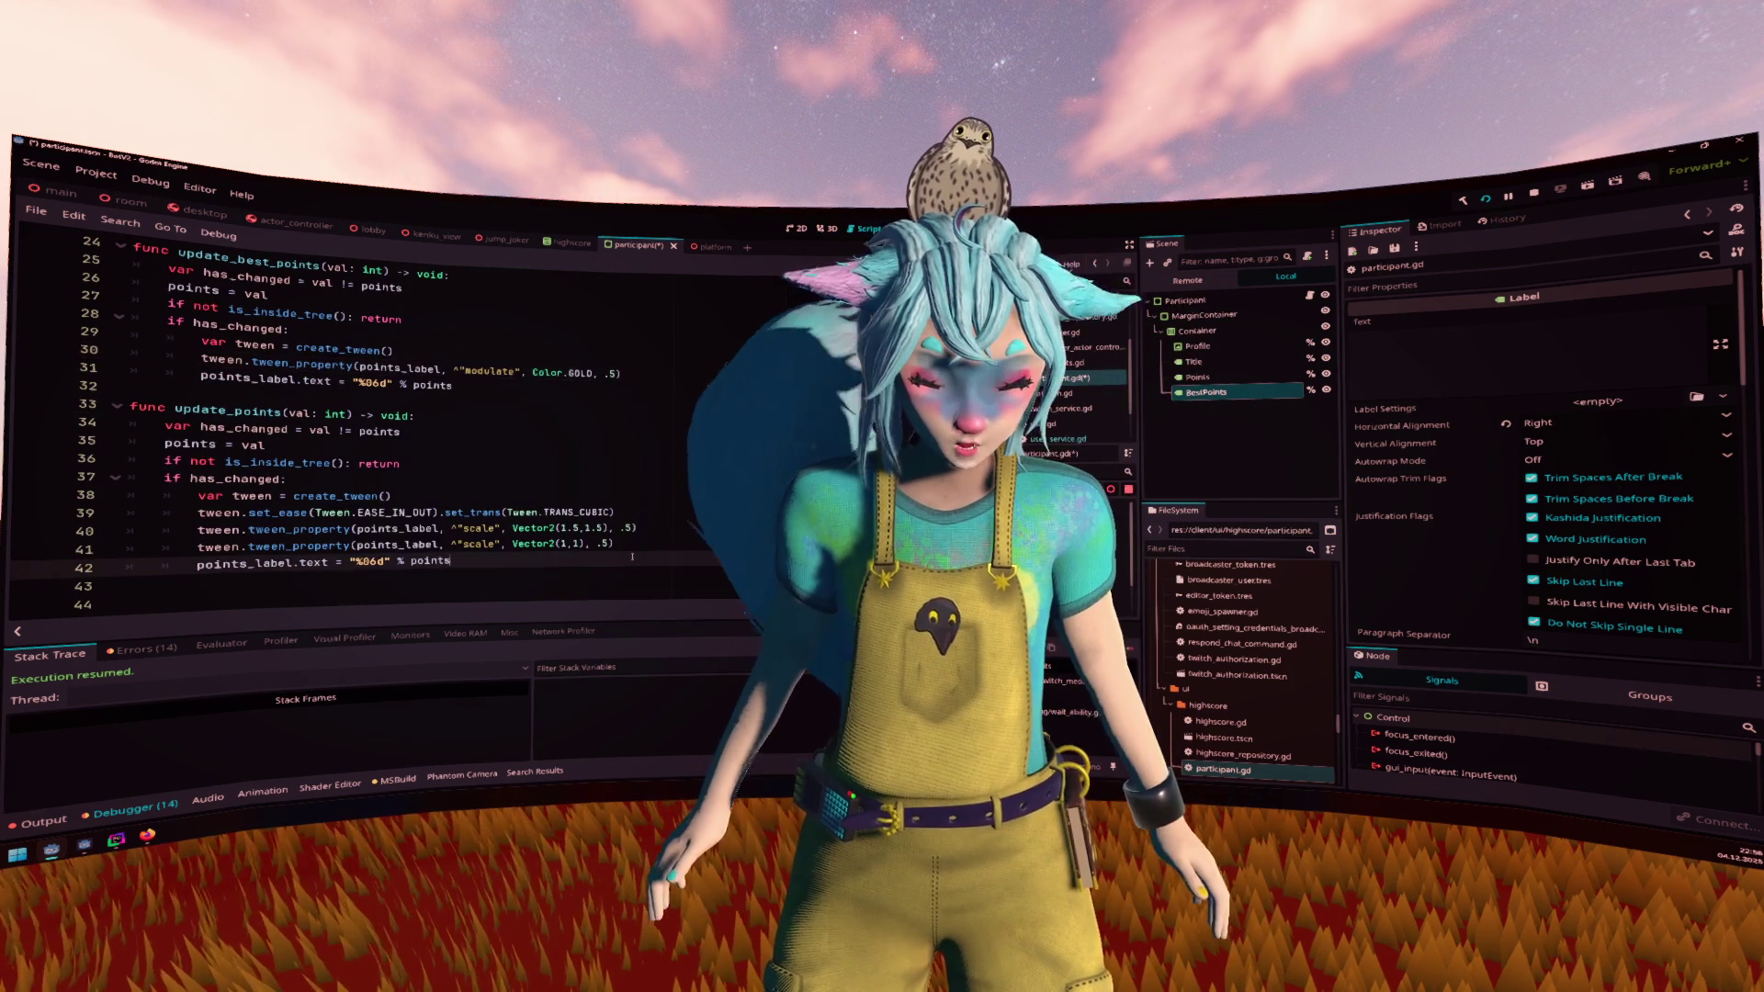
key(Up)
key(shift+Up)
key(shift+Home)
key(ctrl+c)
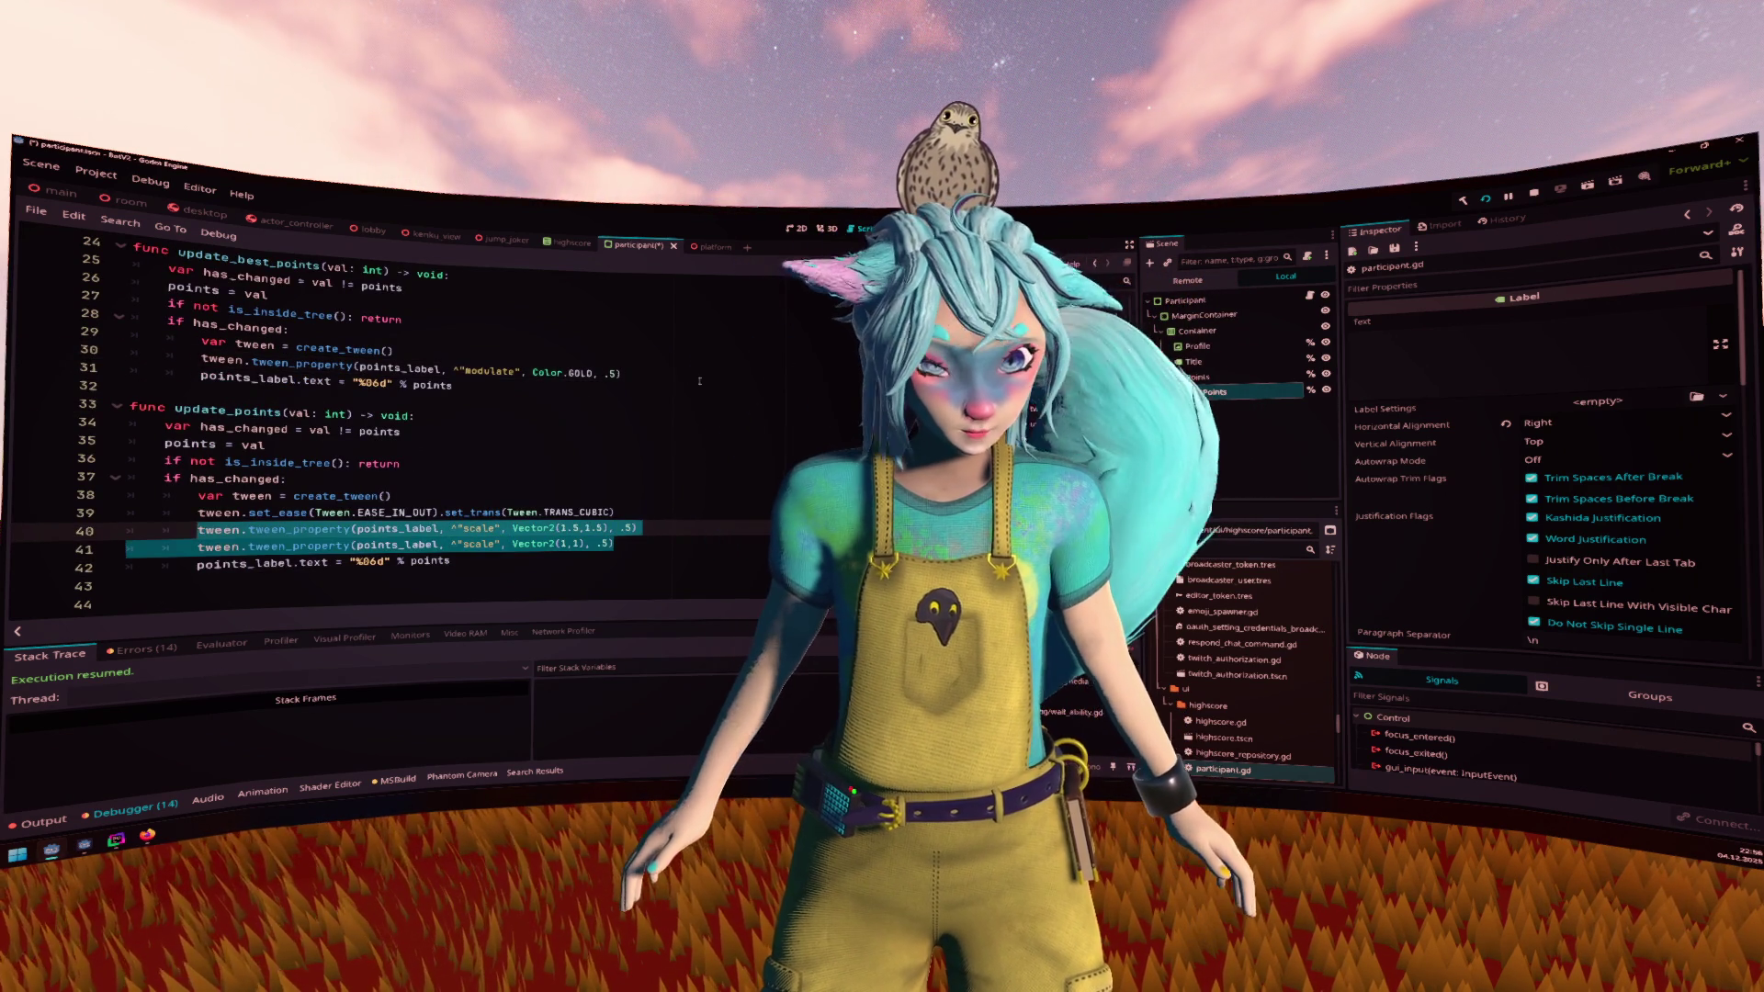
click(555, 372)
key(End)
key(Return)
key(ctrl+v)
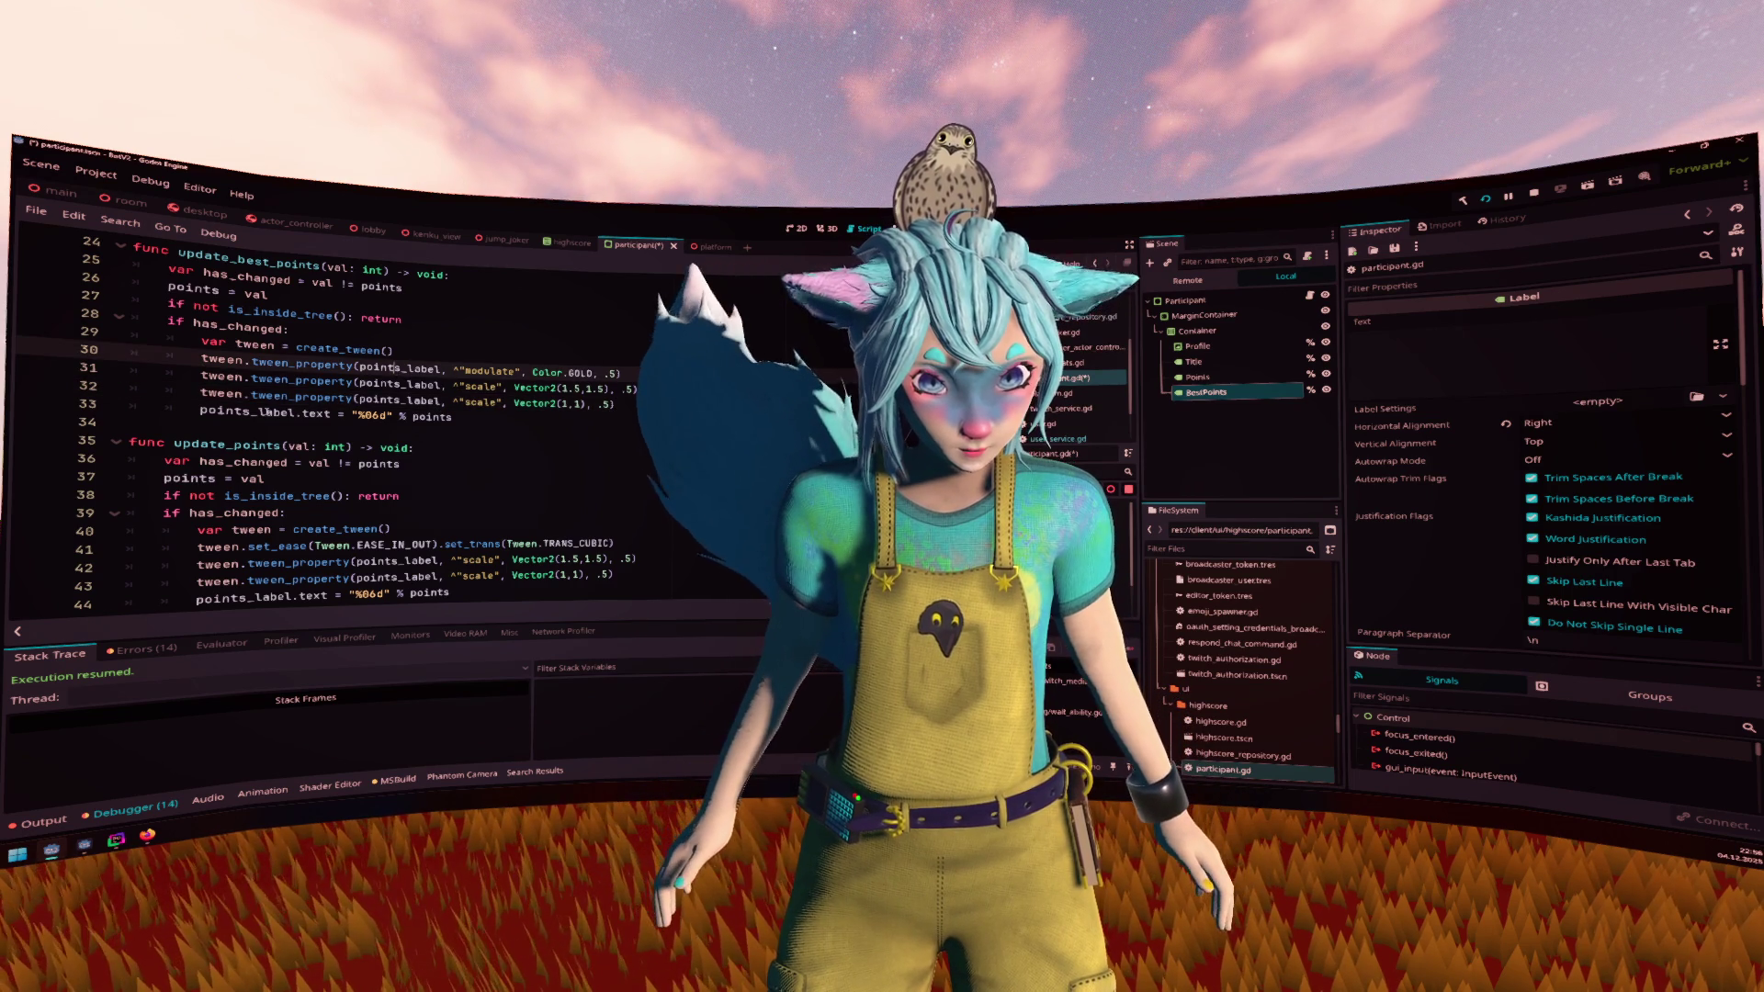
Retarget the pasted lines to best_points_label and format best_points as the label text
double_click(272, 405)
scroll(272, 399, up, 3)
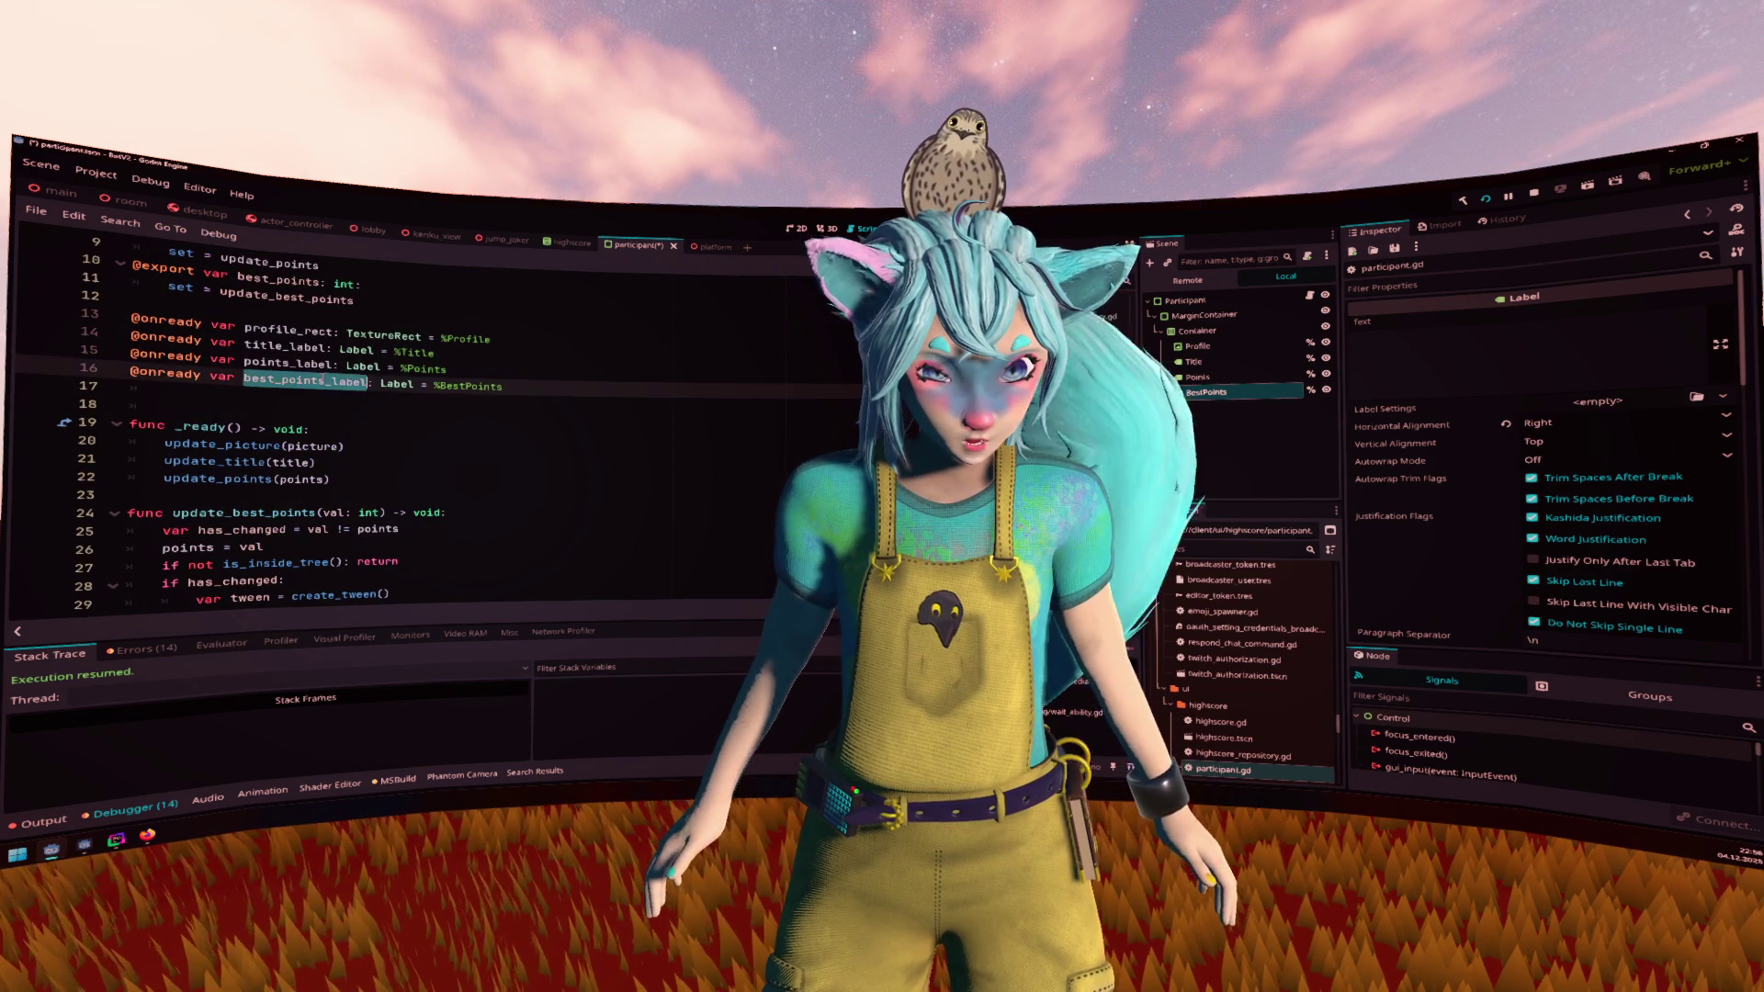
scroll(395, 436, down, 1)
text(best_points_label)
double_click(395, 434)
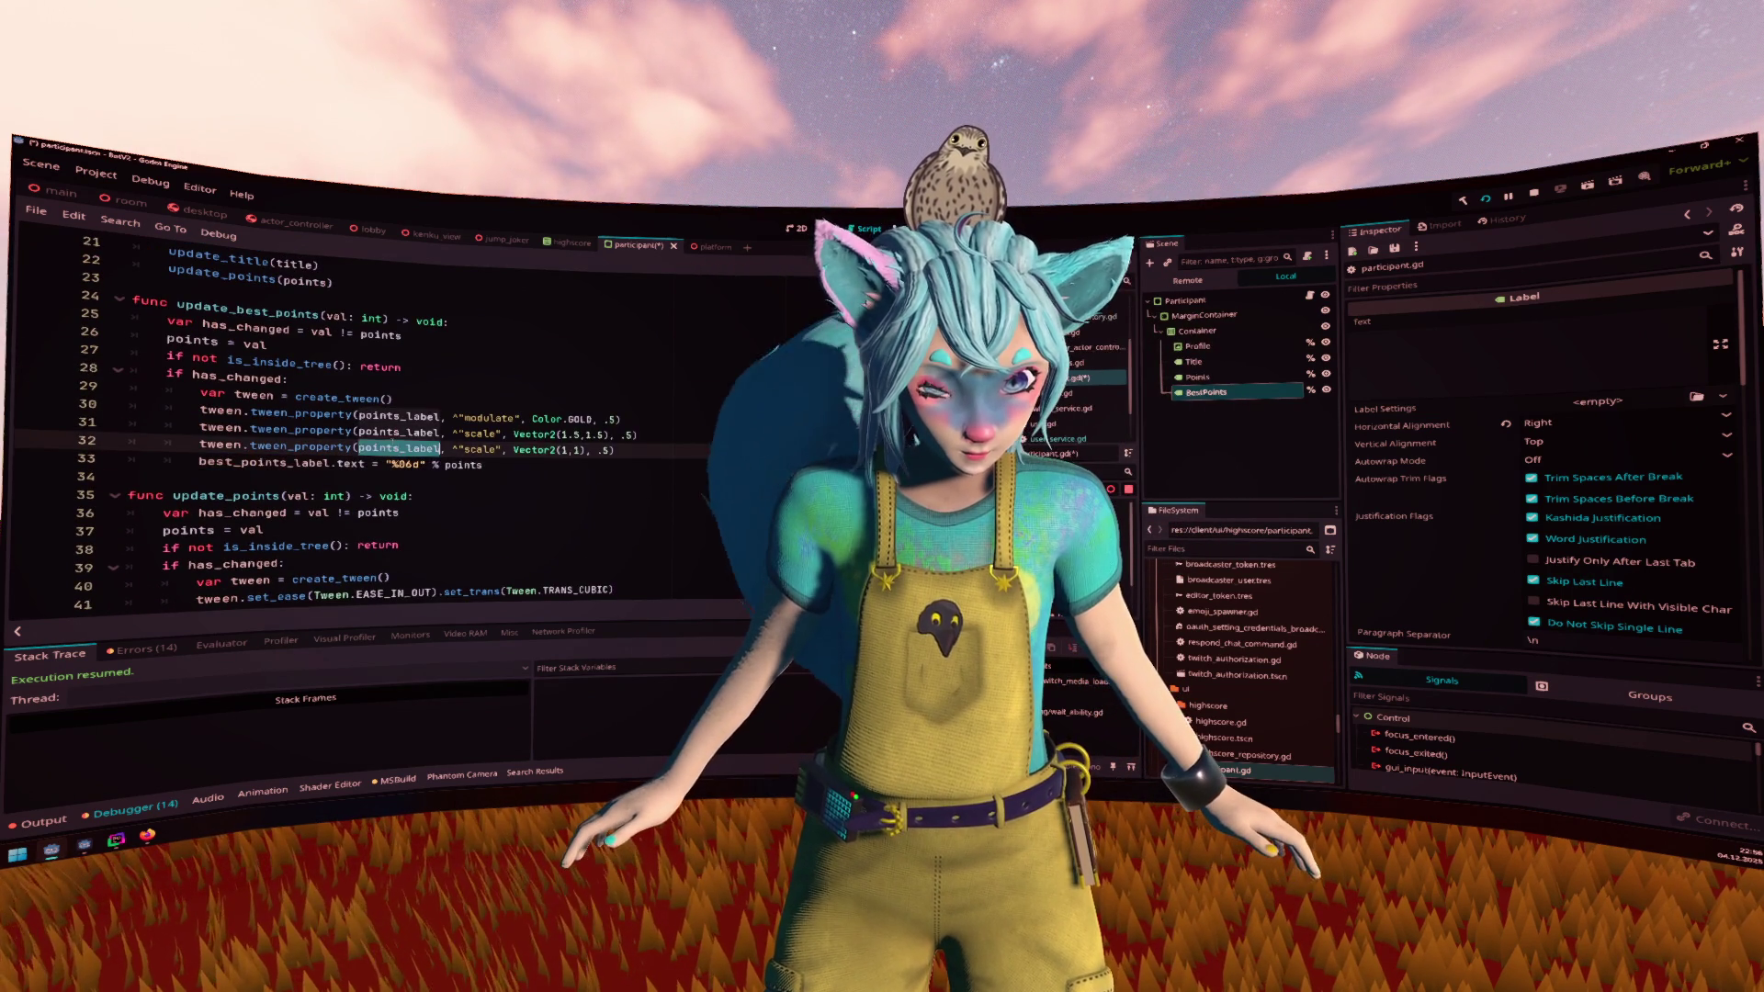
text(best_points_label)
scroll(477, 413, down, 1)
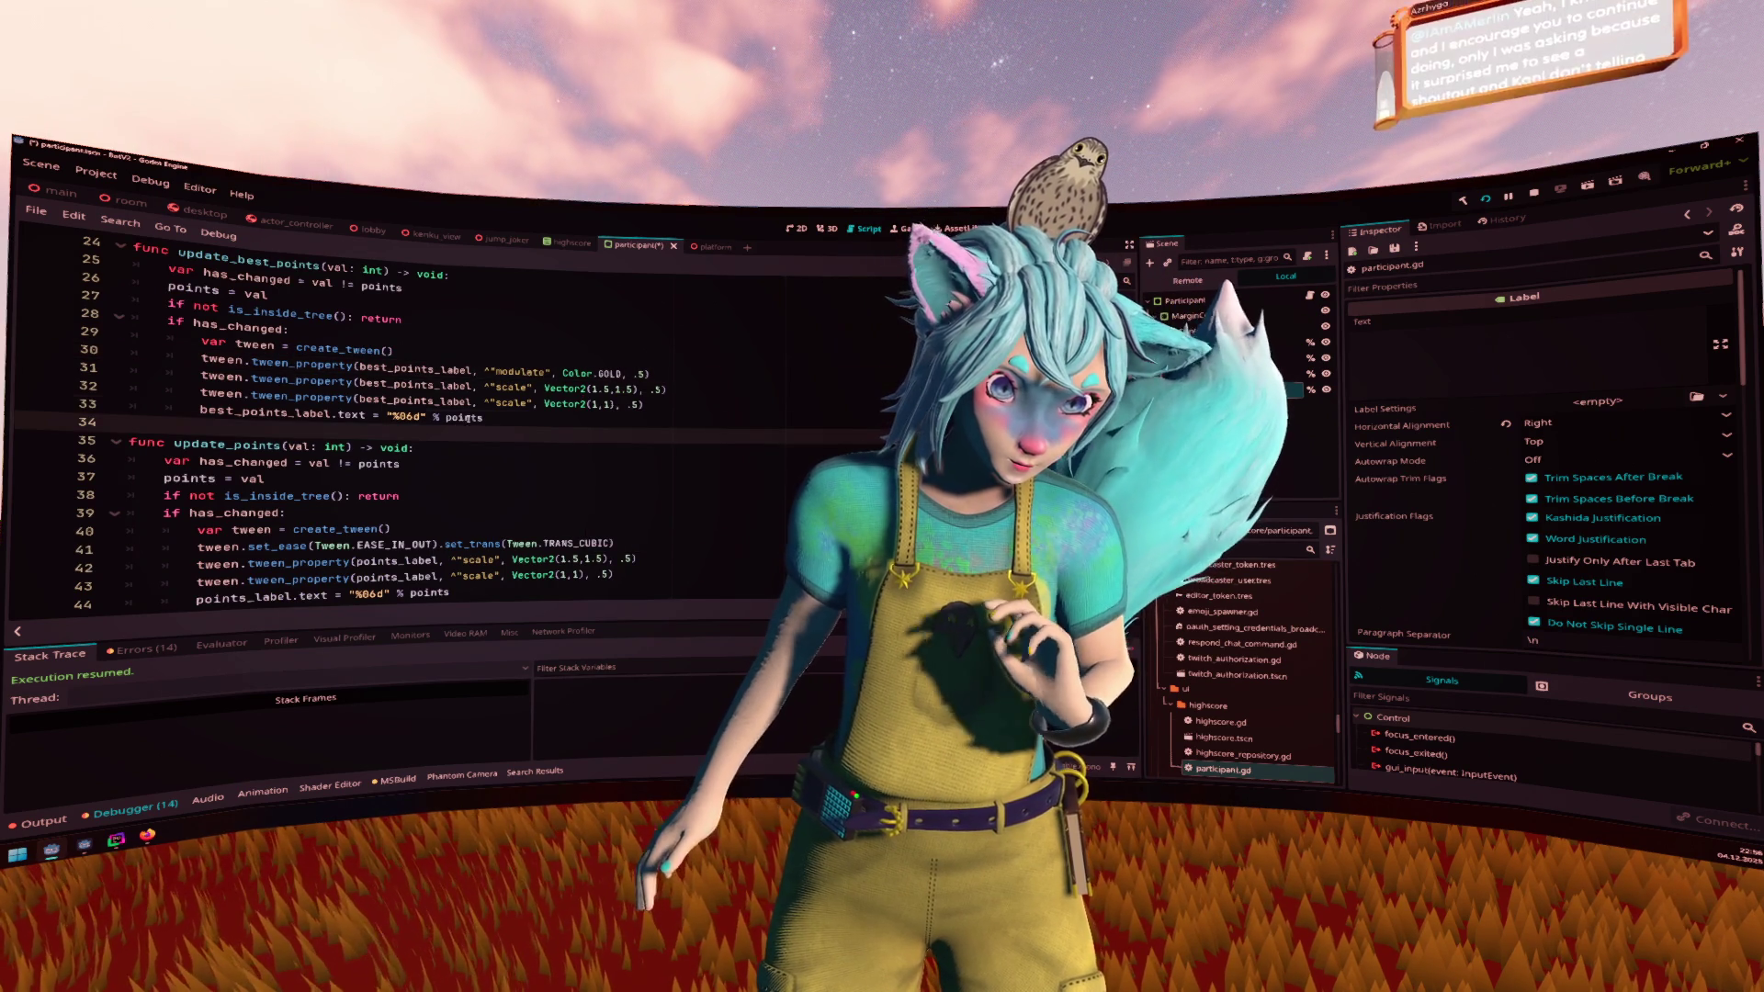
double_click(464, 417)
text(best_points)
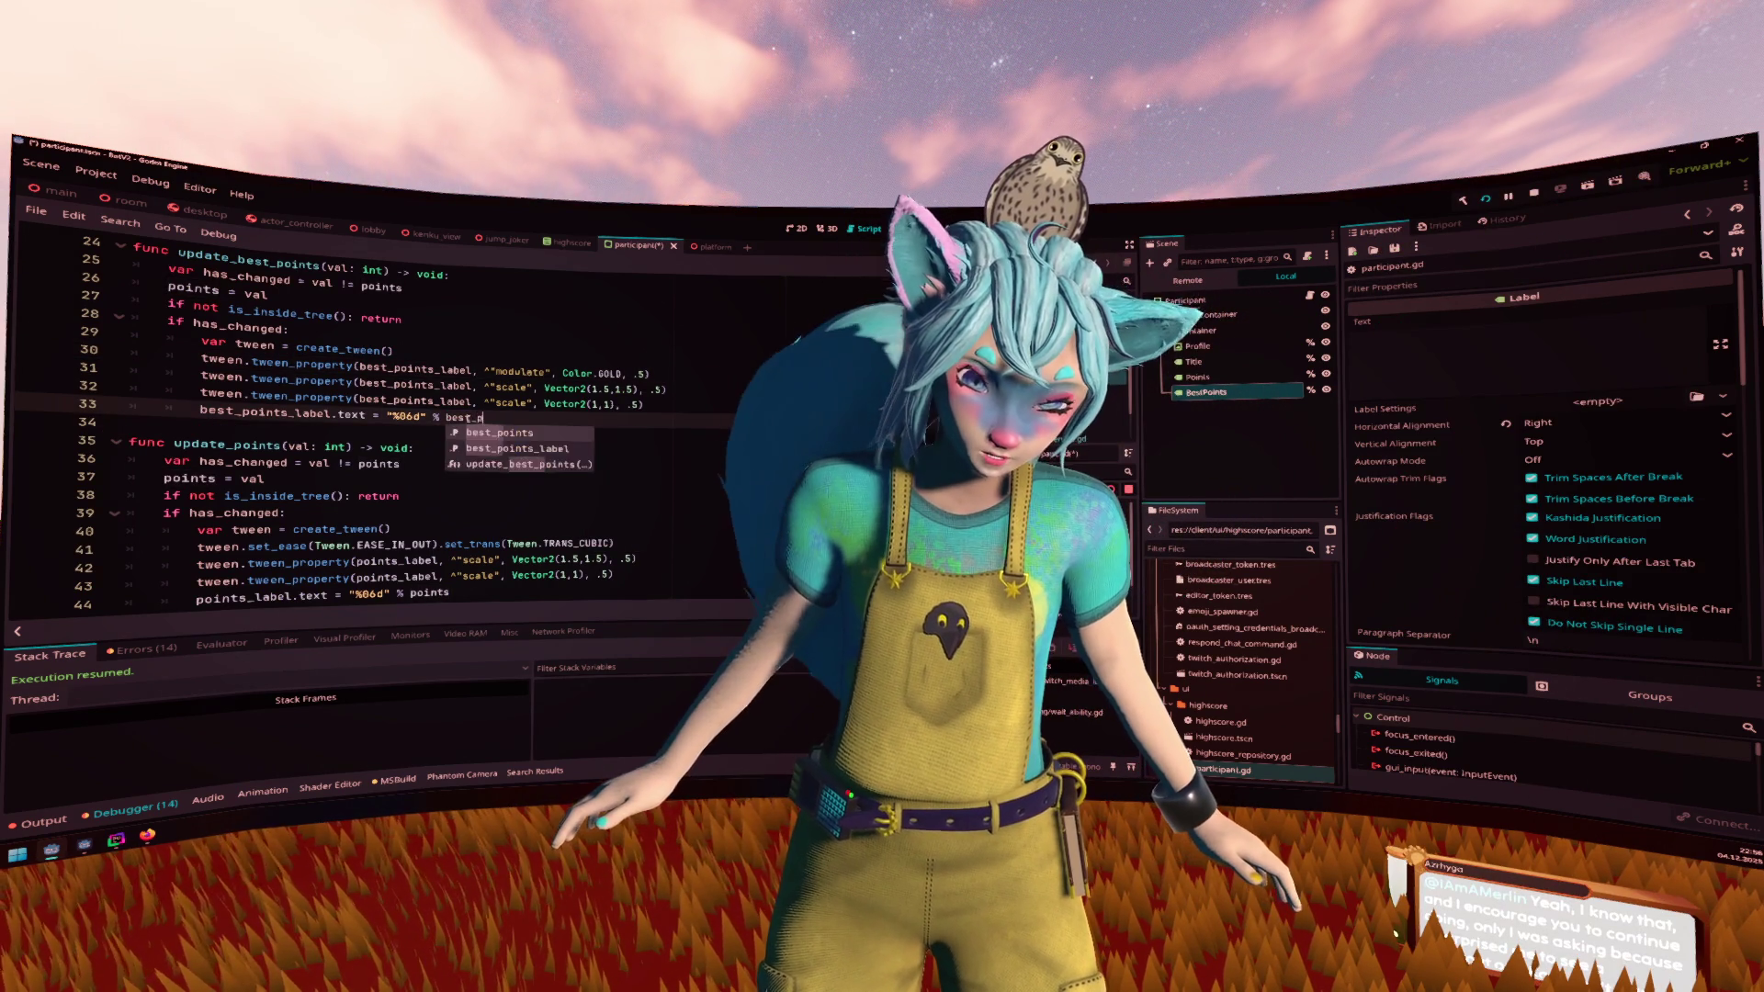
key(Escape)
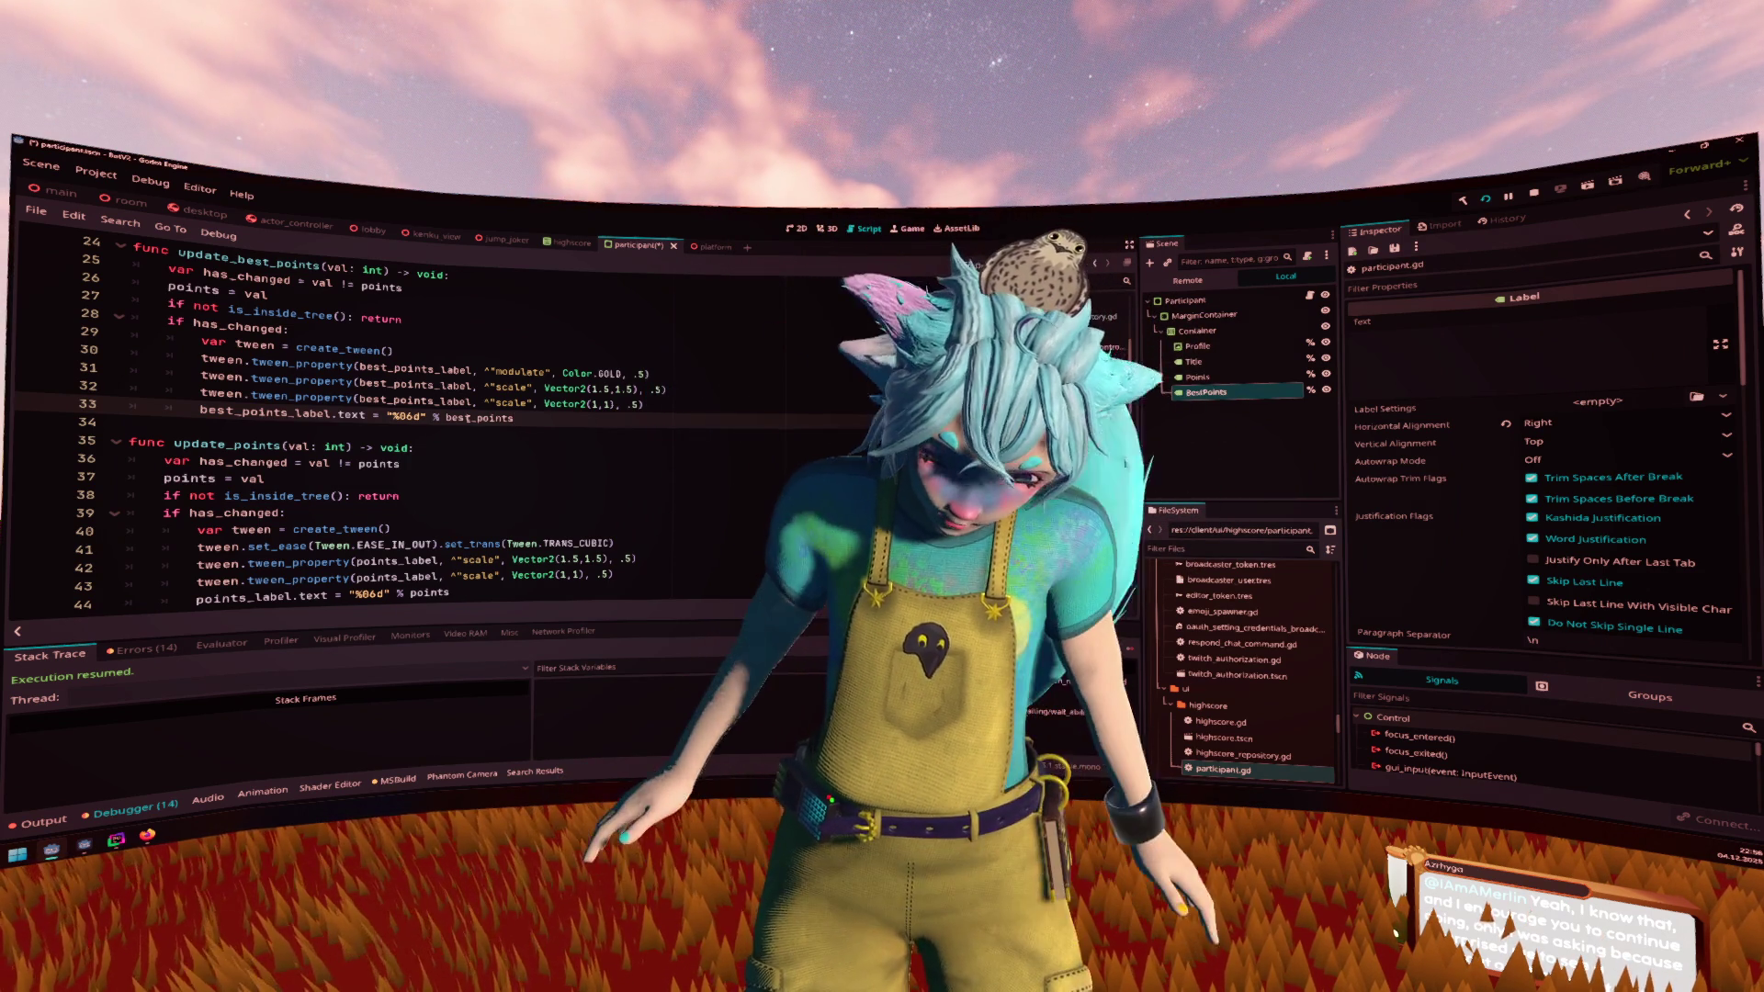
Save the script and insert a blank line before update_points
click(553, 443)
key(ctrl+s)
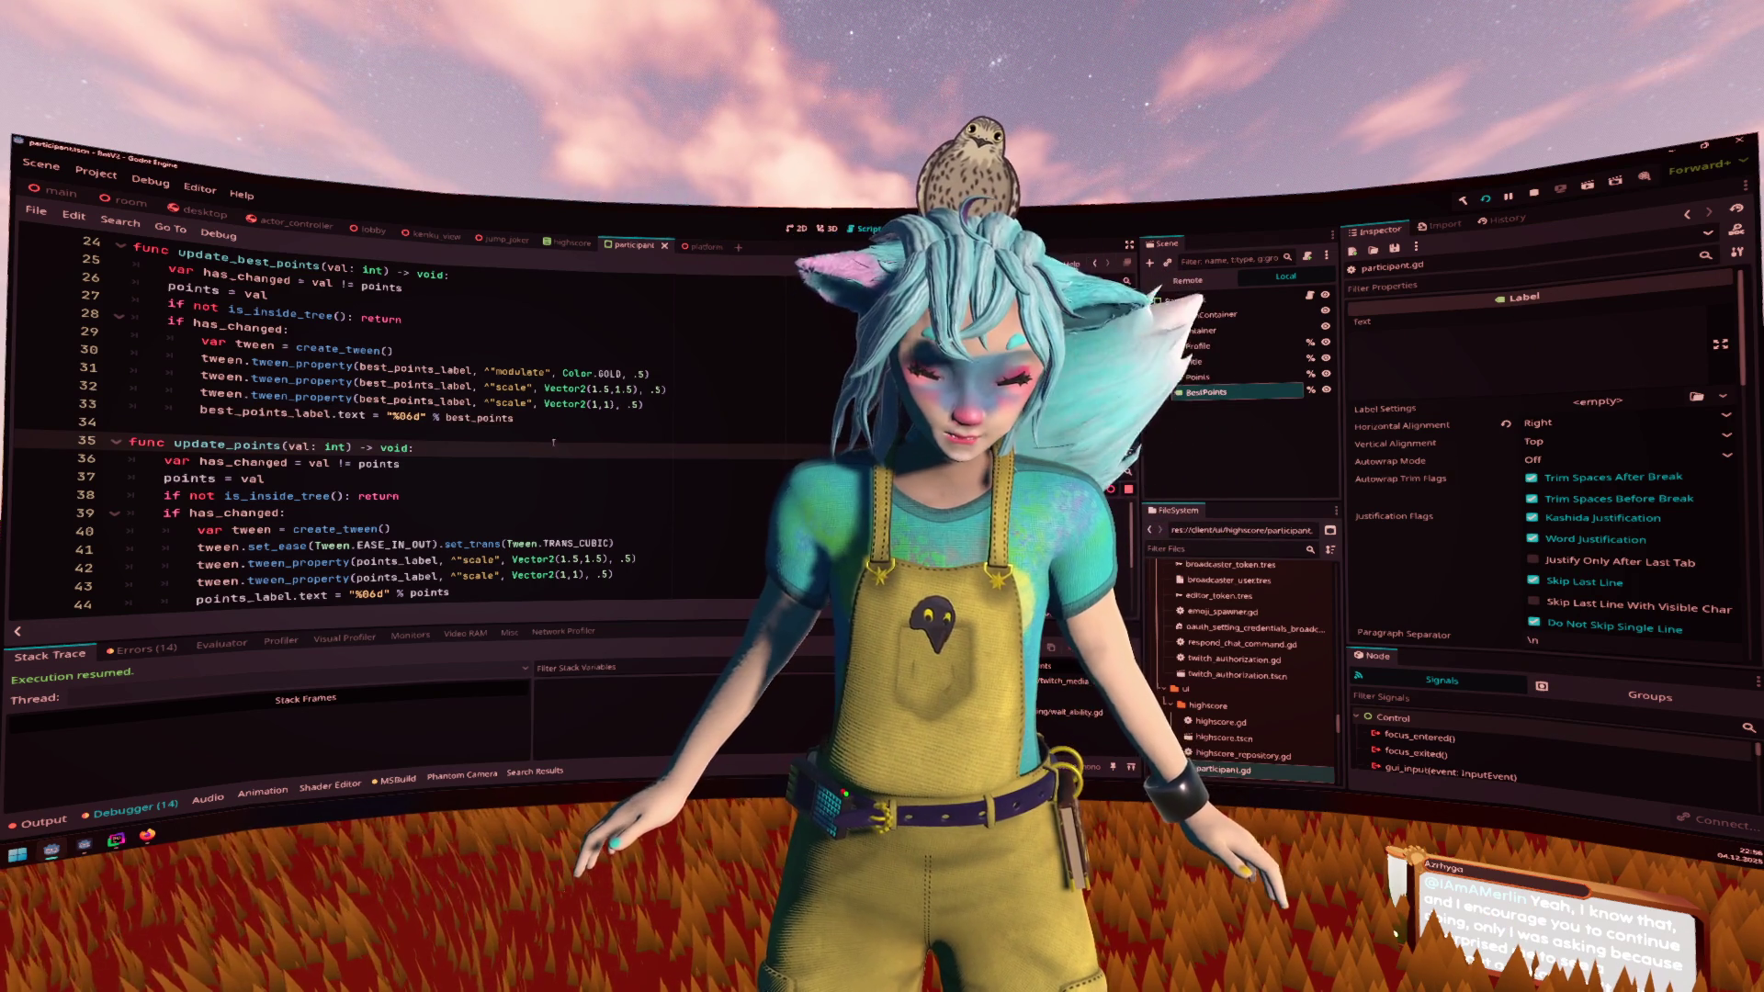
key(Up)
key(Return)
scroll(553, 443, up, 1)
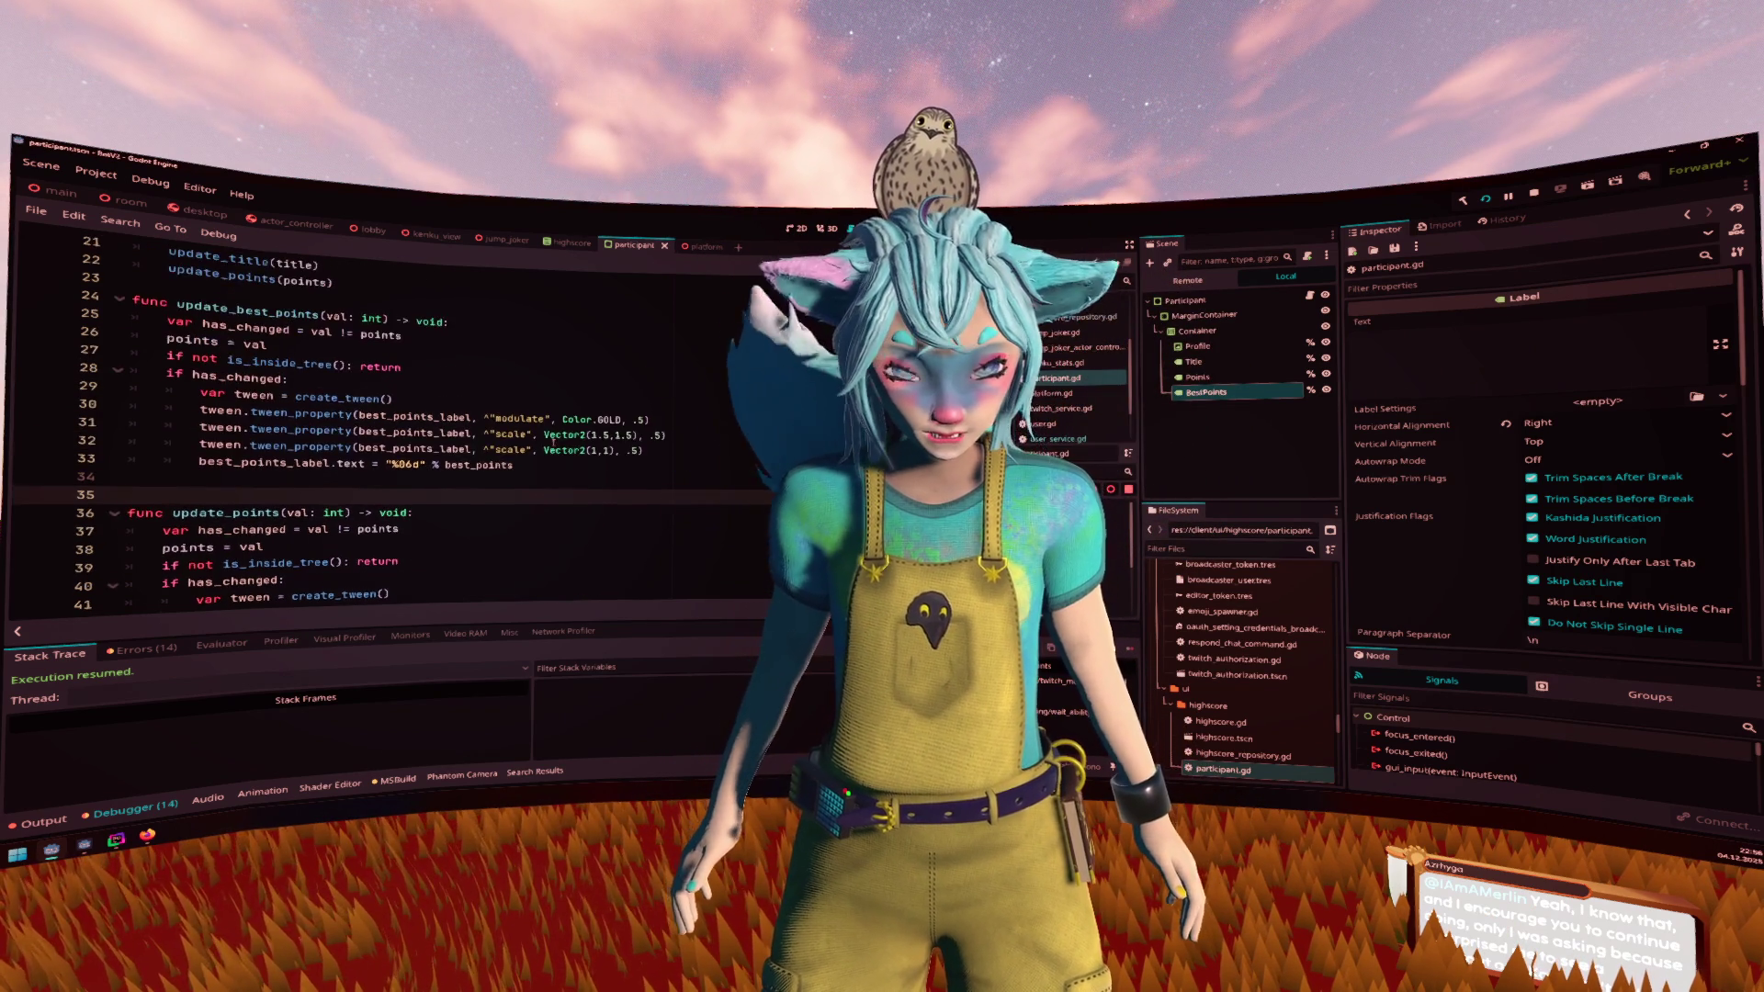
Duplicate the update_points(points) call in _ready
scroll(553, 441, up, 1)
click(423, 332)
key(Return)
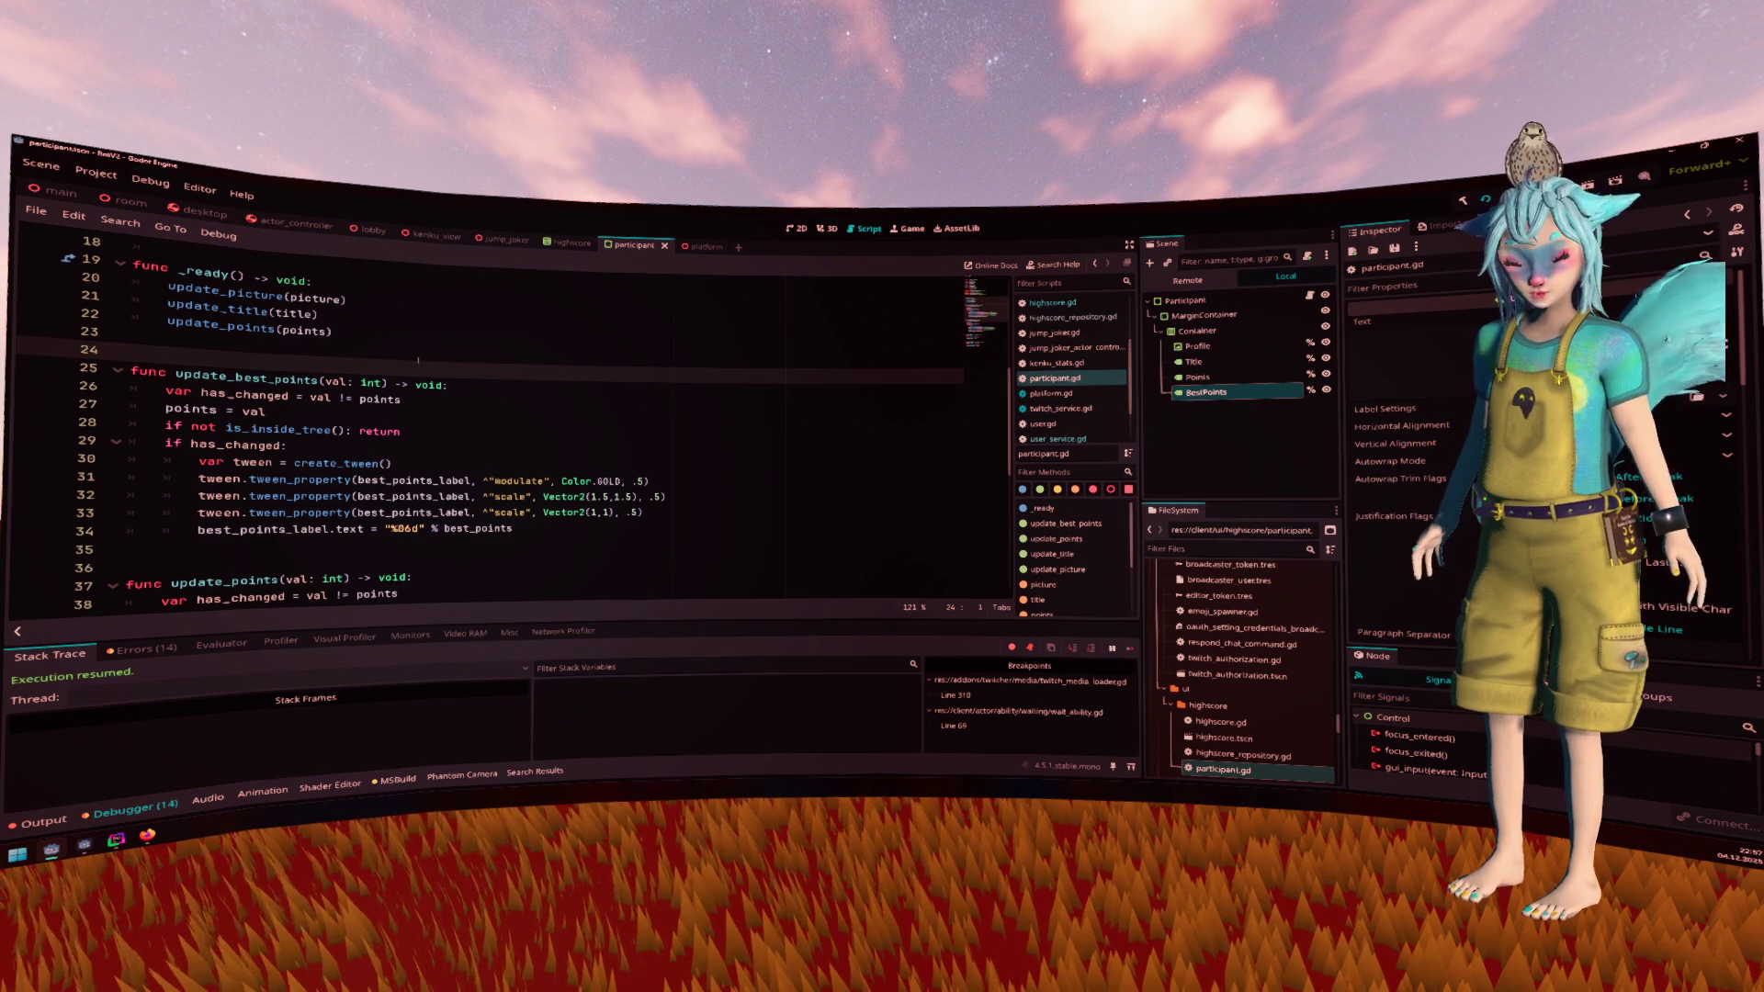
click(438, 335)
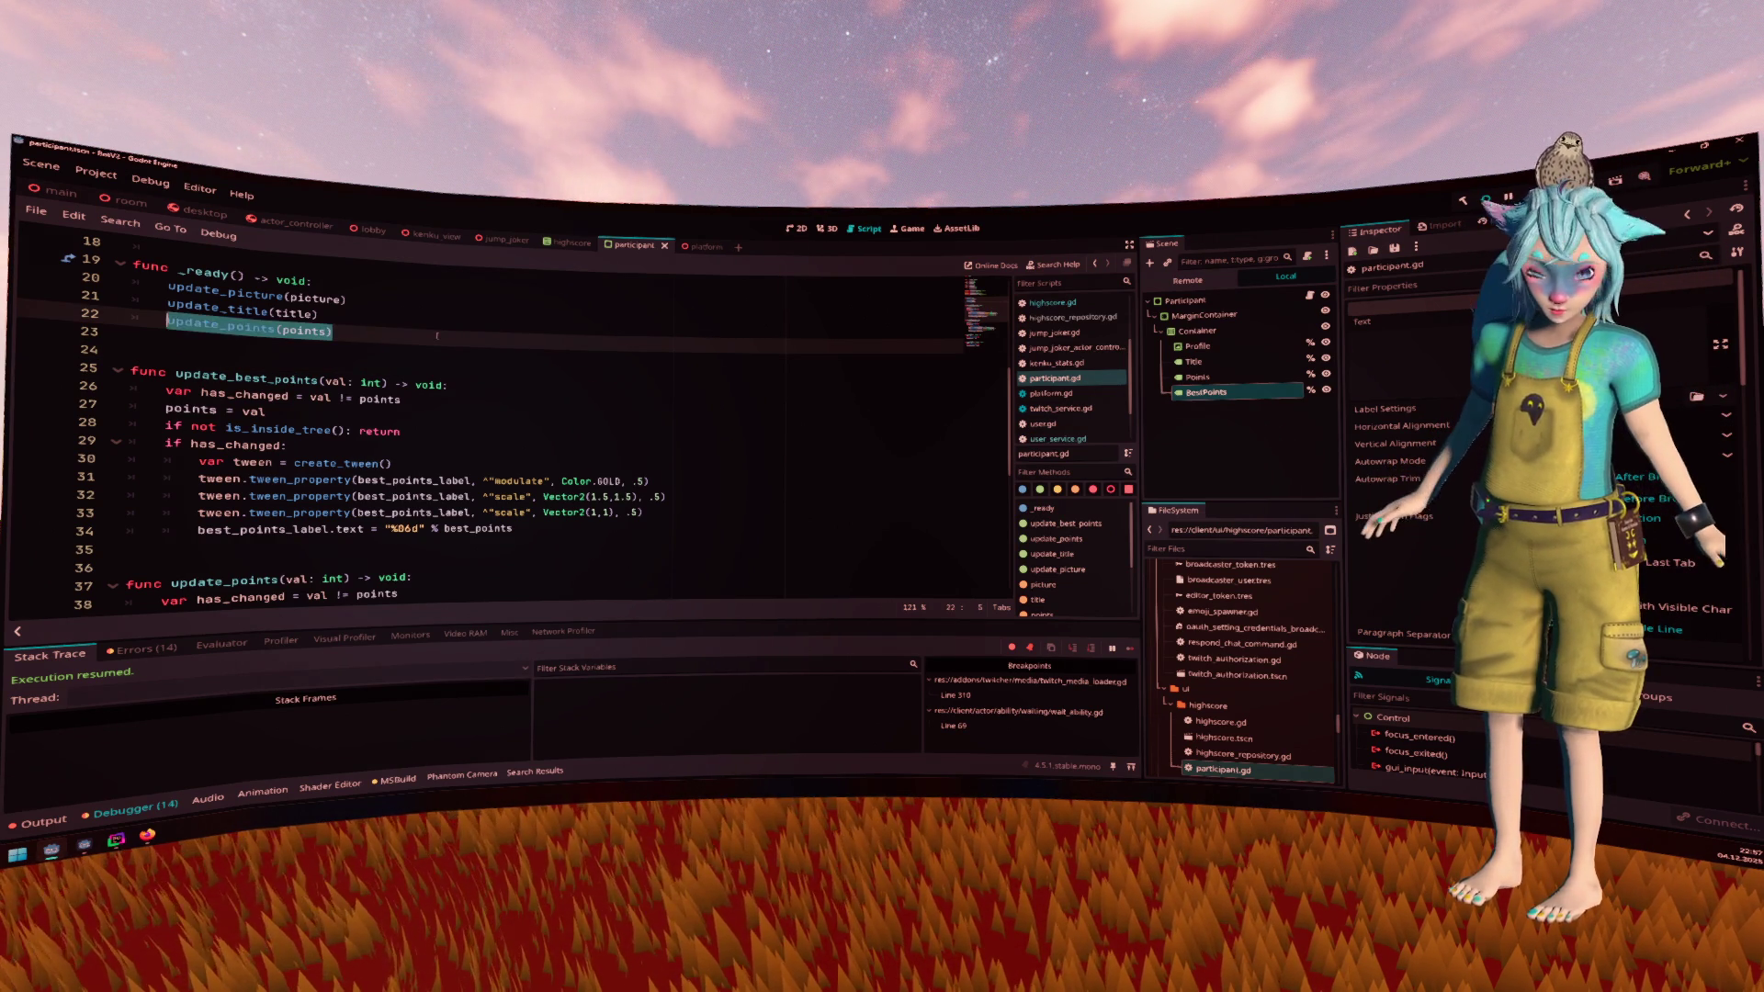
key(ctrl+shift+d)
Change the duplicated call to update_best_points(best_points) and save
scroll(487, 423, up, 3)
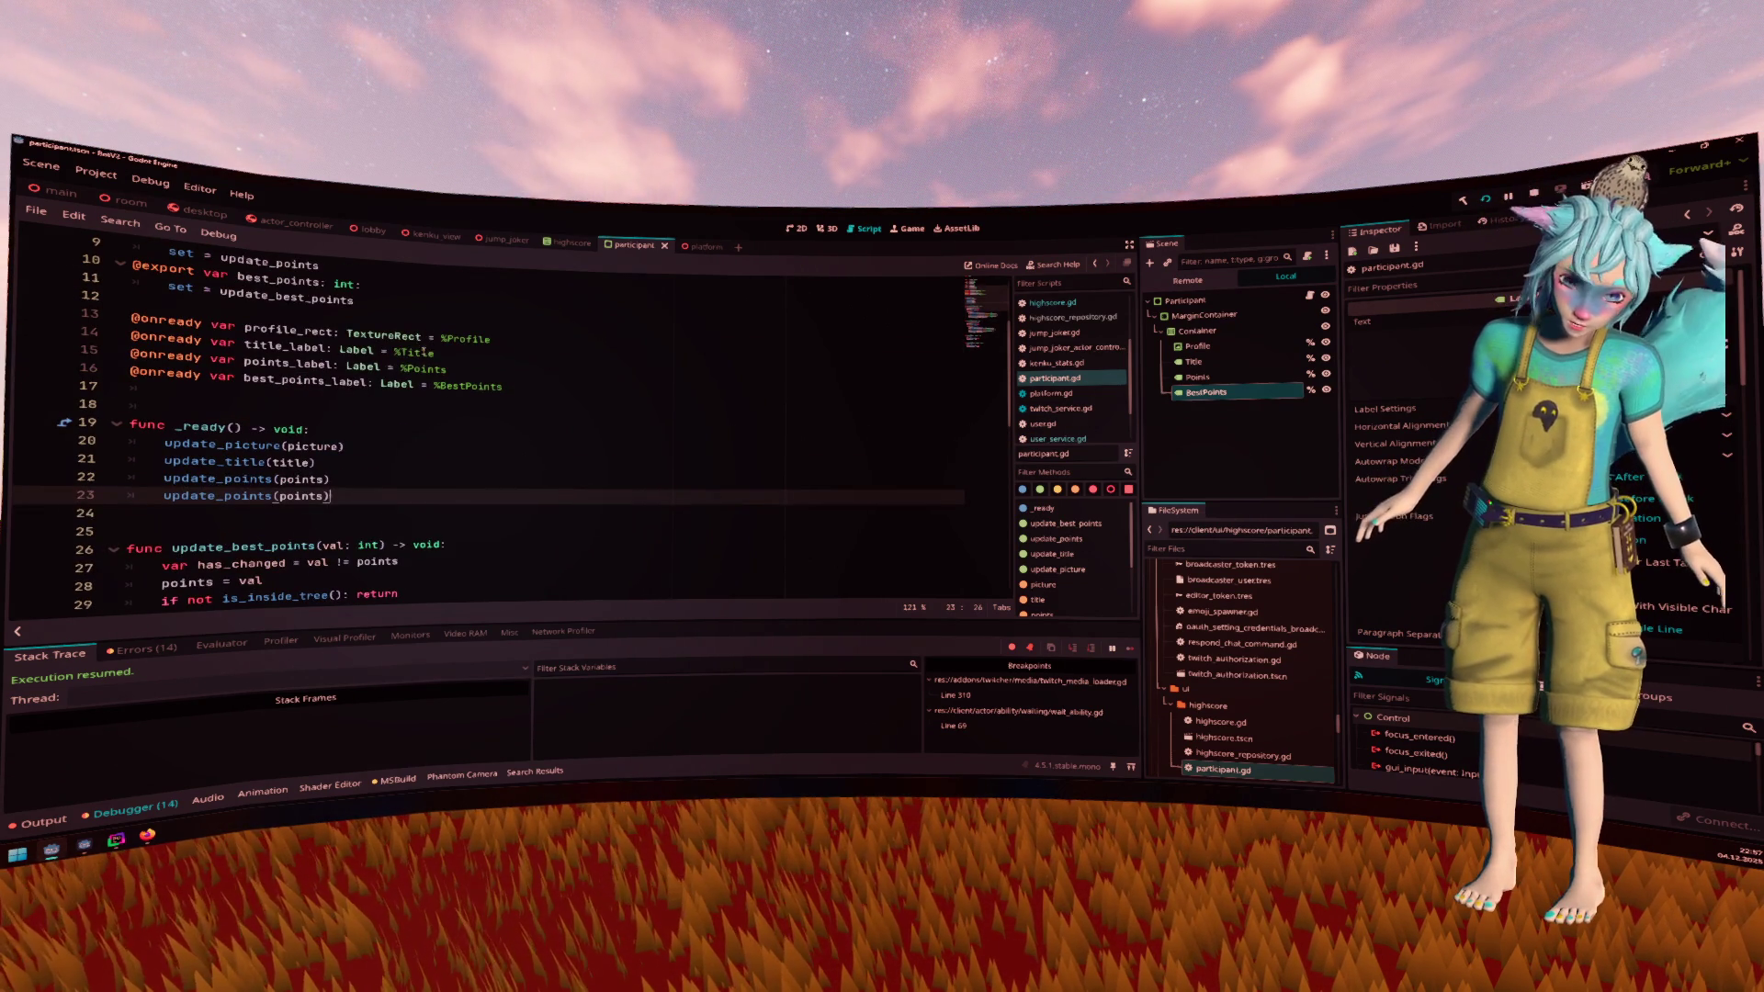
double_click(303, 380)
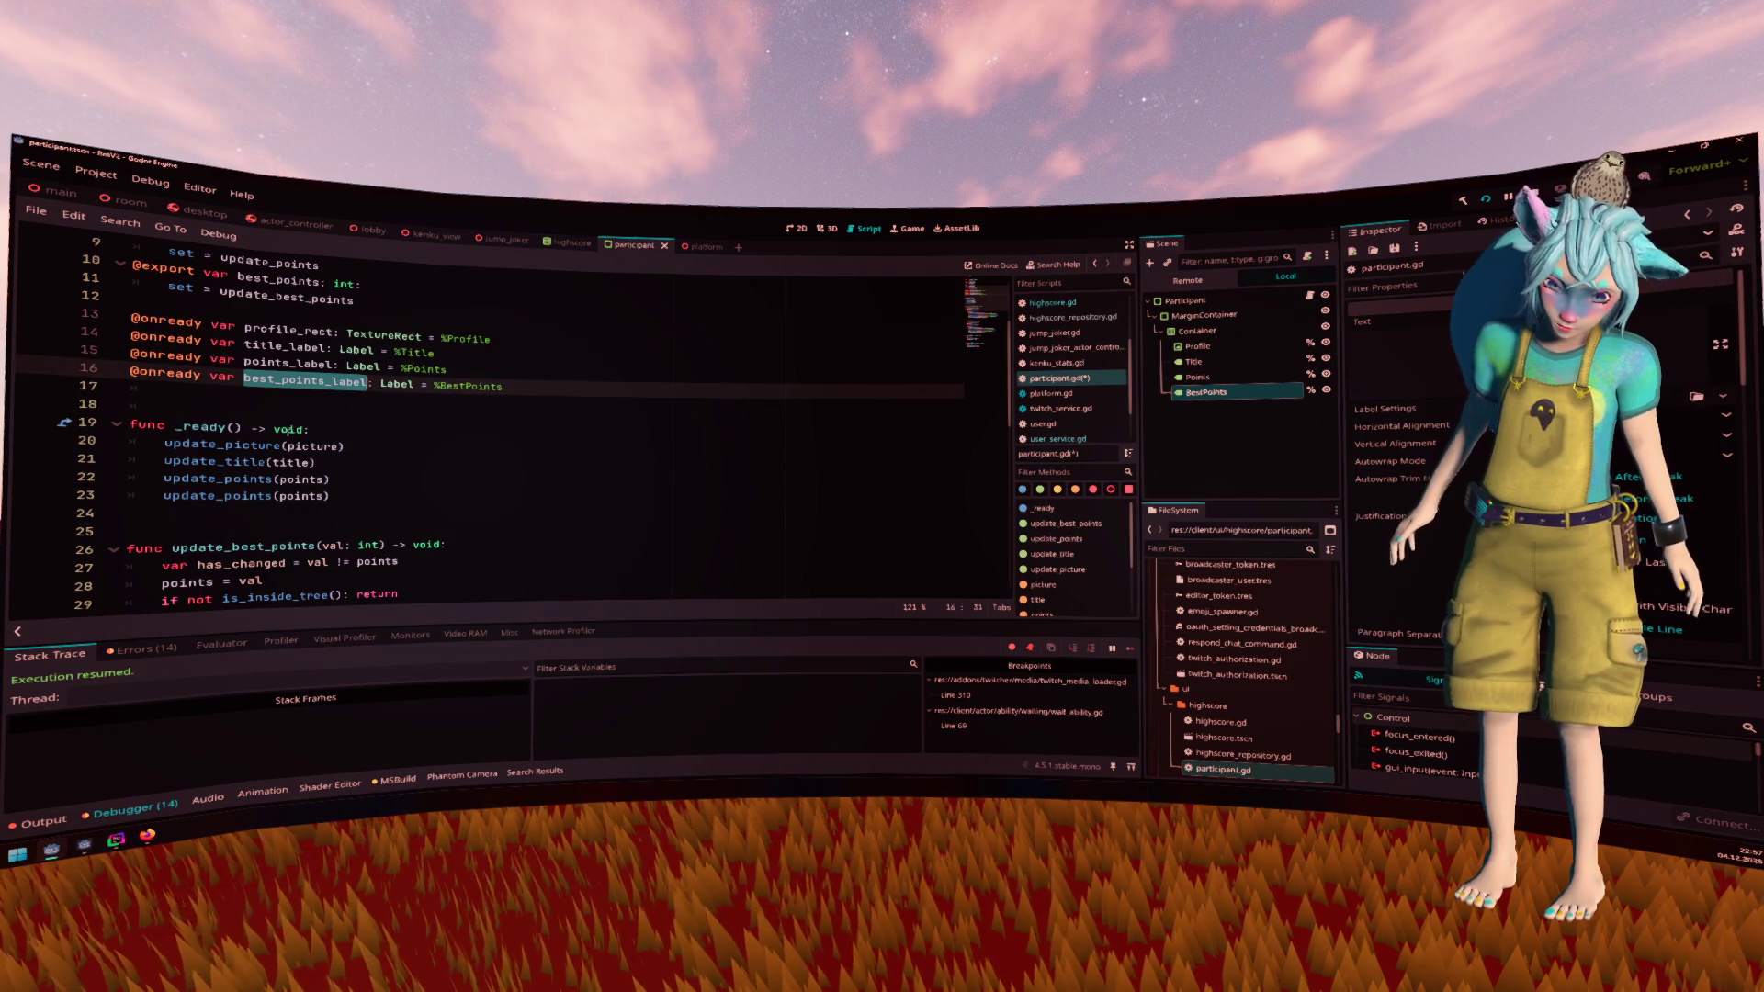
double_click(275, 282)
key(ctrl+c)
double_click(321, 496)
key(ctrl+v)
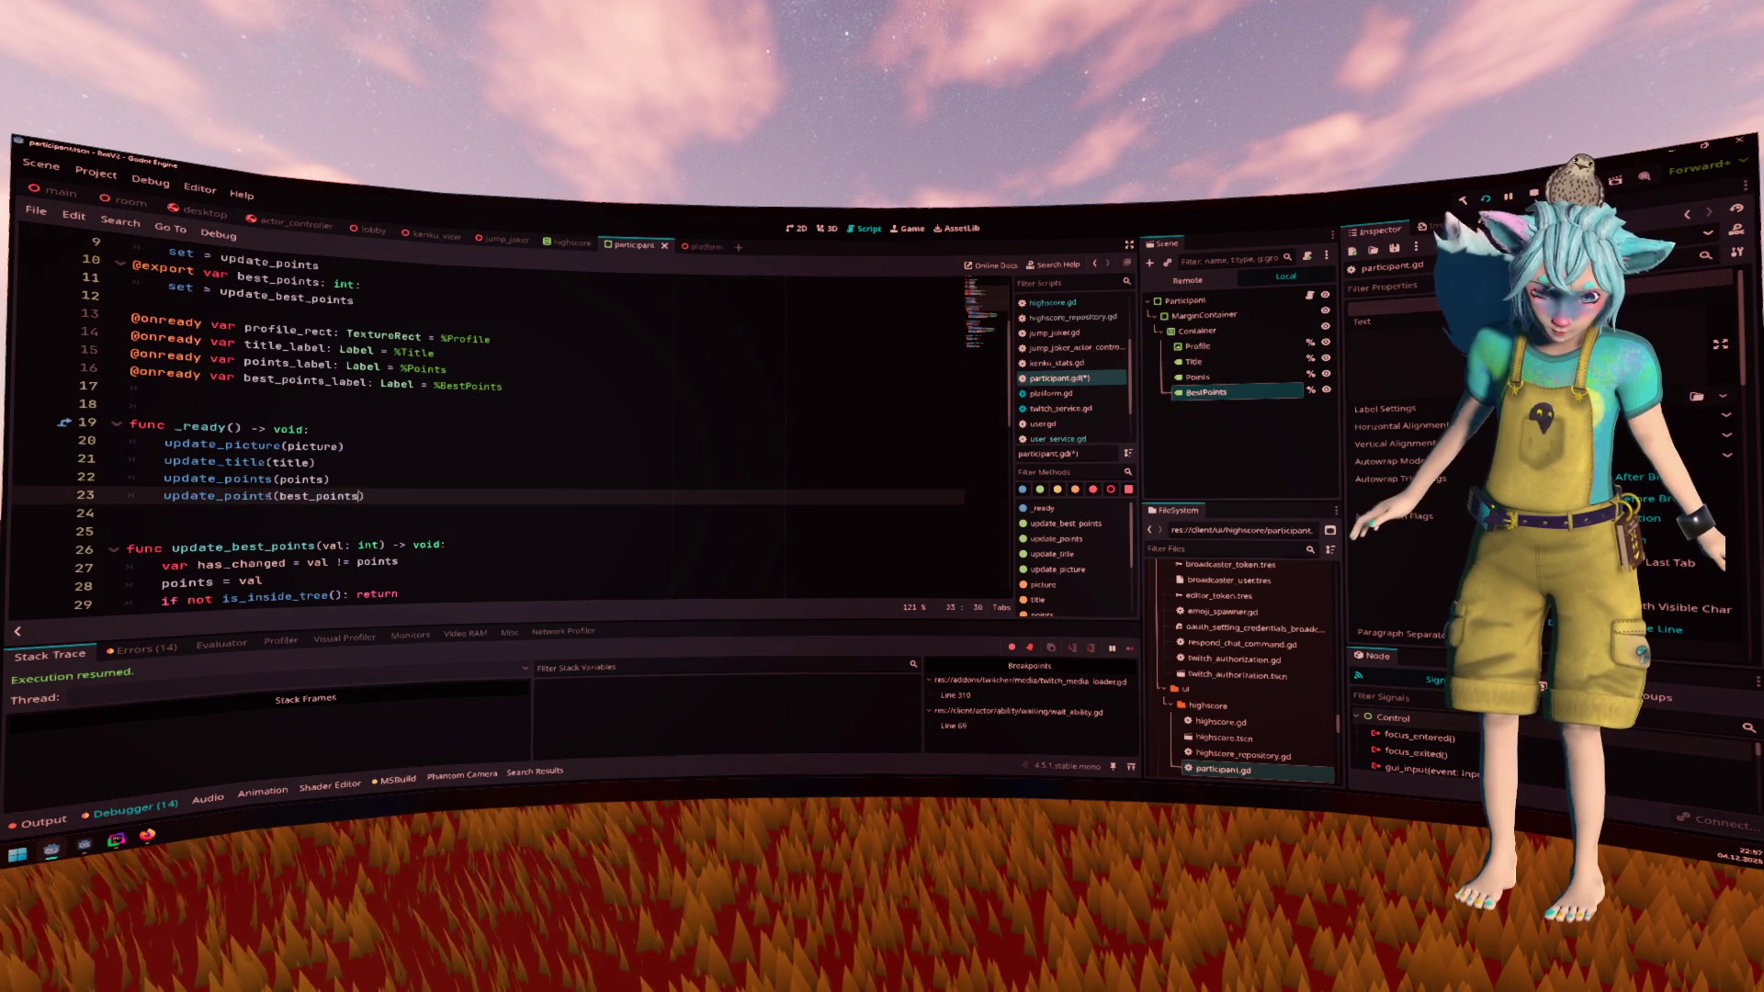
key(BackSpace)
key(BackSpace)
key(BackSpace)
text(b)
key(Return)
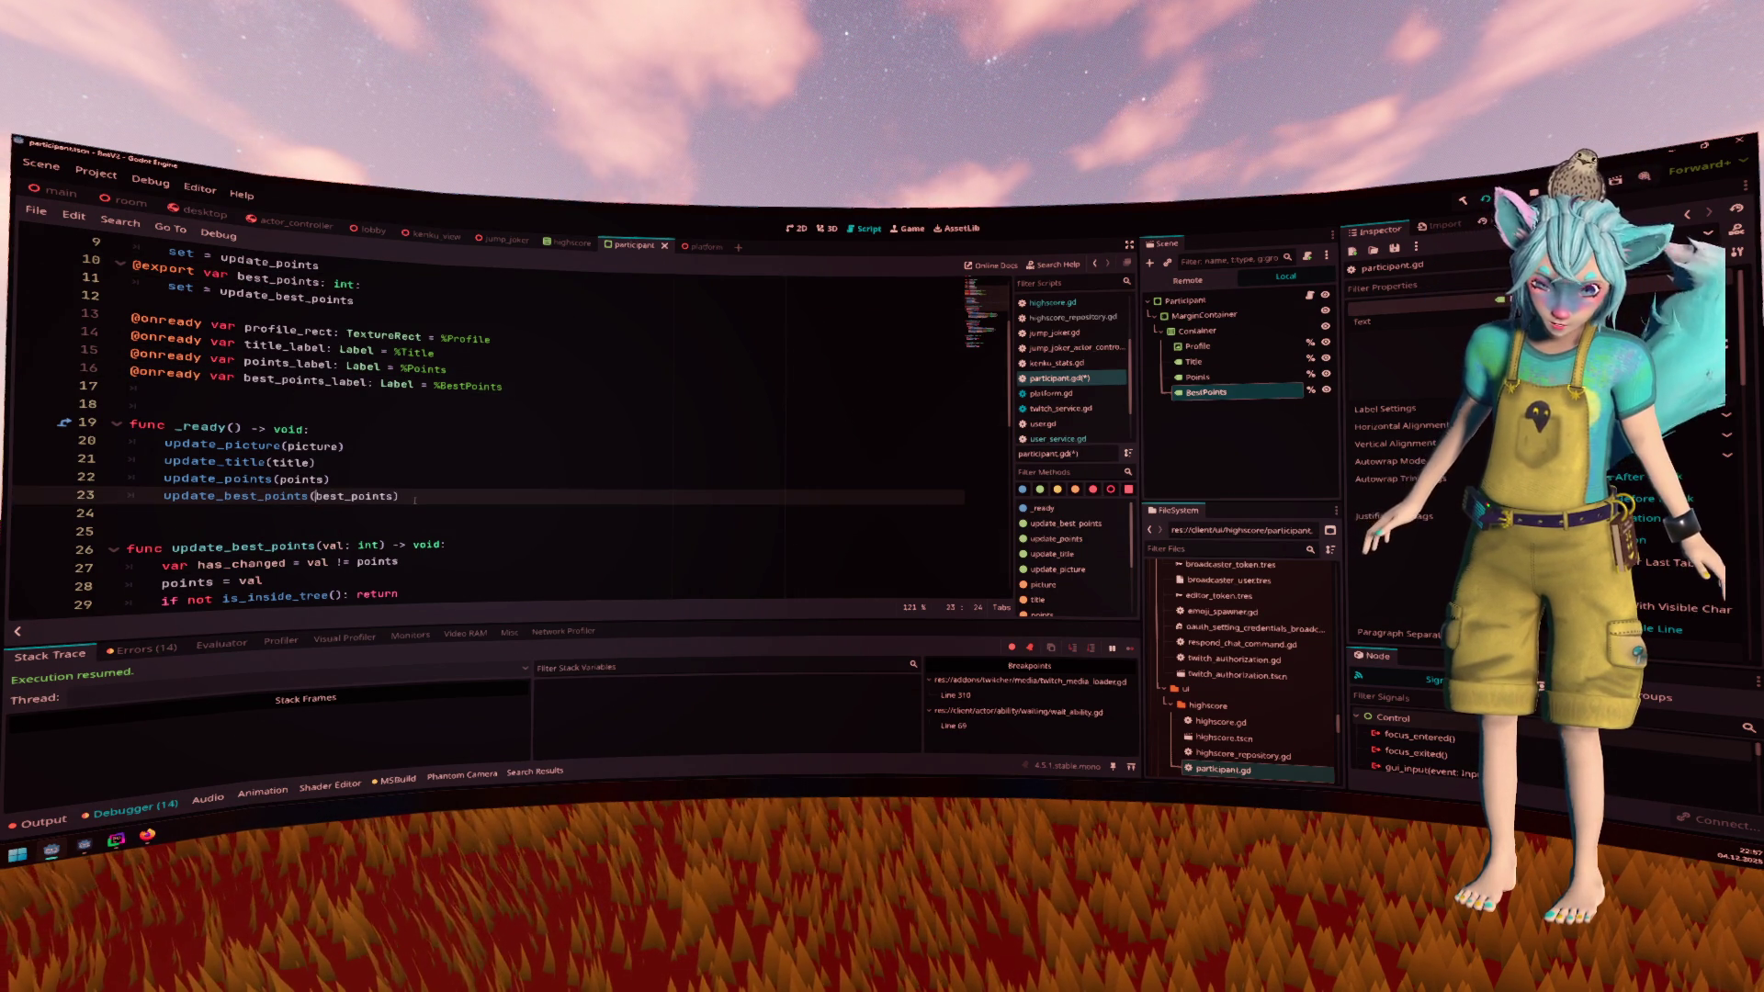
key(ctrl+s)
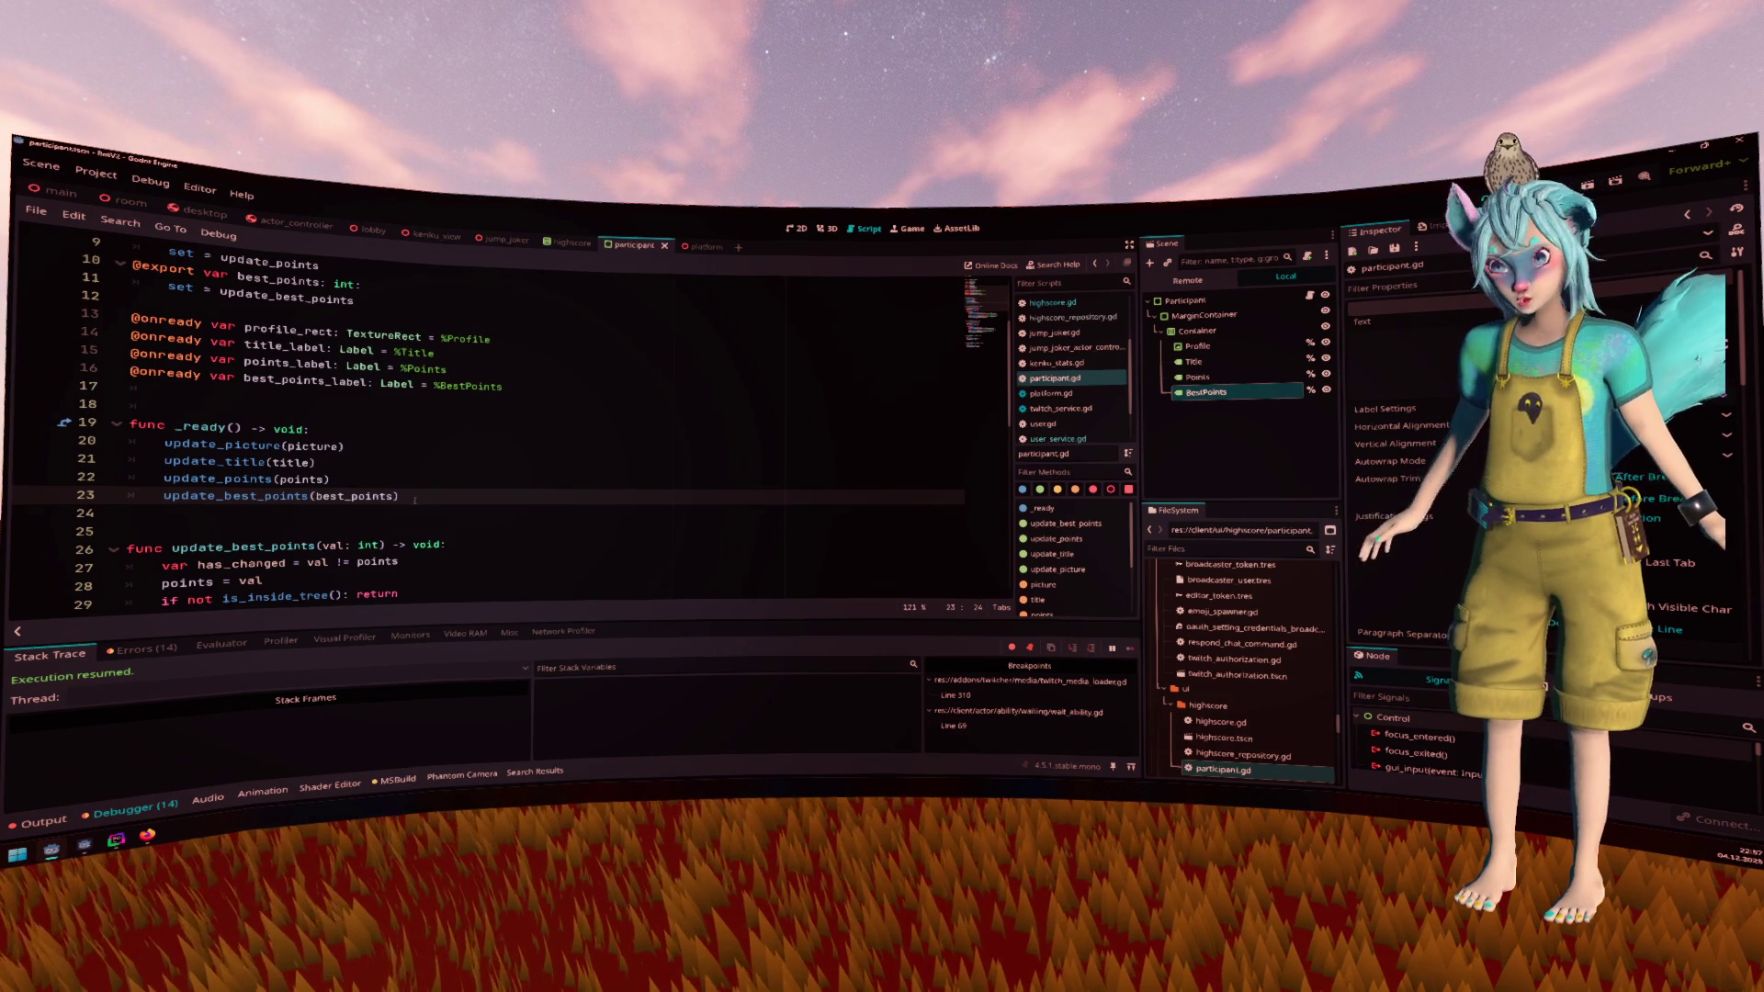
Add the closing parenthesis so best_points_label shows "(%06d)" on line 35
ctrl+click(309, 503)
scroll(468, 483, down, 3)
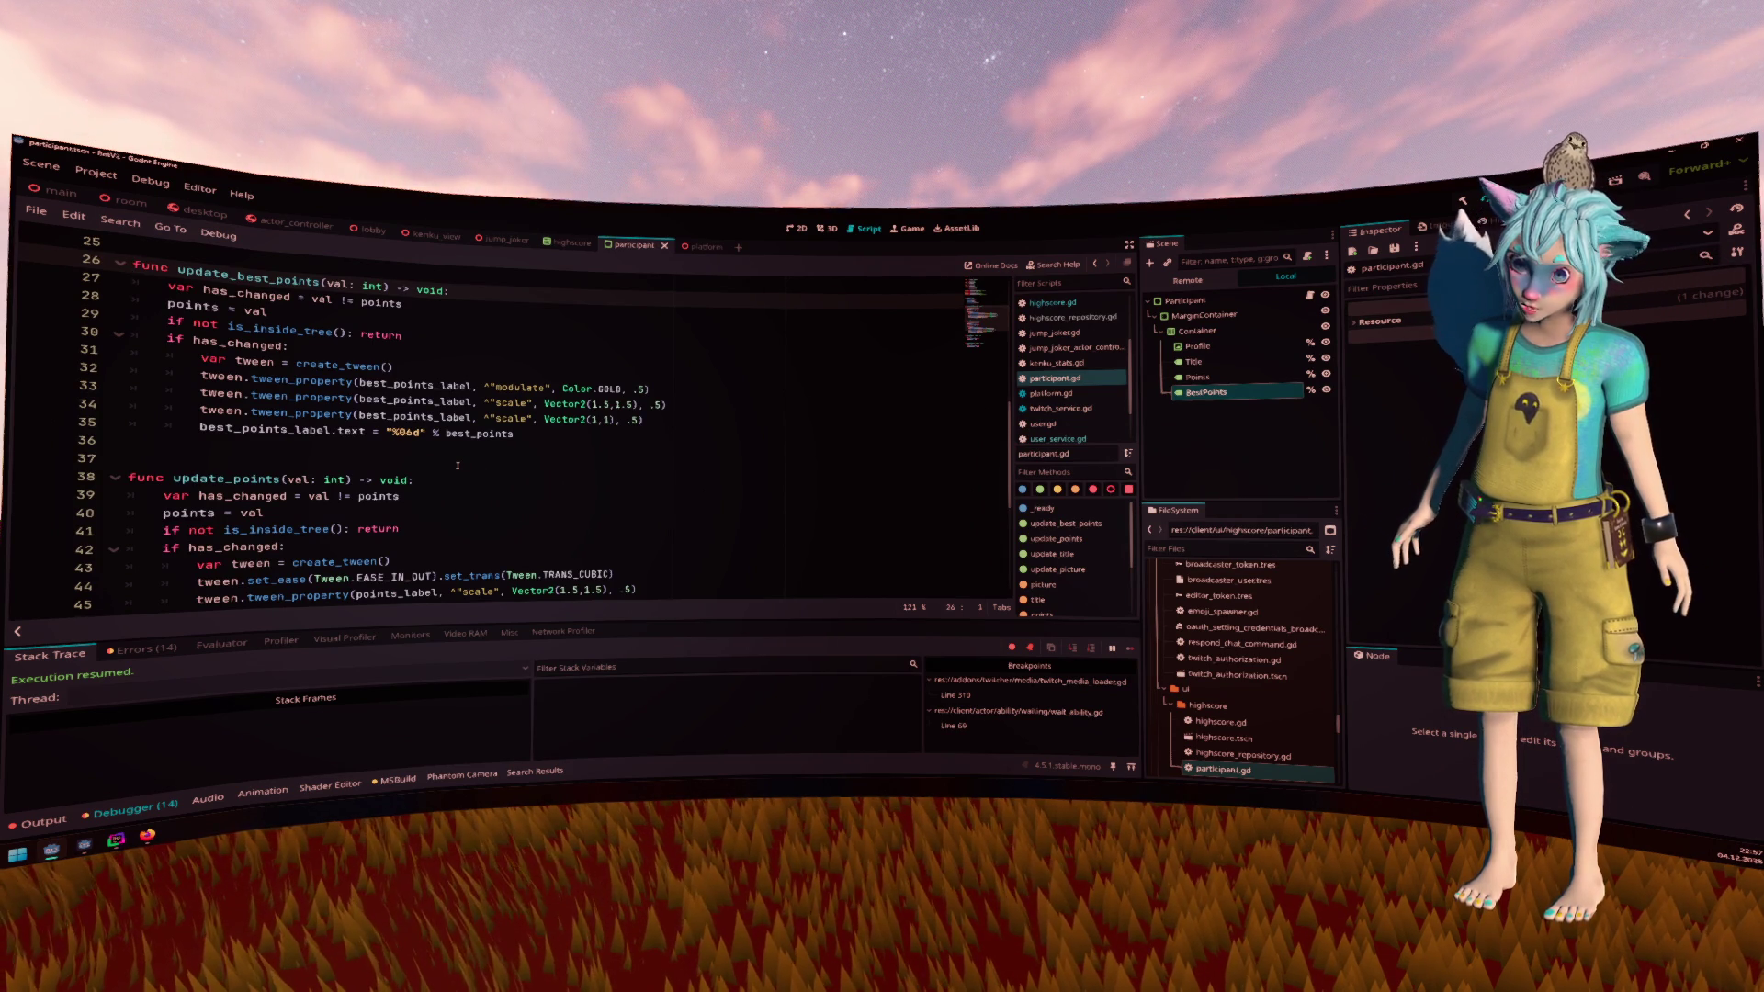
scroll(457, 466, up, 2)
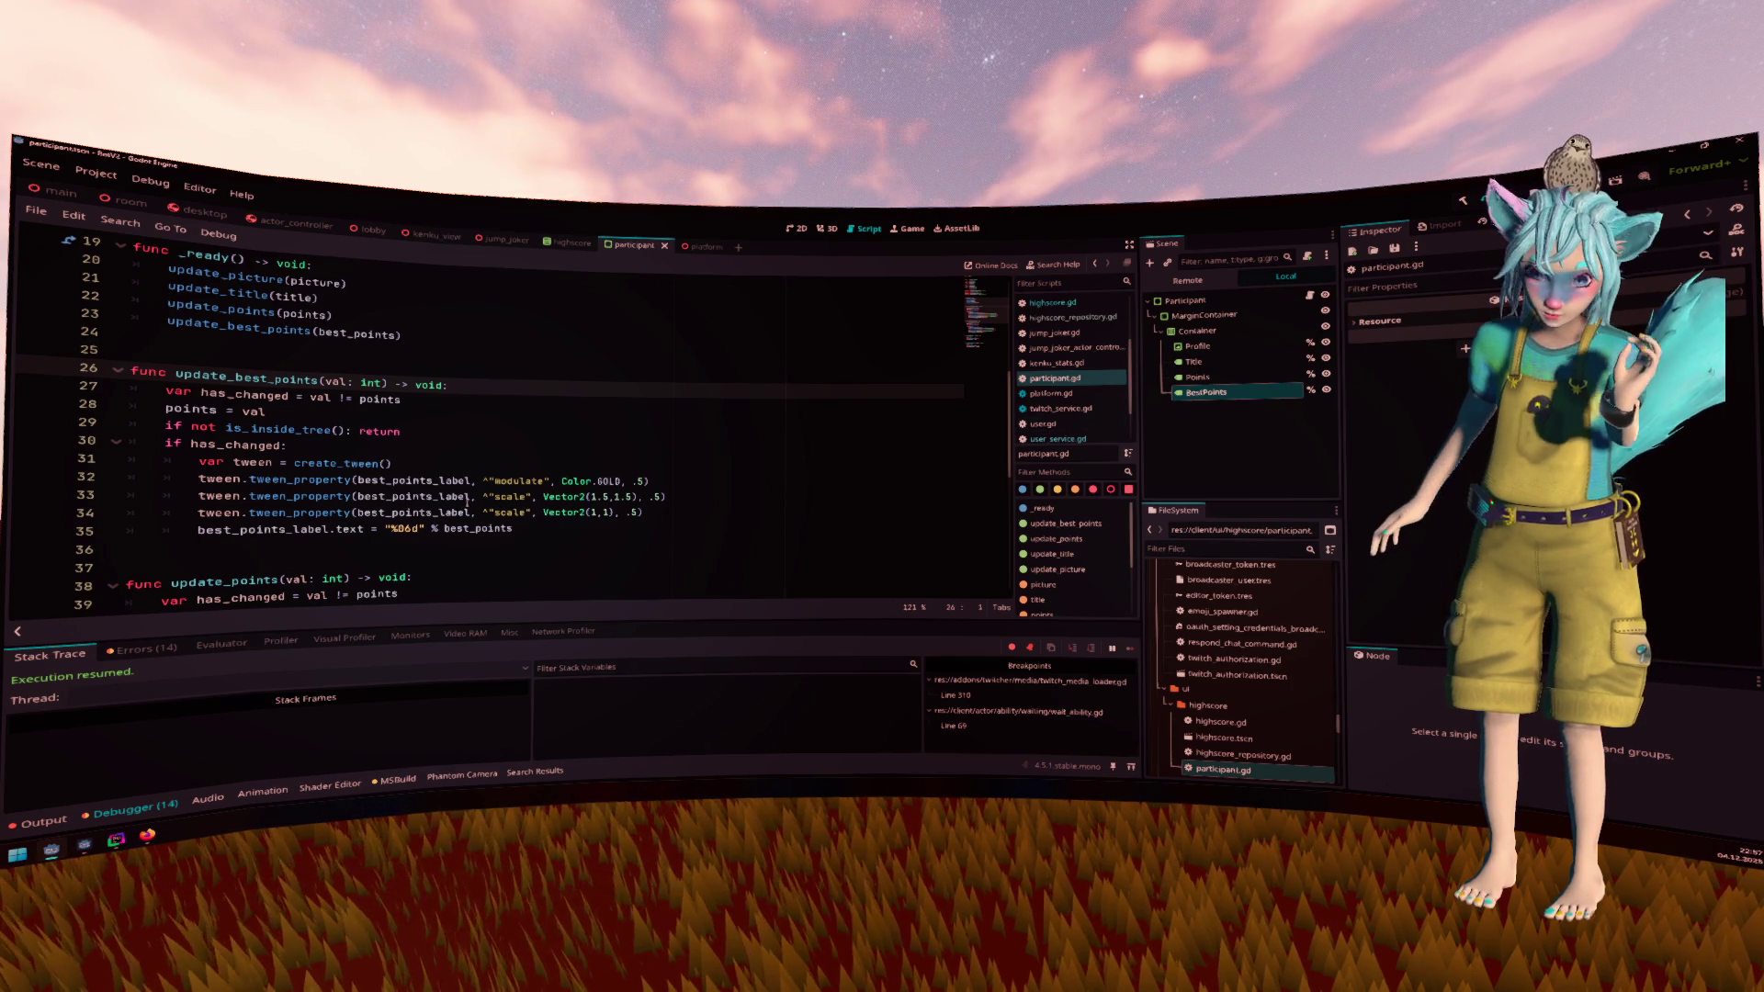
click(398, 512)
key(Down)
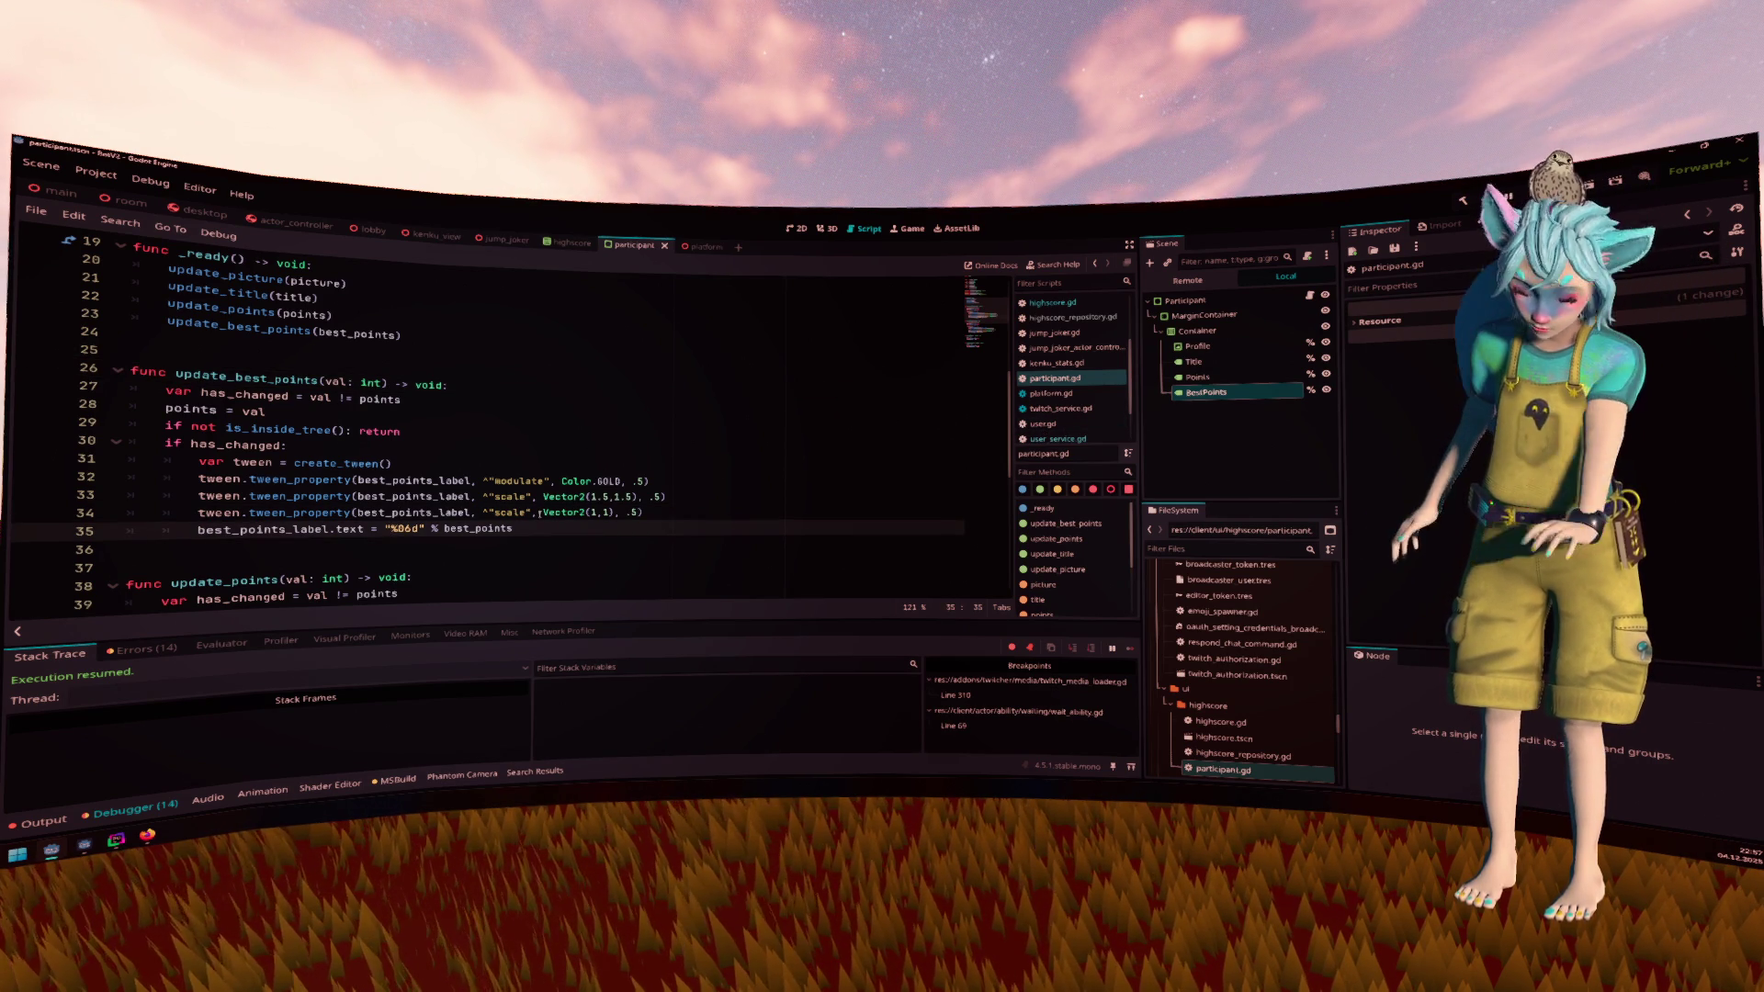
text([)
key(BackSpace)
text(*)
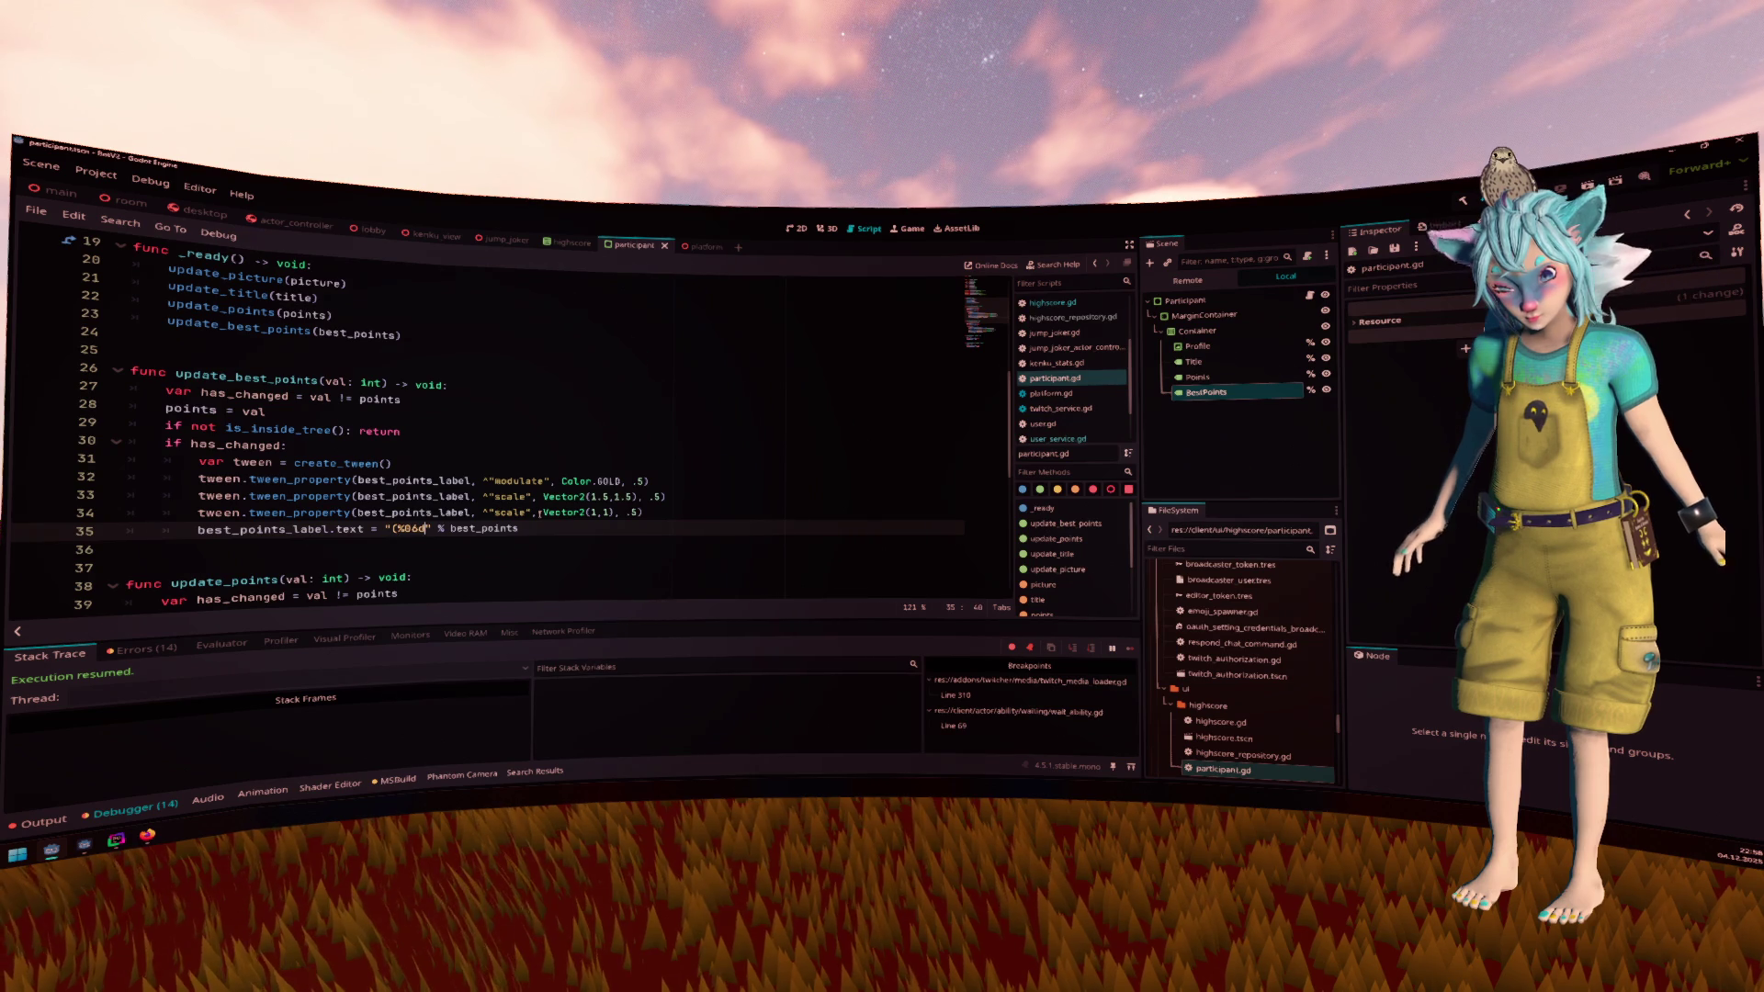
text())
key(Up)
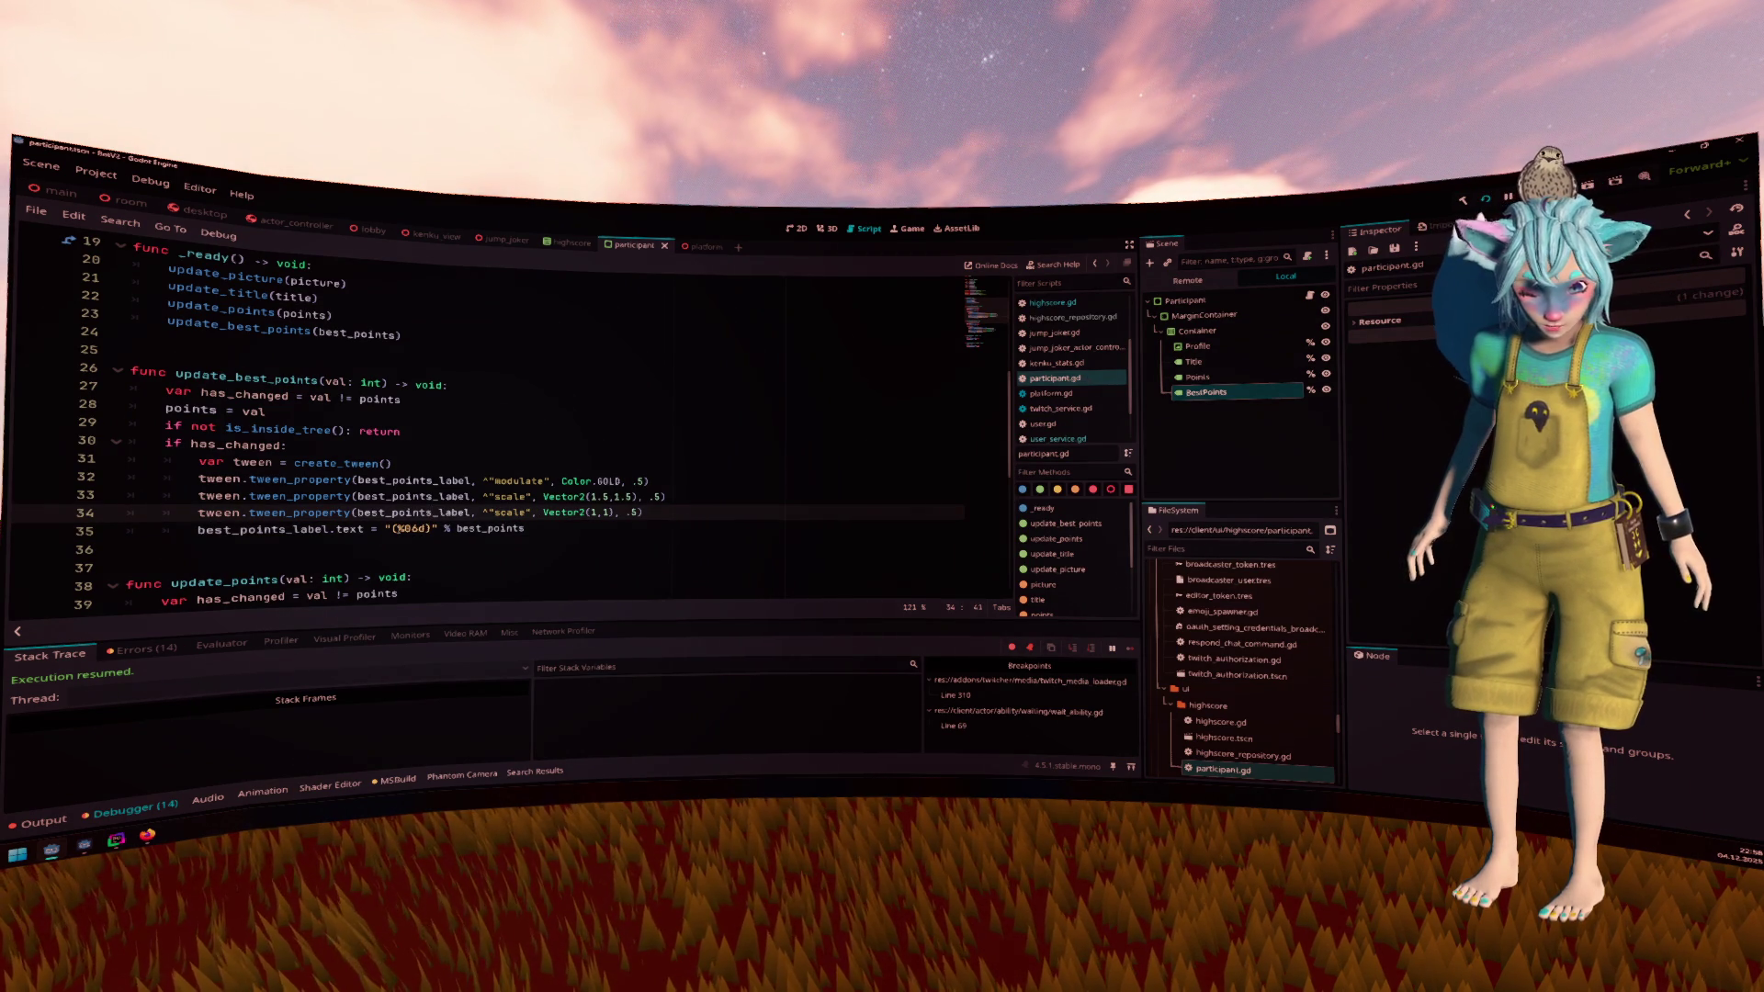
click(384, 529)
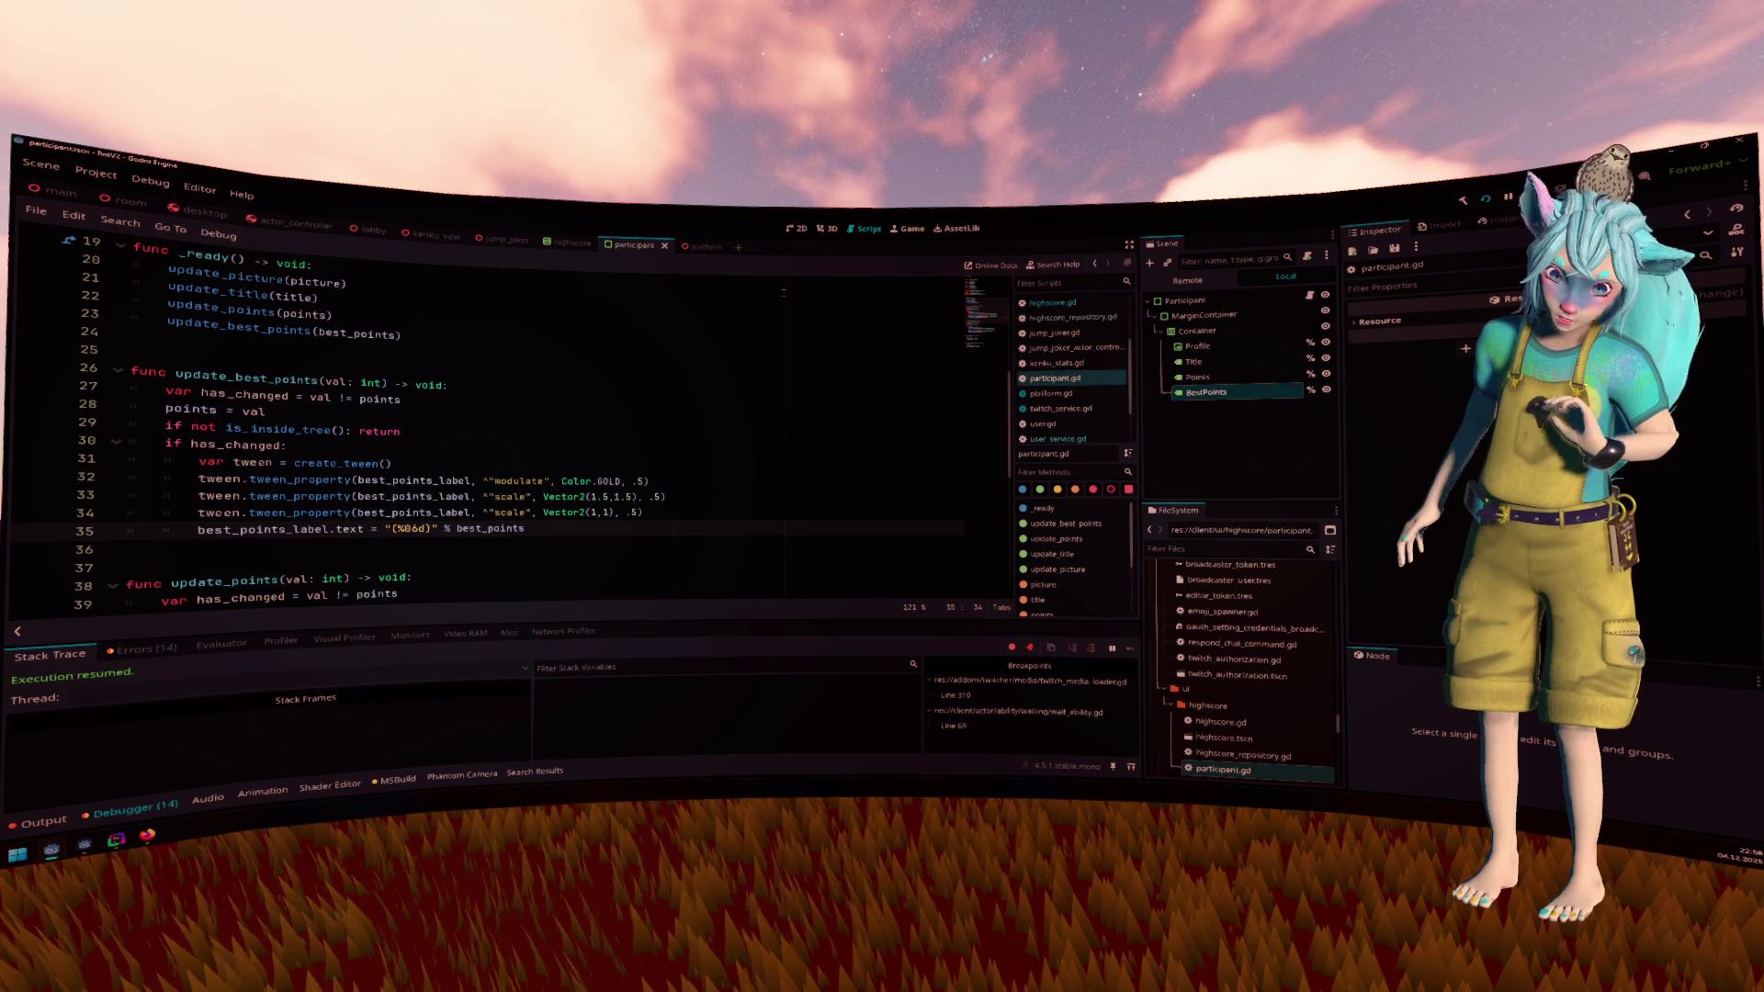
scroll(769, 417, up, 4)
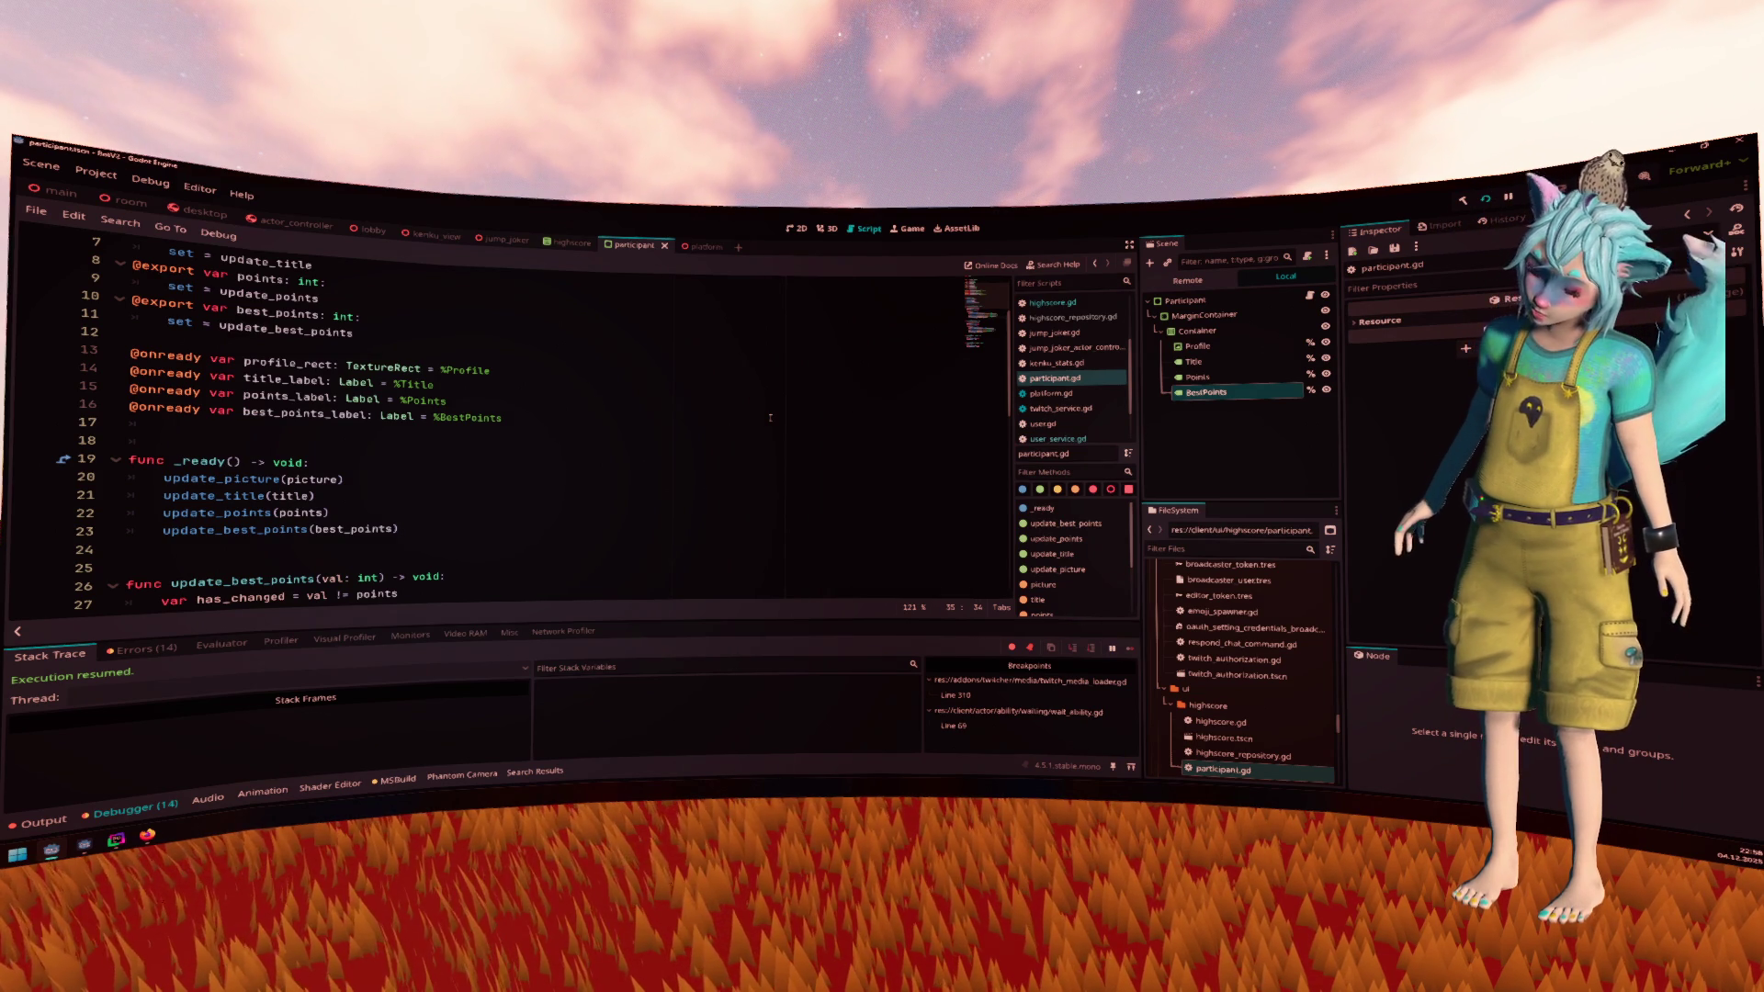
Review score loading in highscore.gd and jump_joker.gd's _ready, ending in highscore_repository.gd
click(1064, 305)
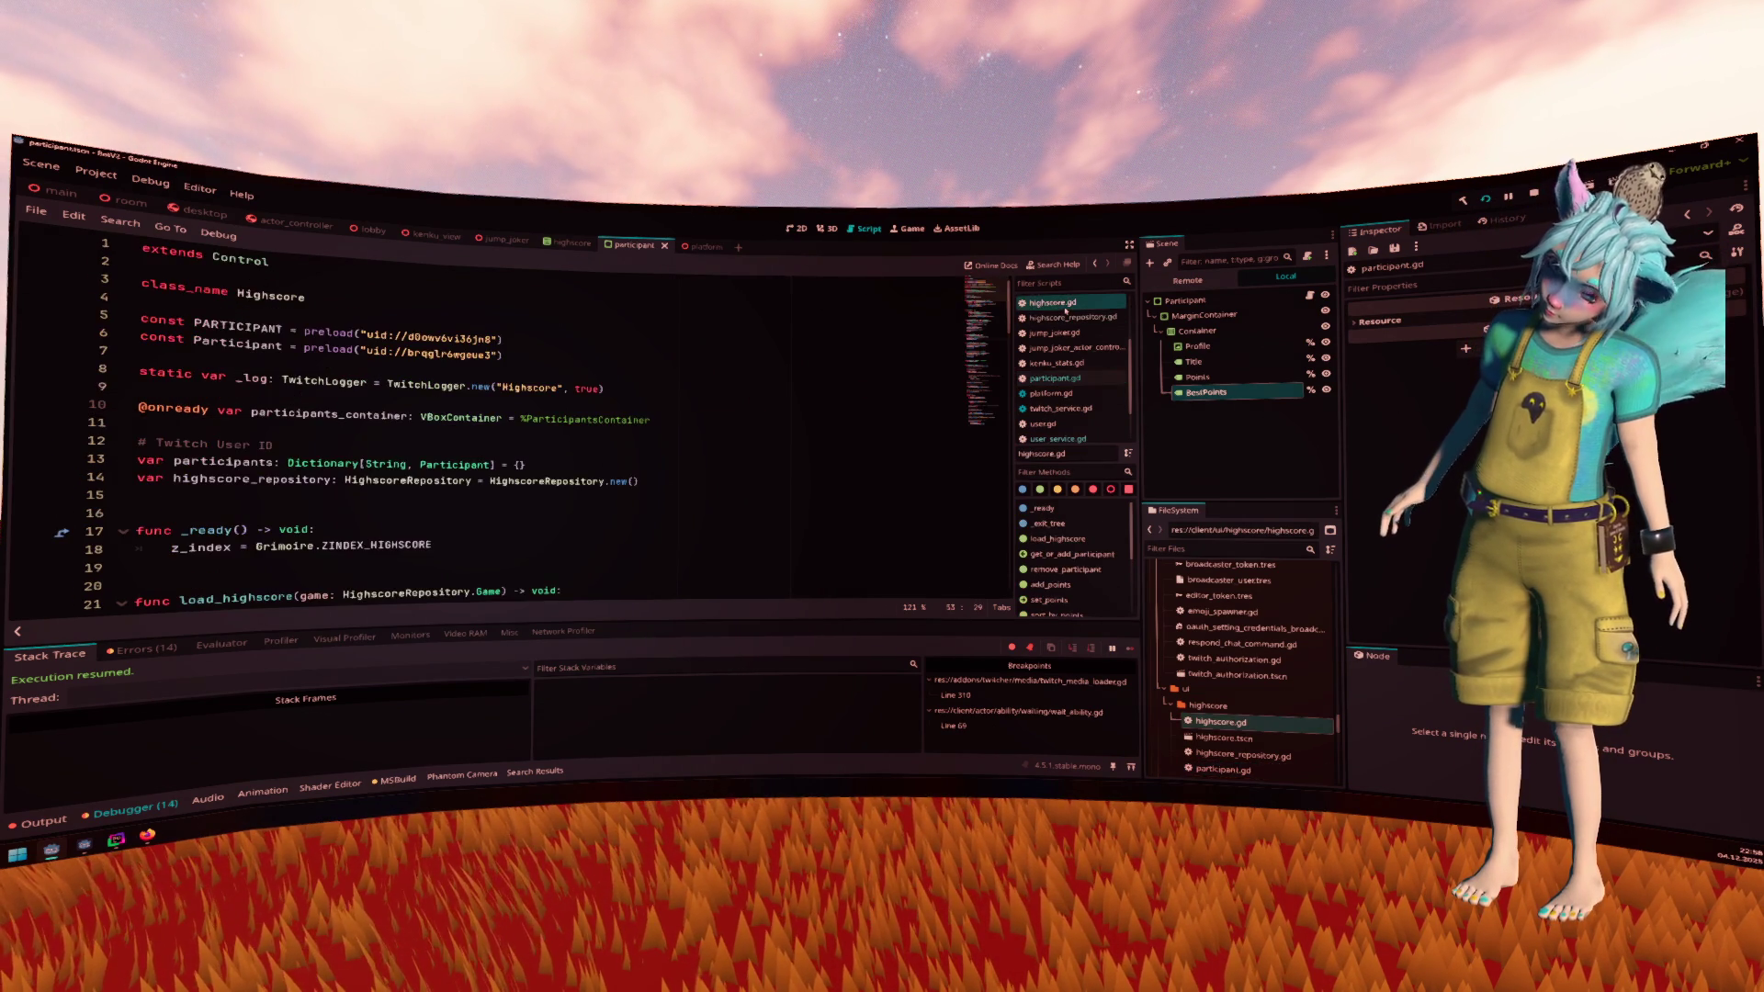
scroll(779, 341, down, 3)
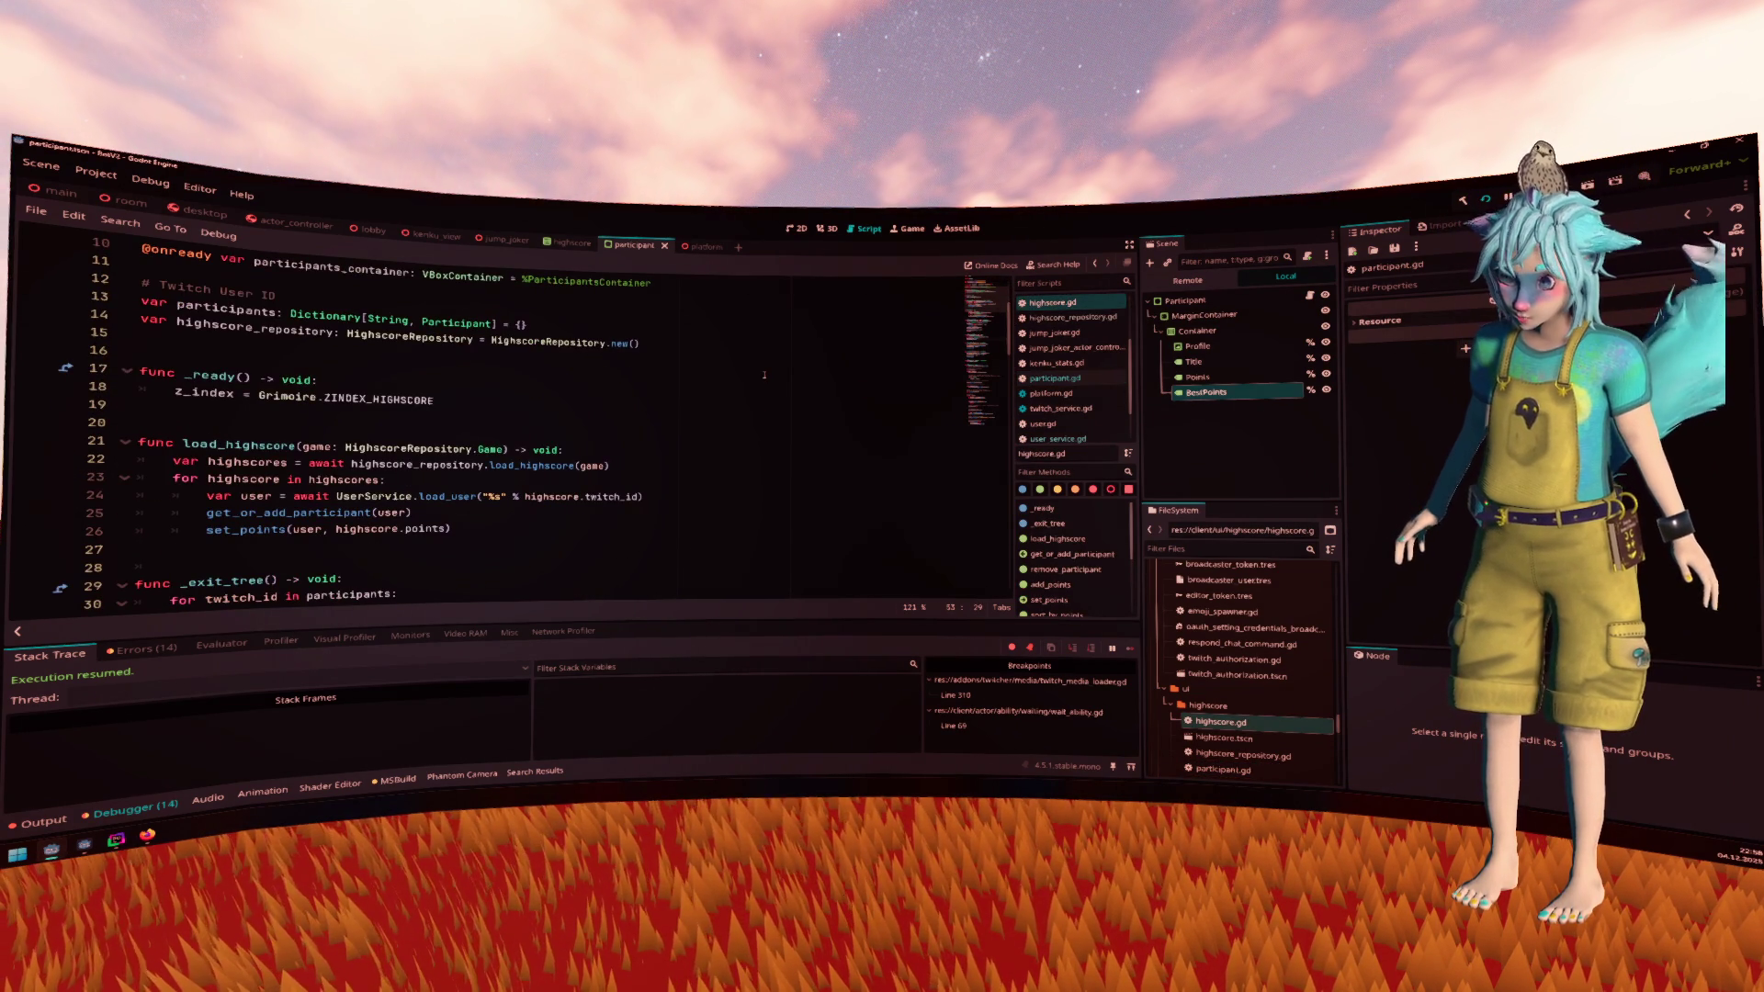
scroll(764, 374, down, 2)
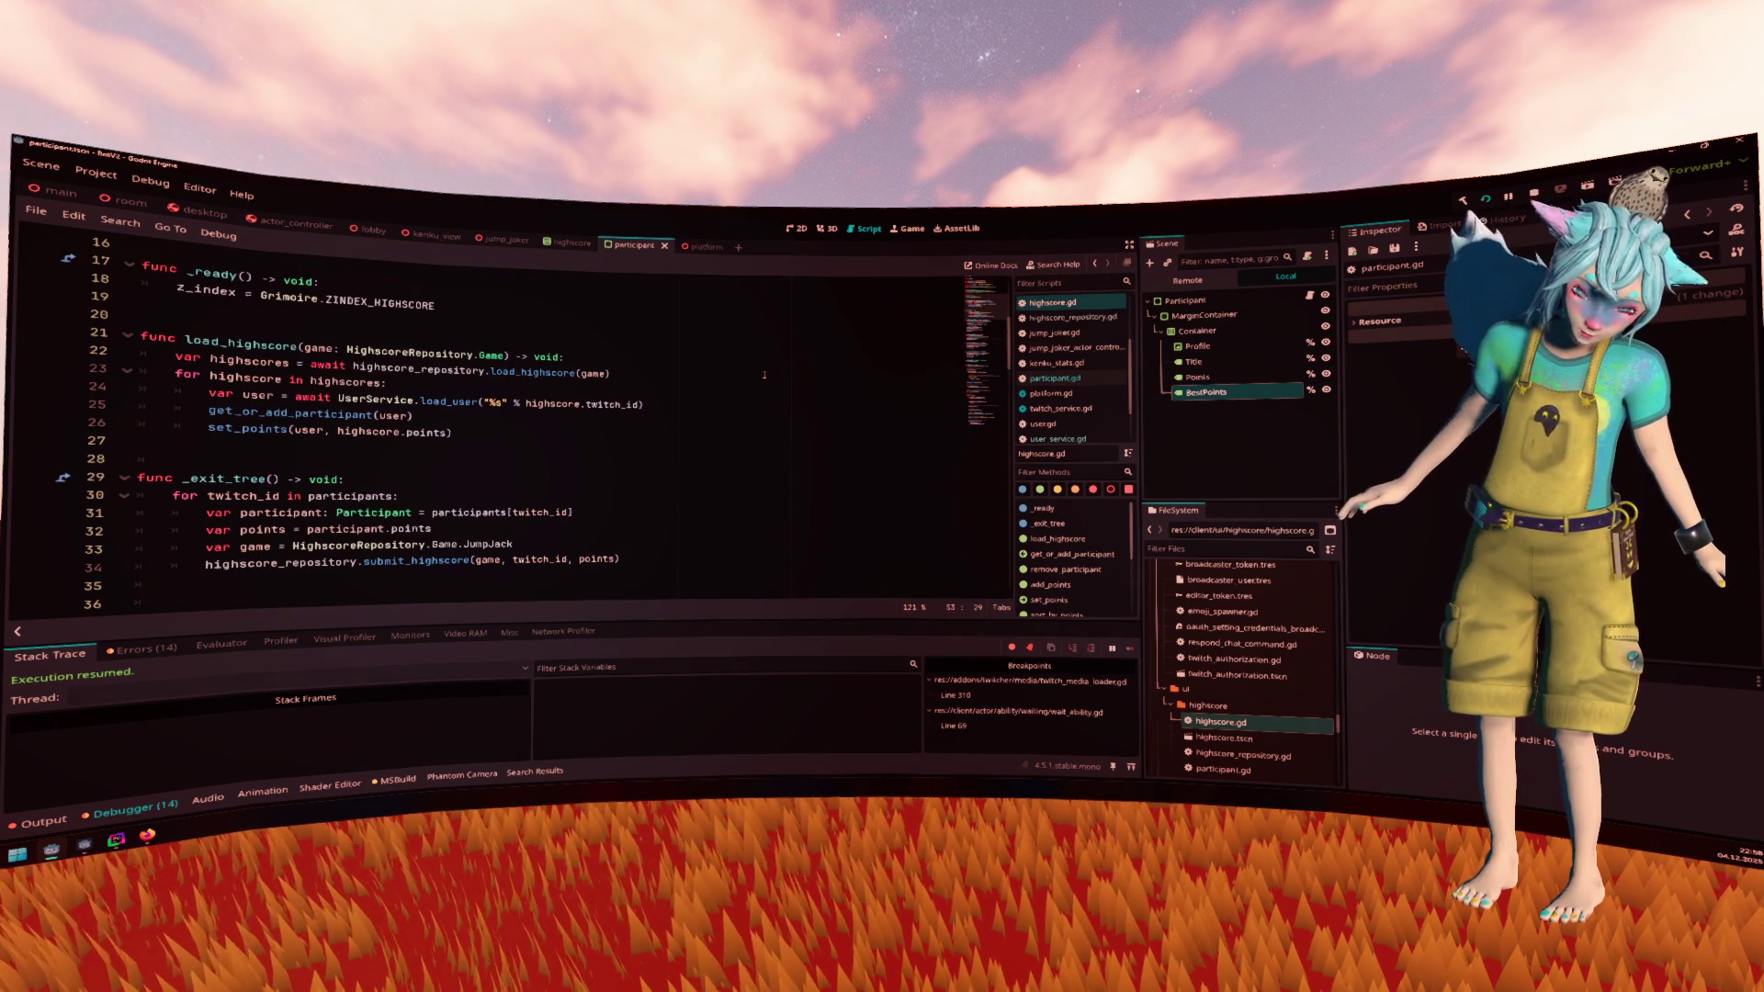
scroll(763, 374, down, 1)
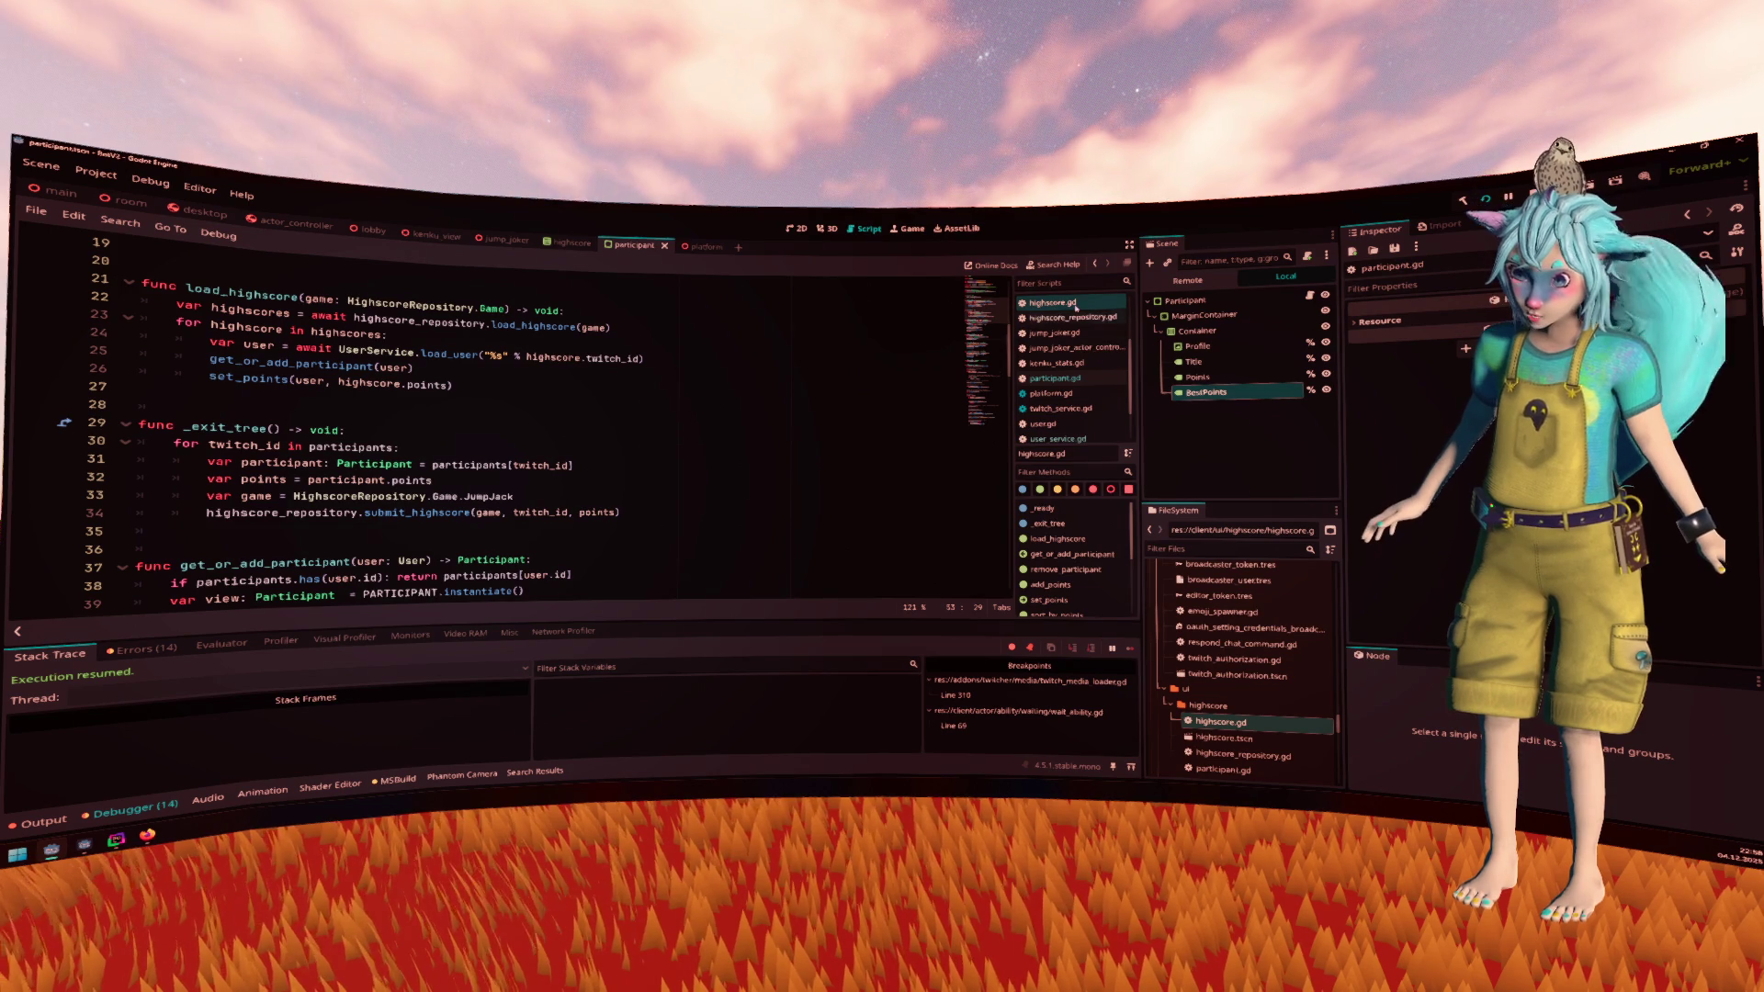
click(1055, 334)
click(768, 392)
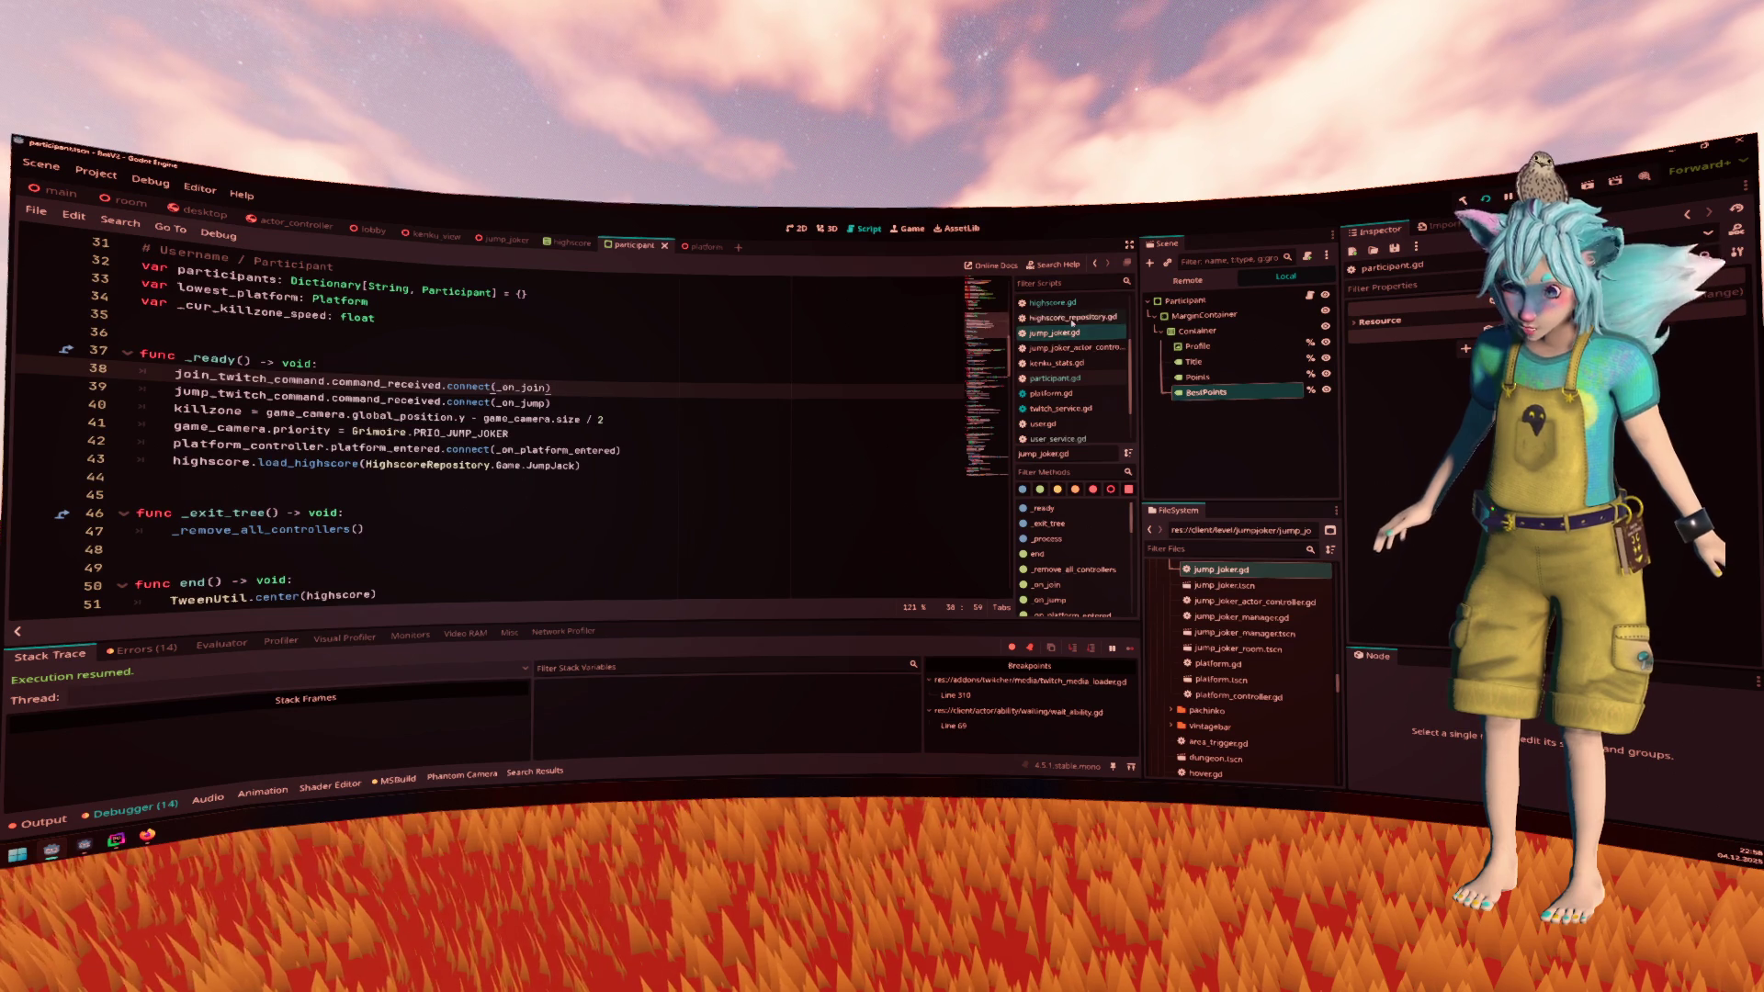
click(1068, 317)
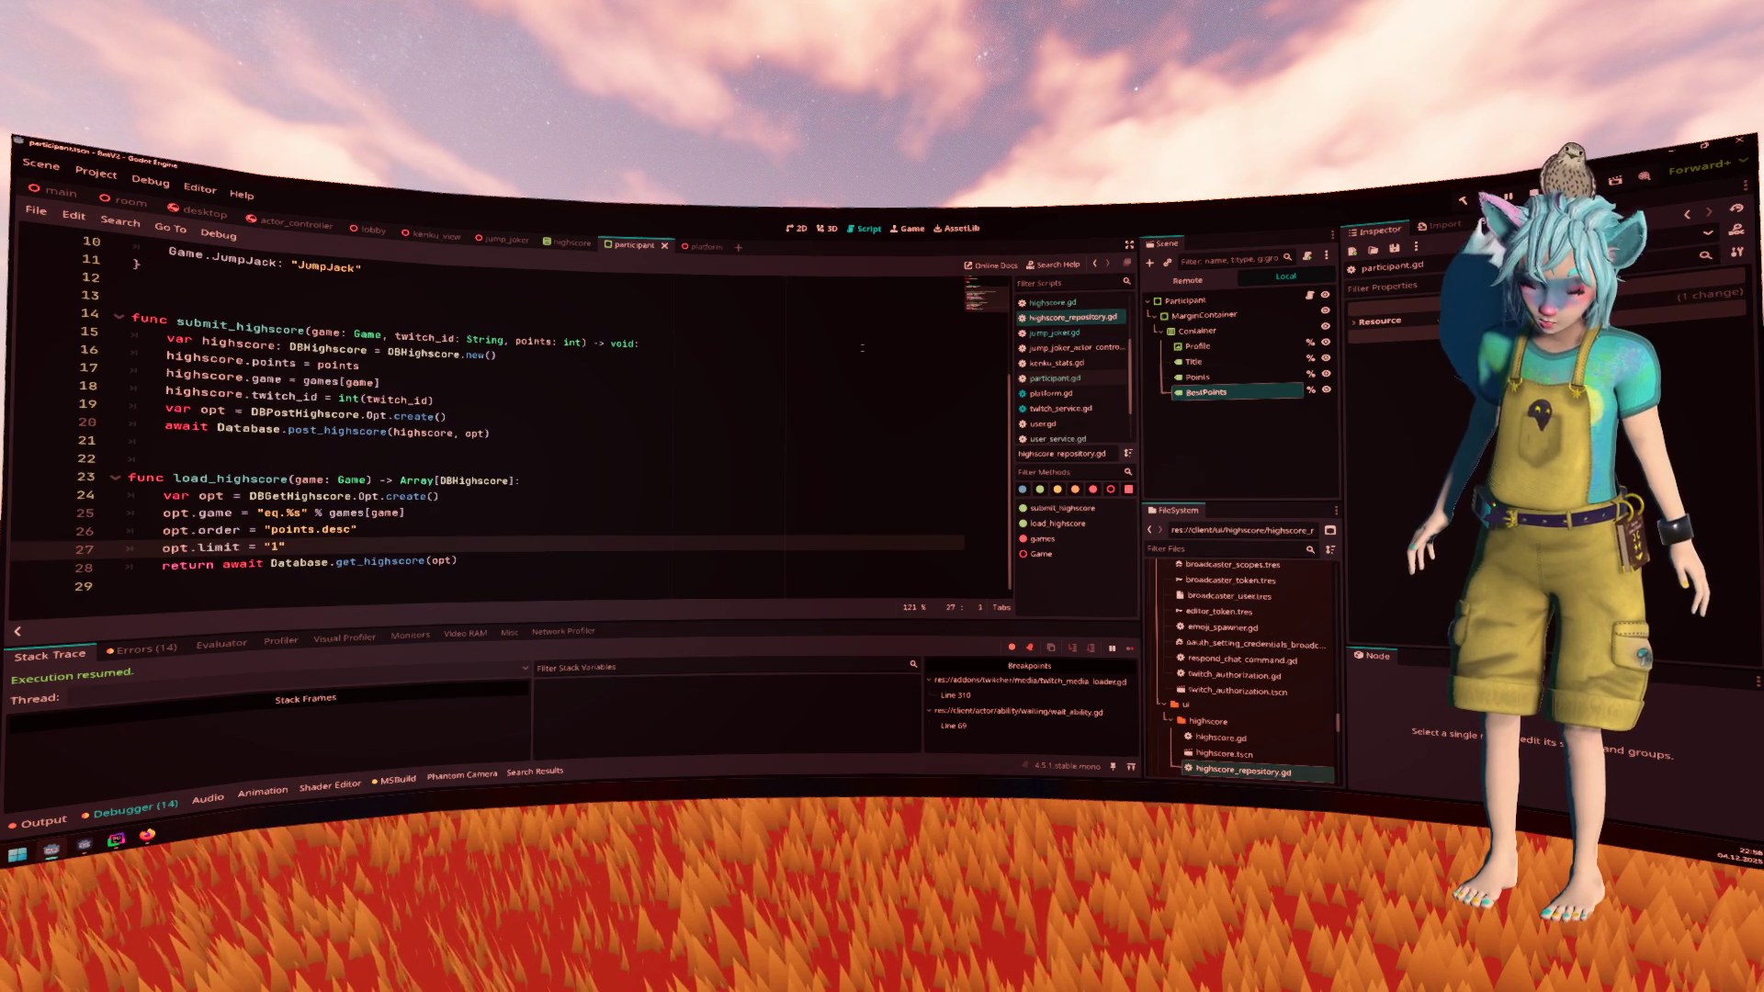
Declare 'func load_for_user(game: Game, twitch_id: String) -> DBHighscore:' after submit_highscore
click(479, 451)
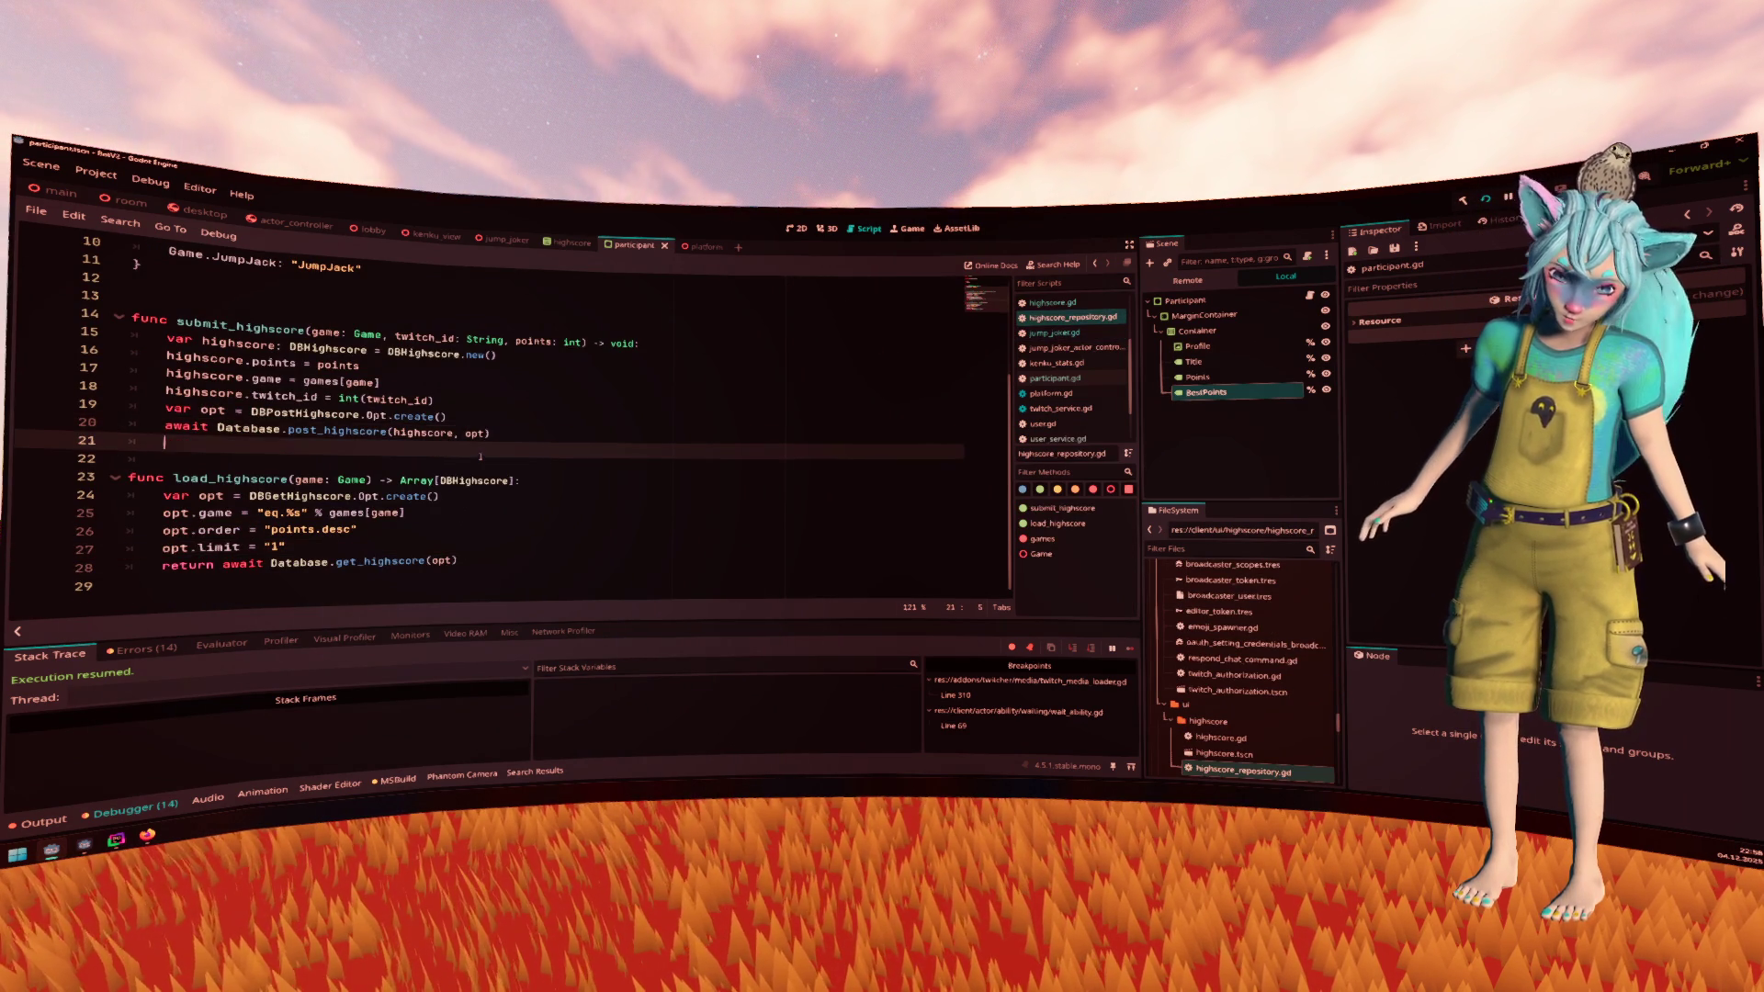
key(Return)
text(func)
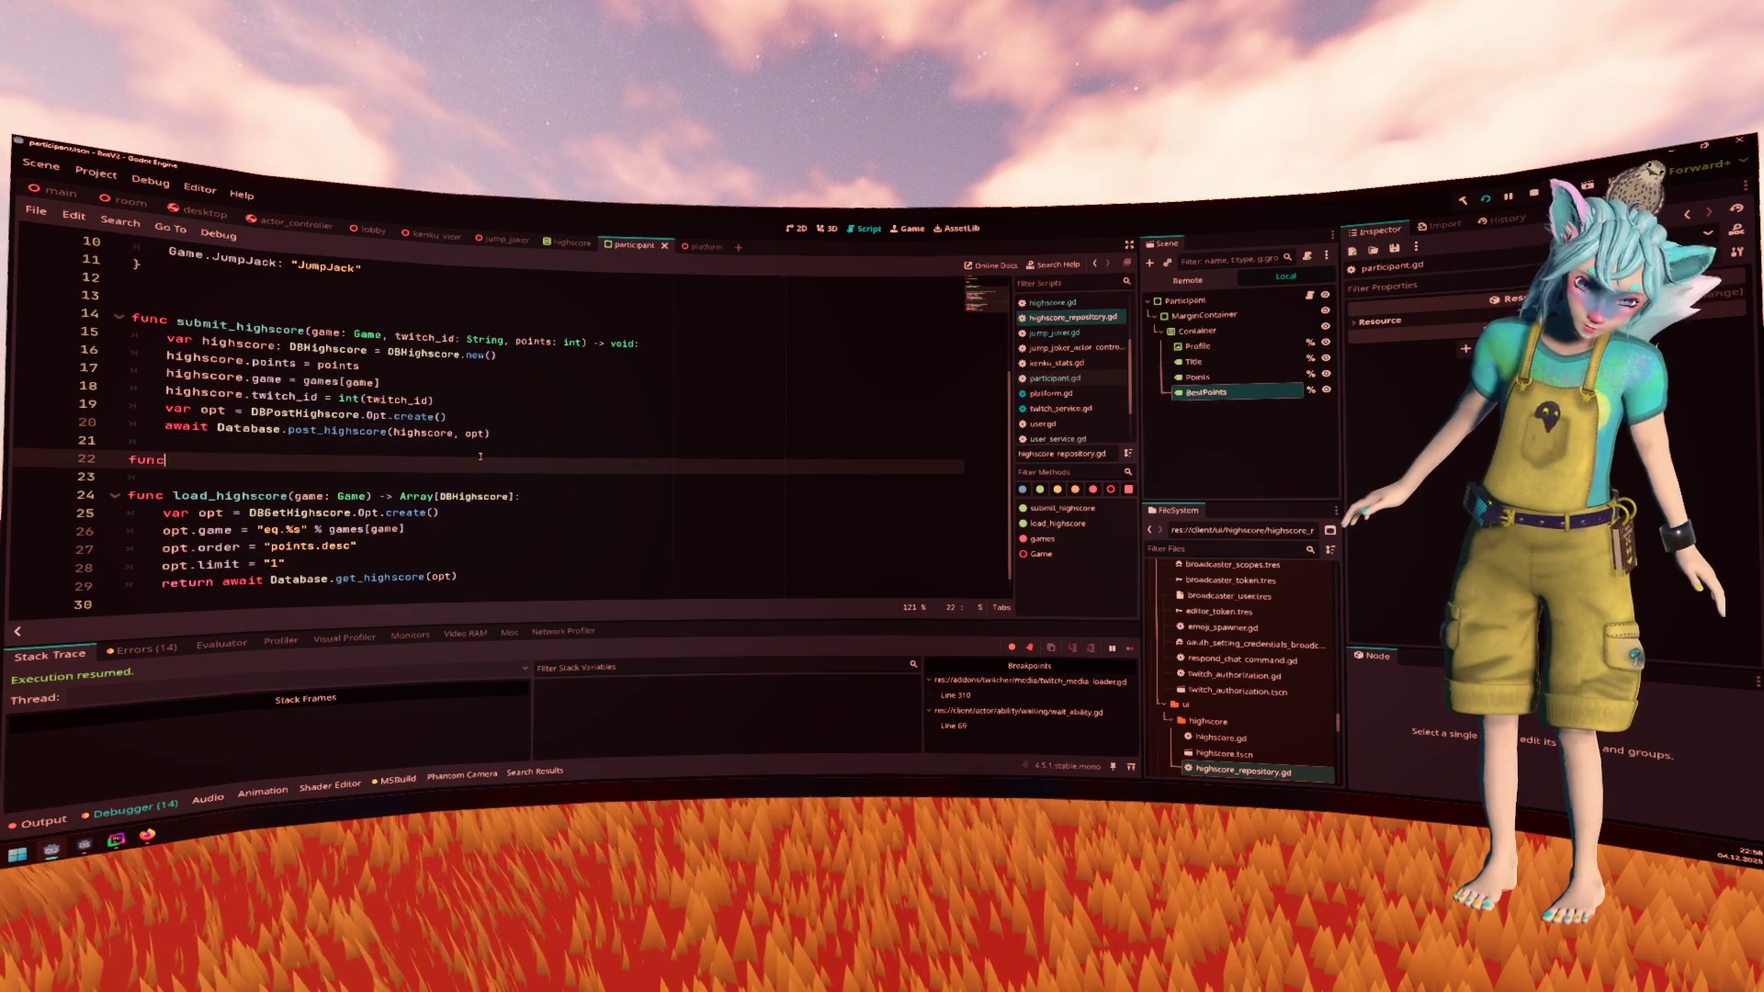
text(load_for_user()
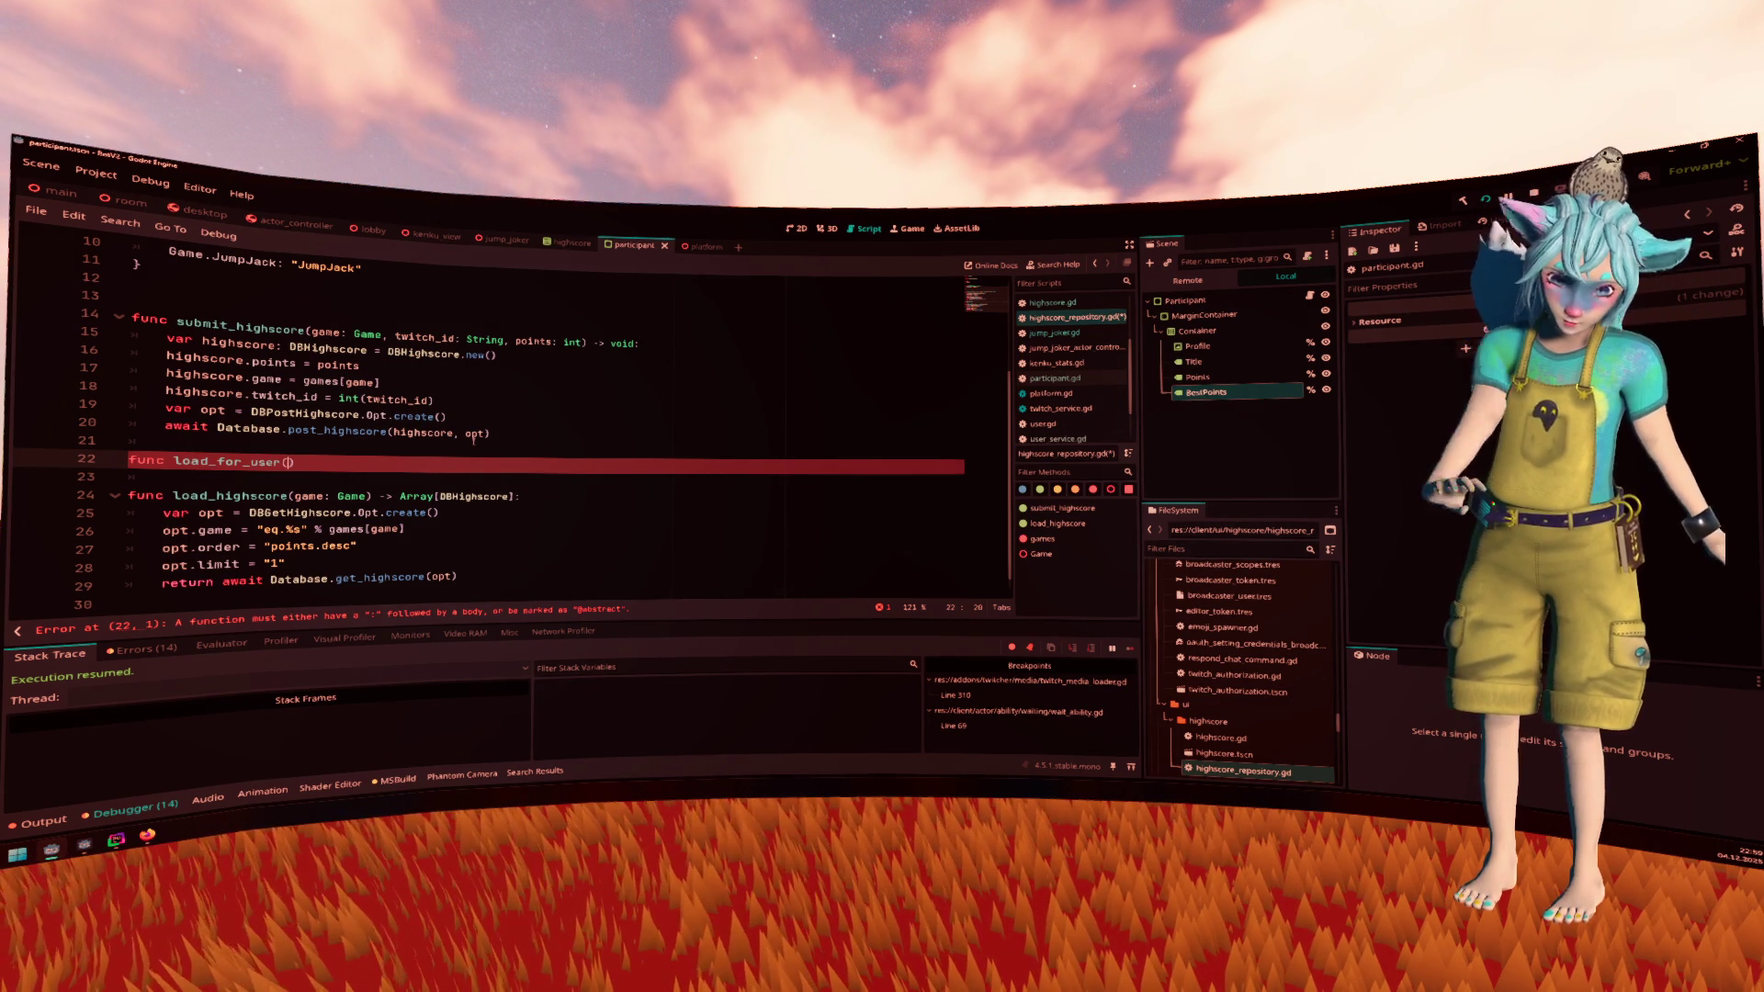
text(g)
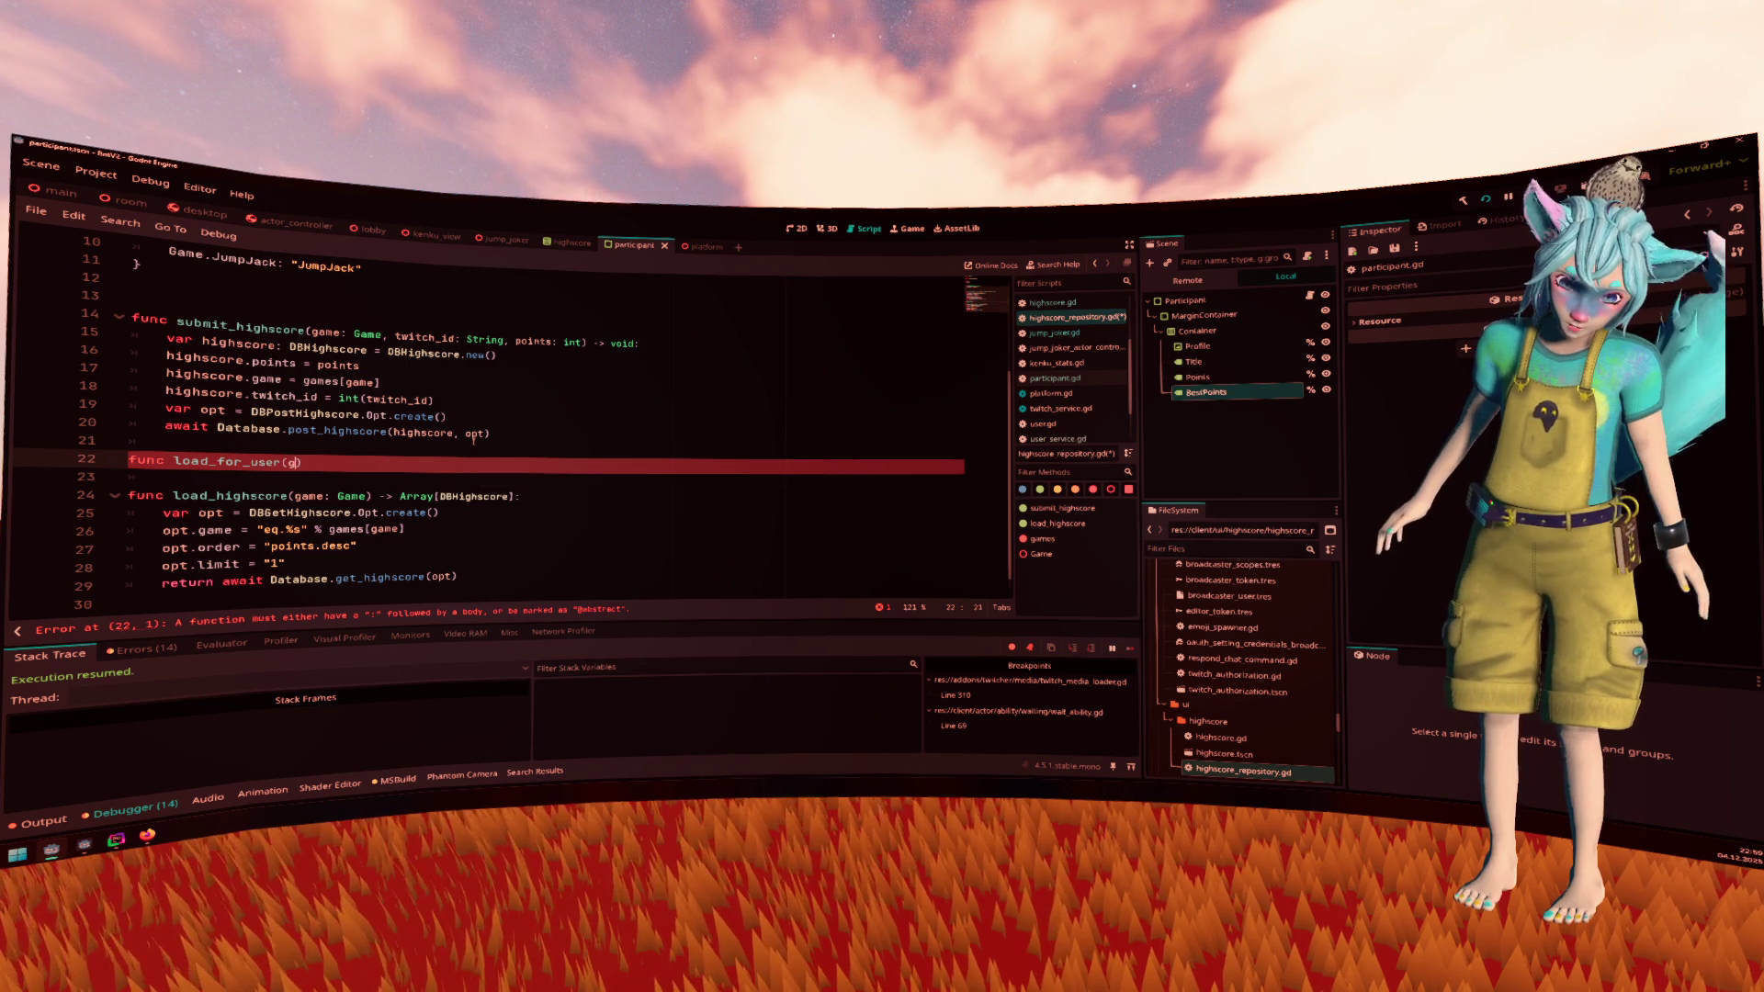
text(ame: Game)
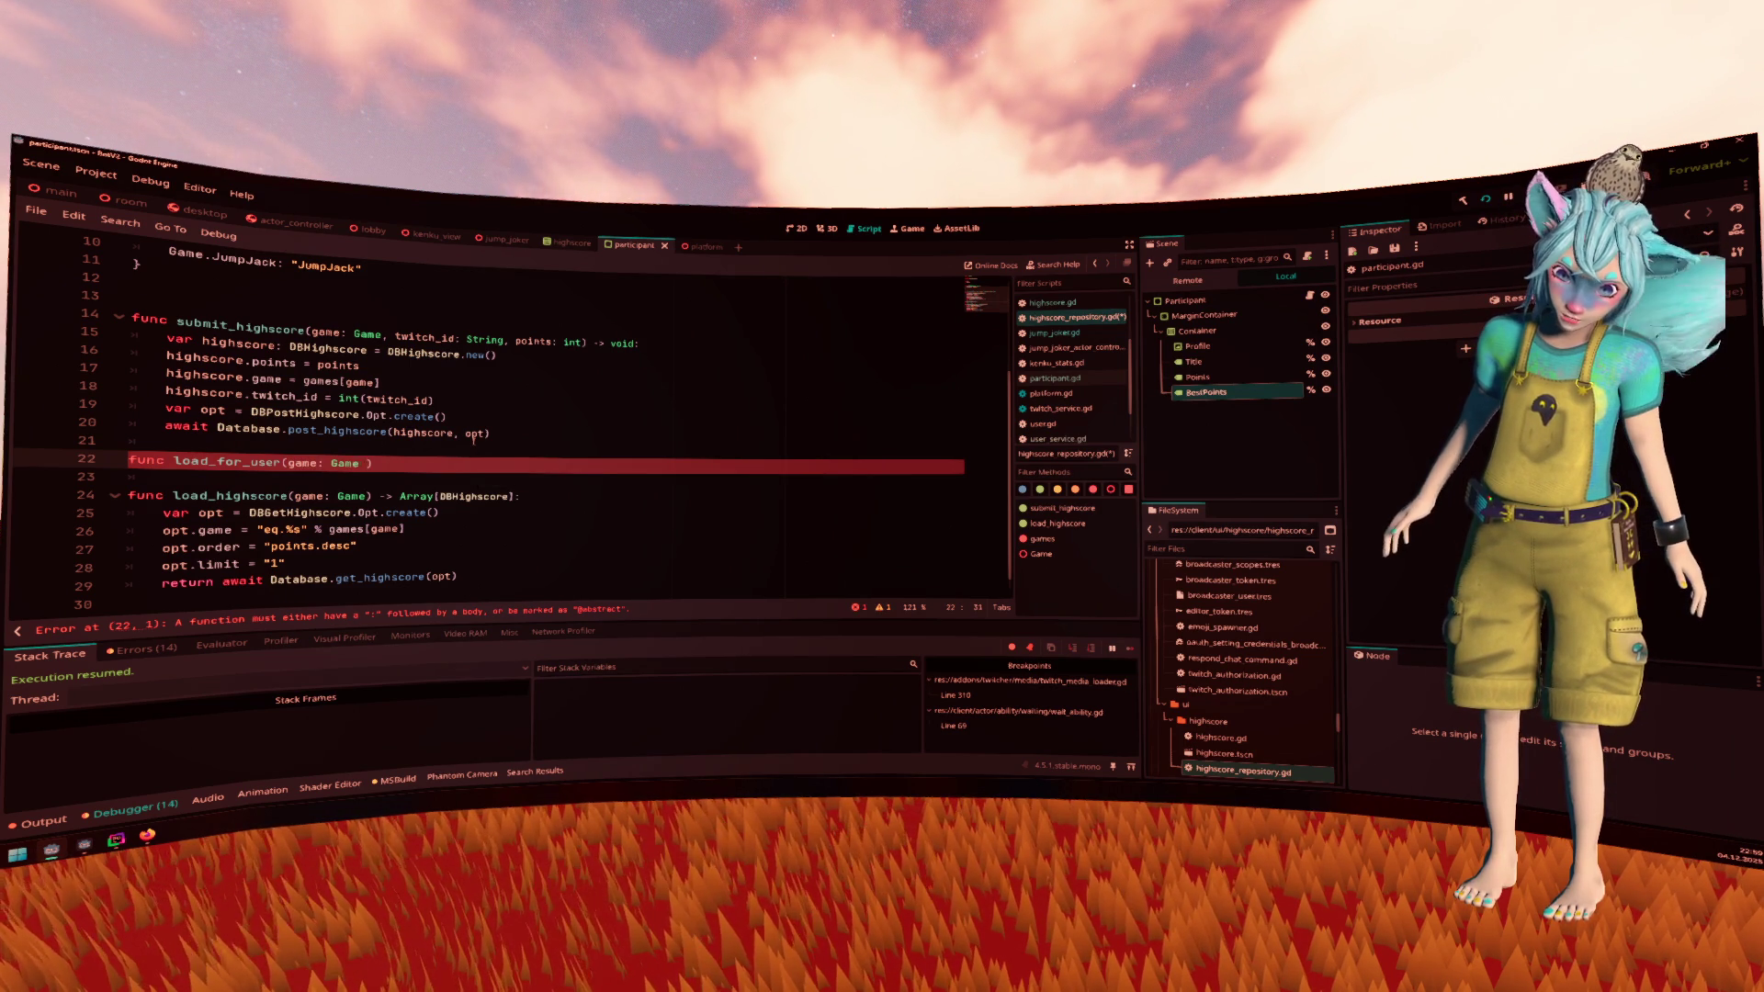
key(BackSpace)
text(, twitc)
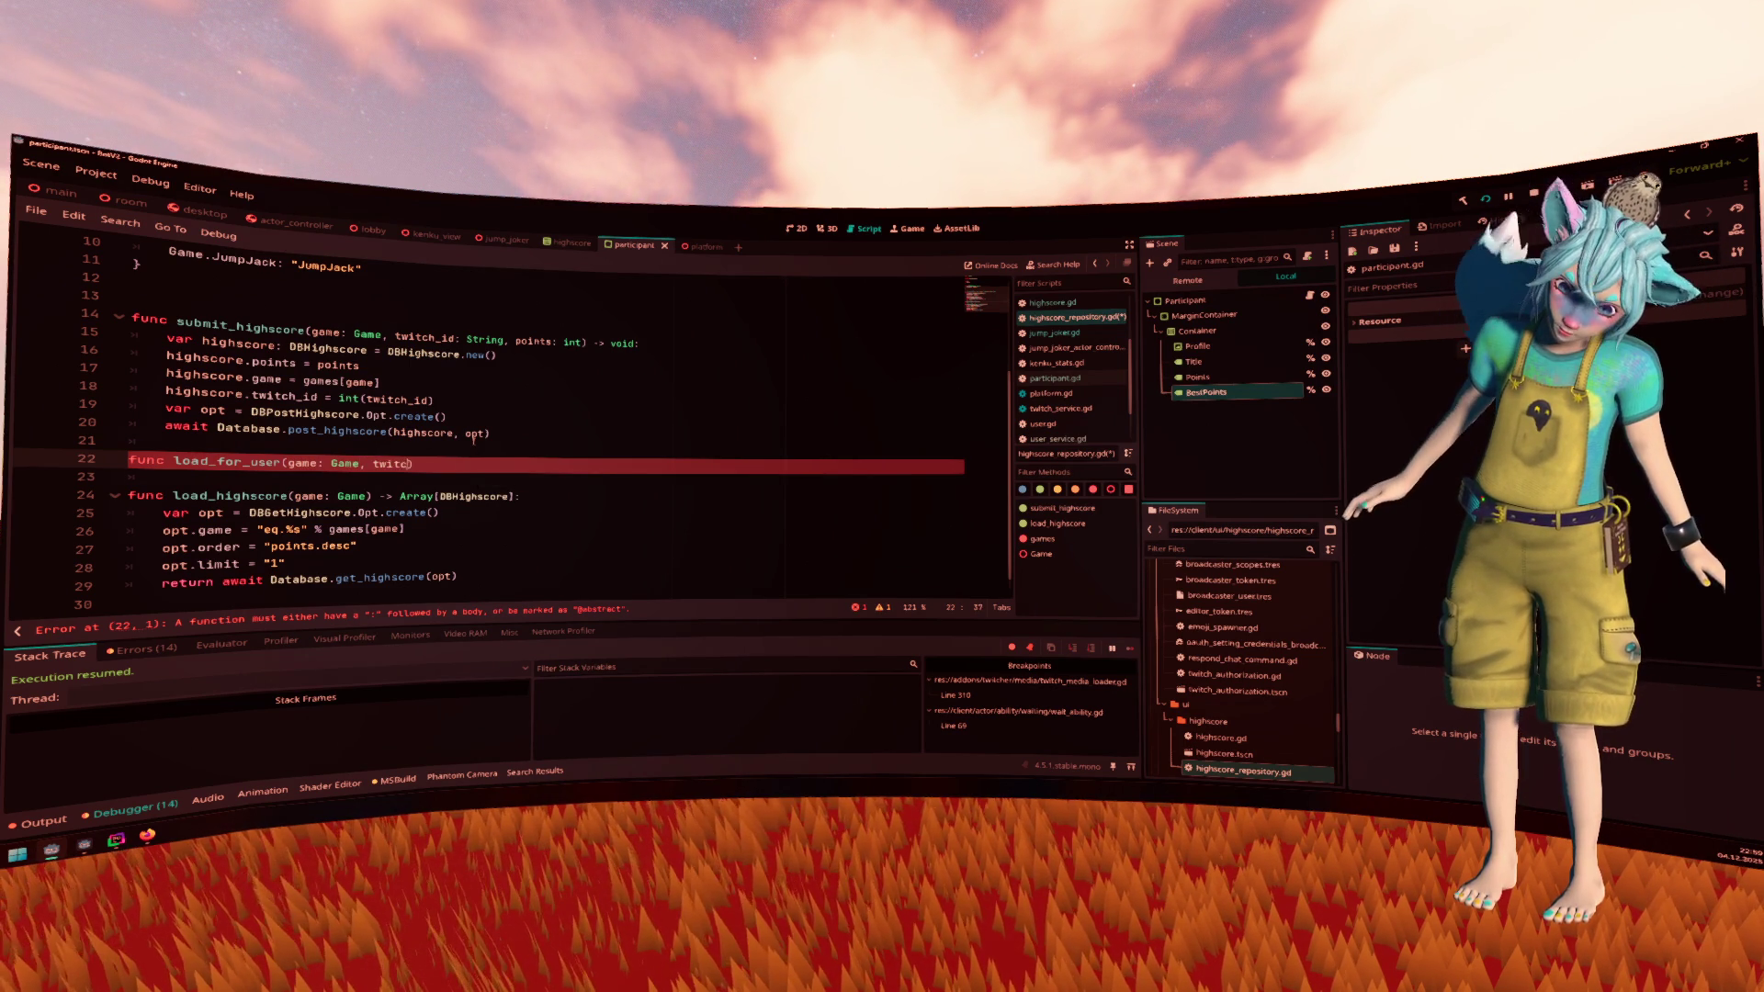
text(h_id: String)
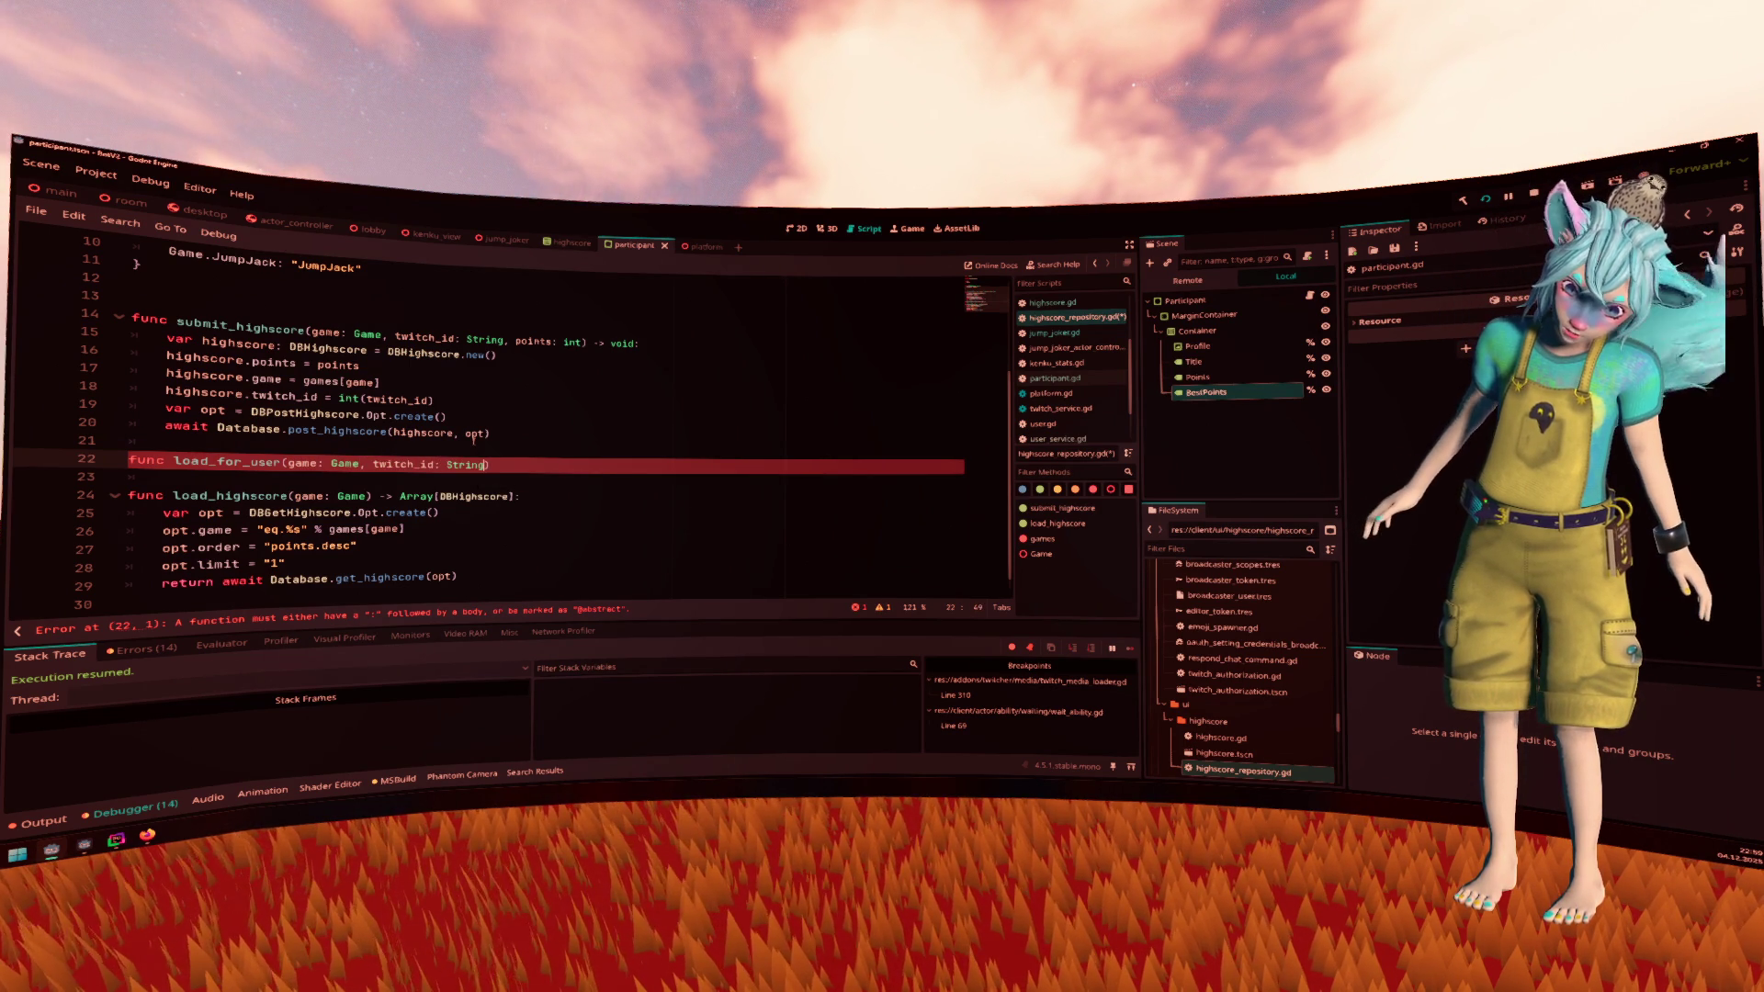
text() -> )
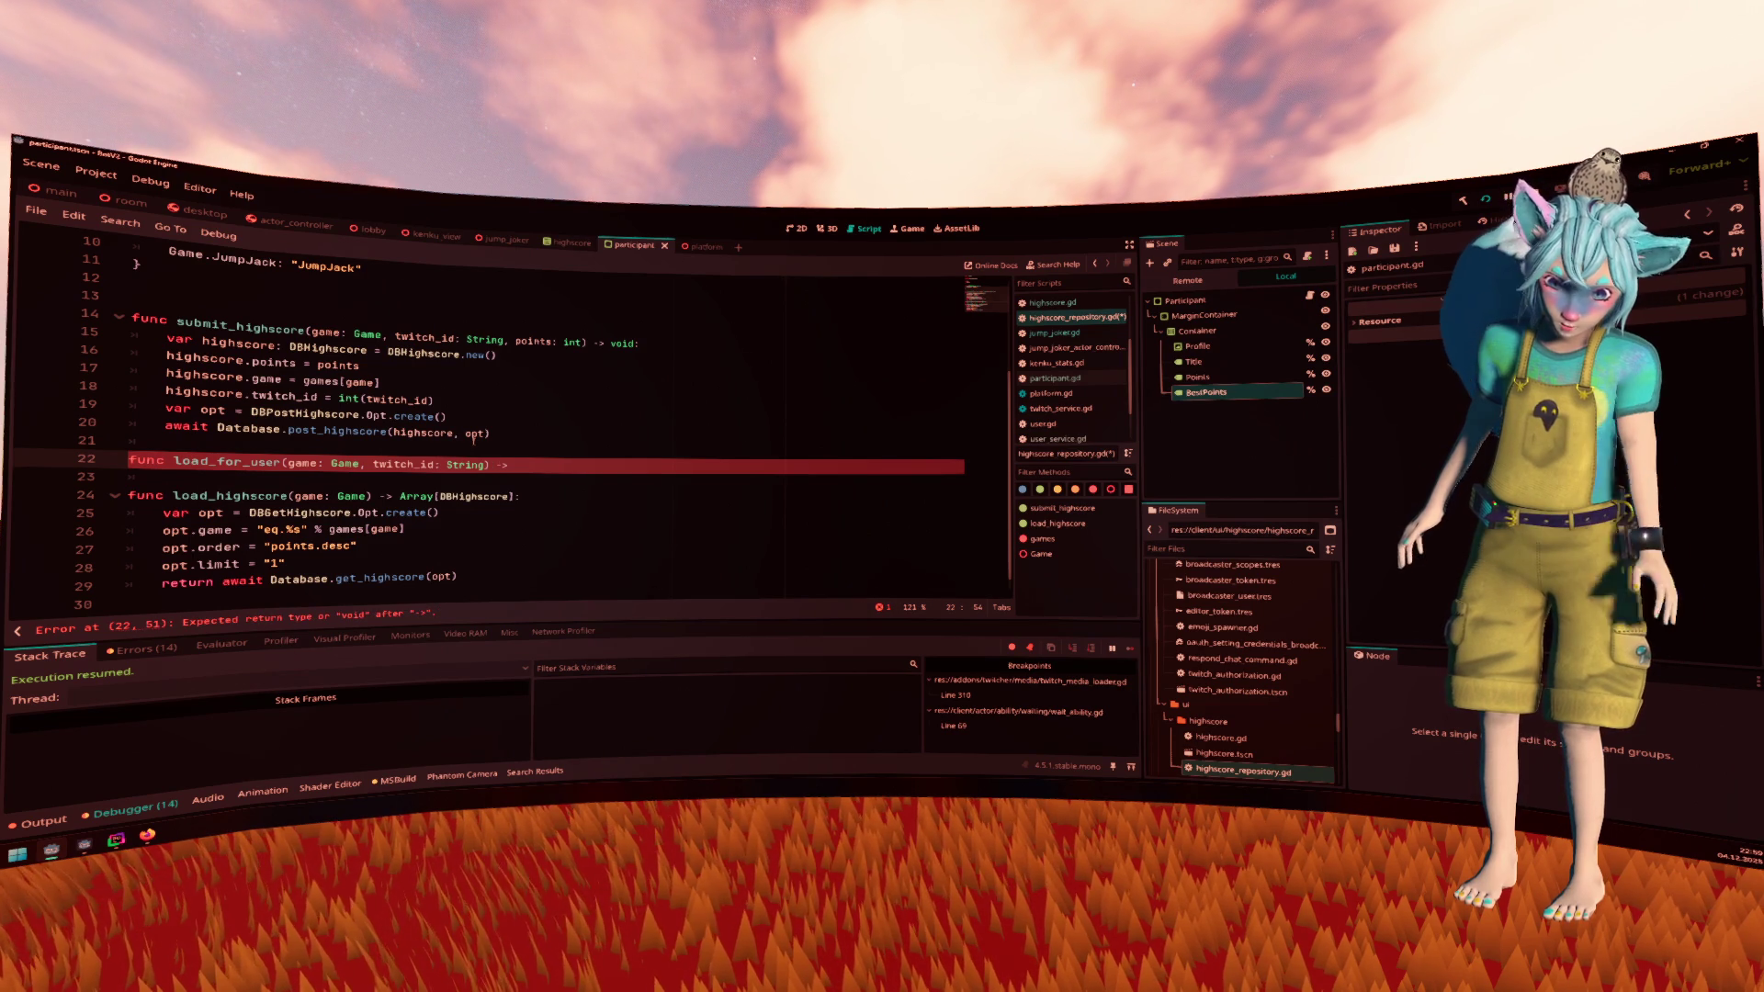
text(DV)
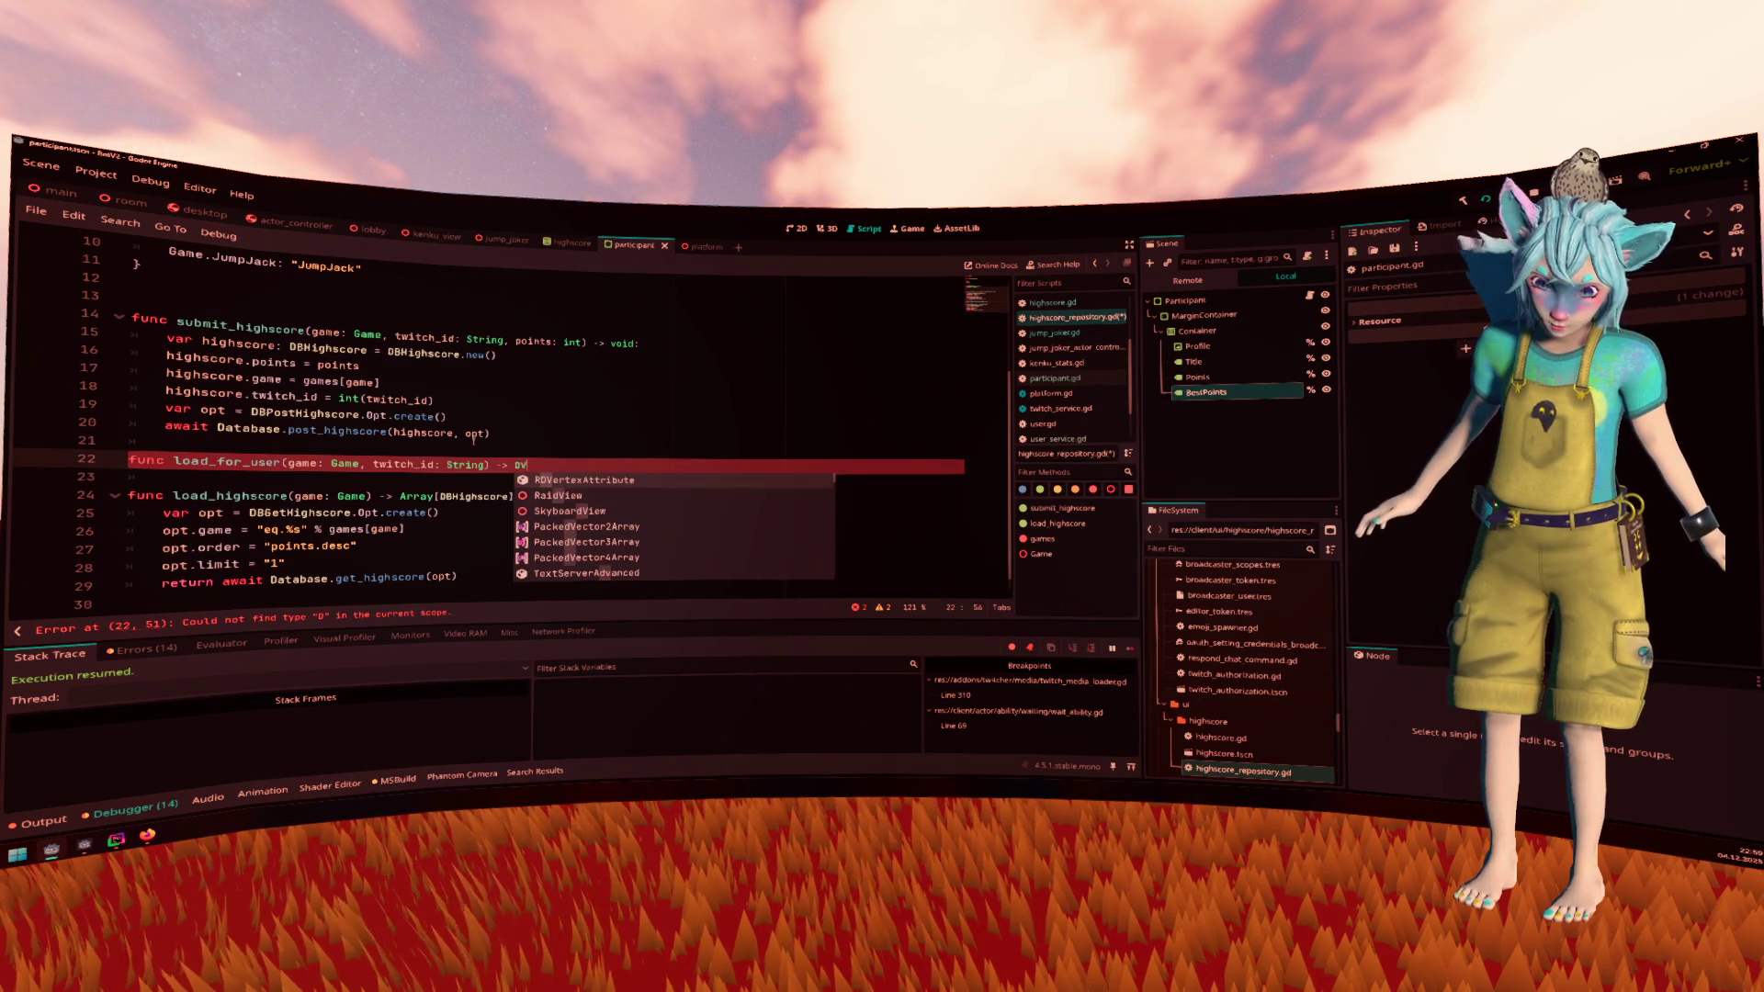
key(BackSpace)
text(BH)
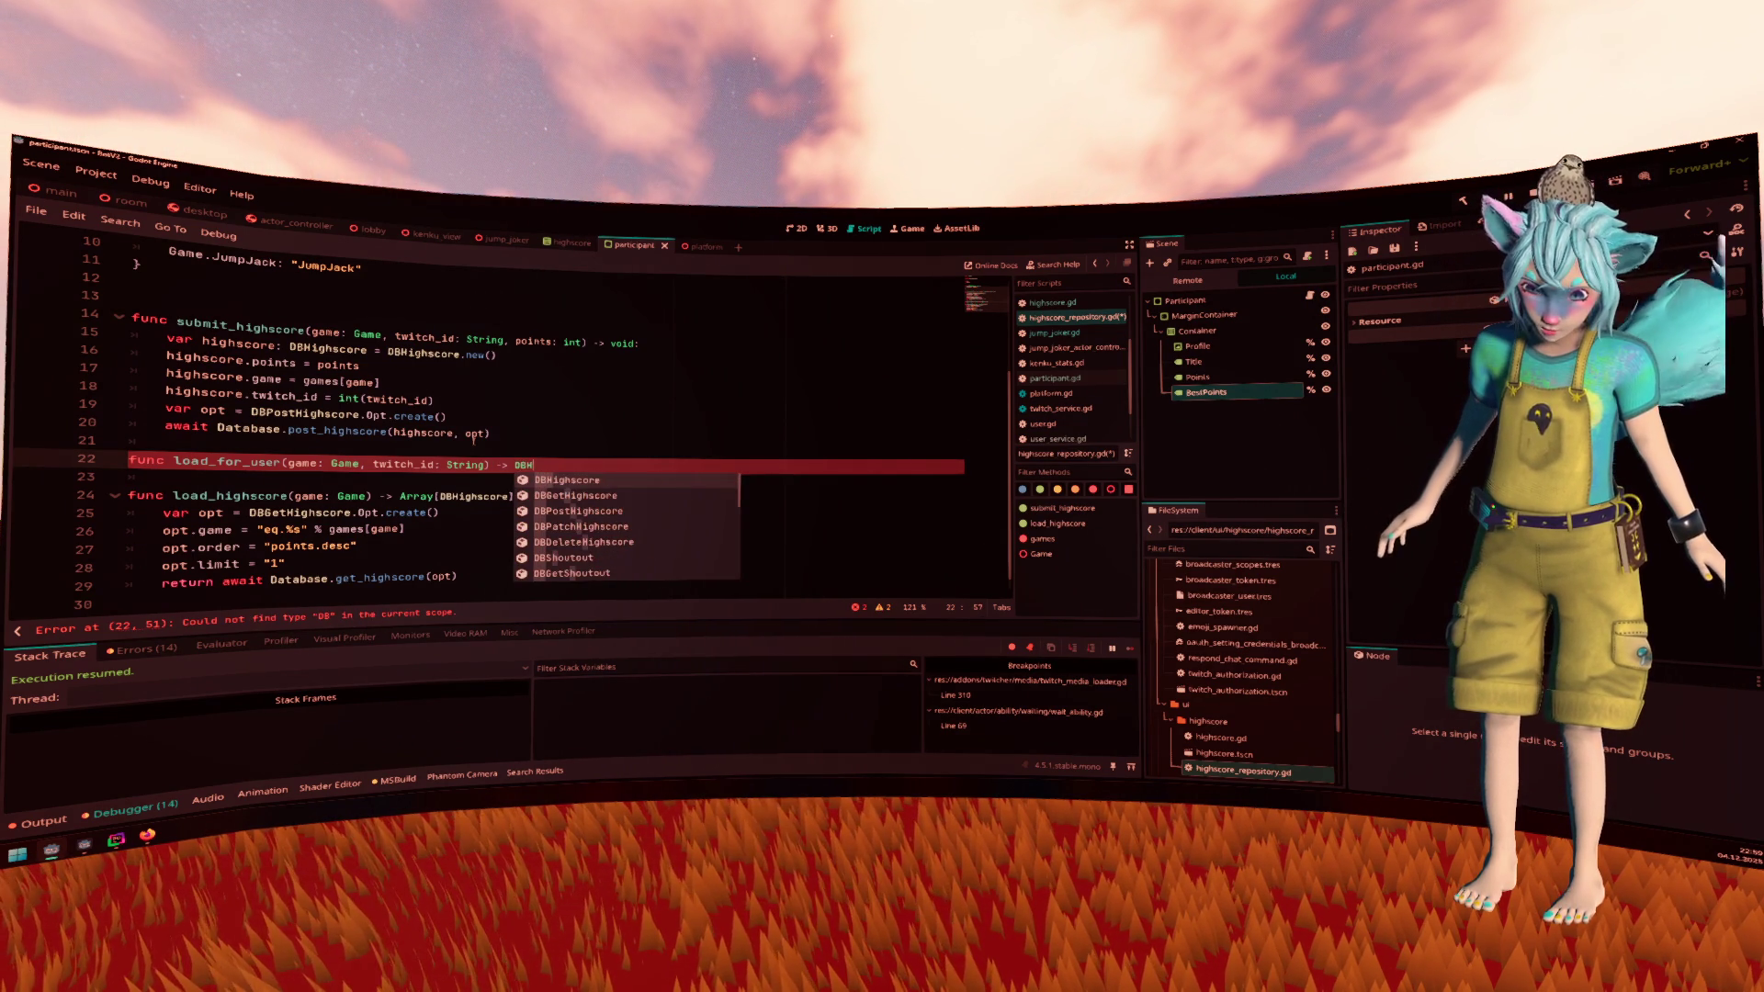
key(Return)
text(:)
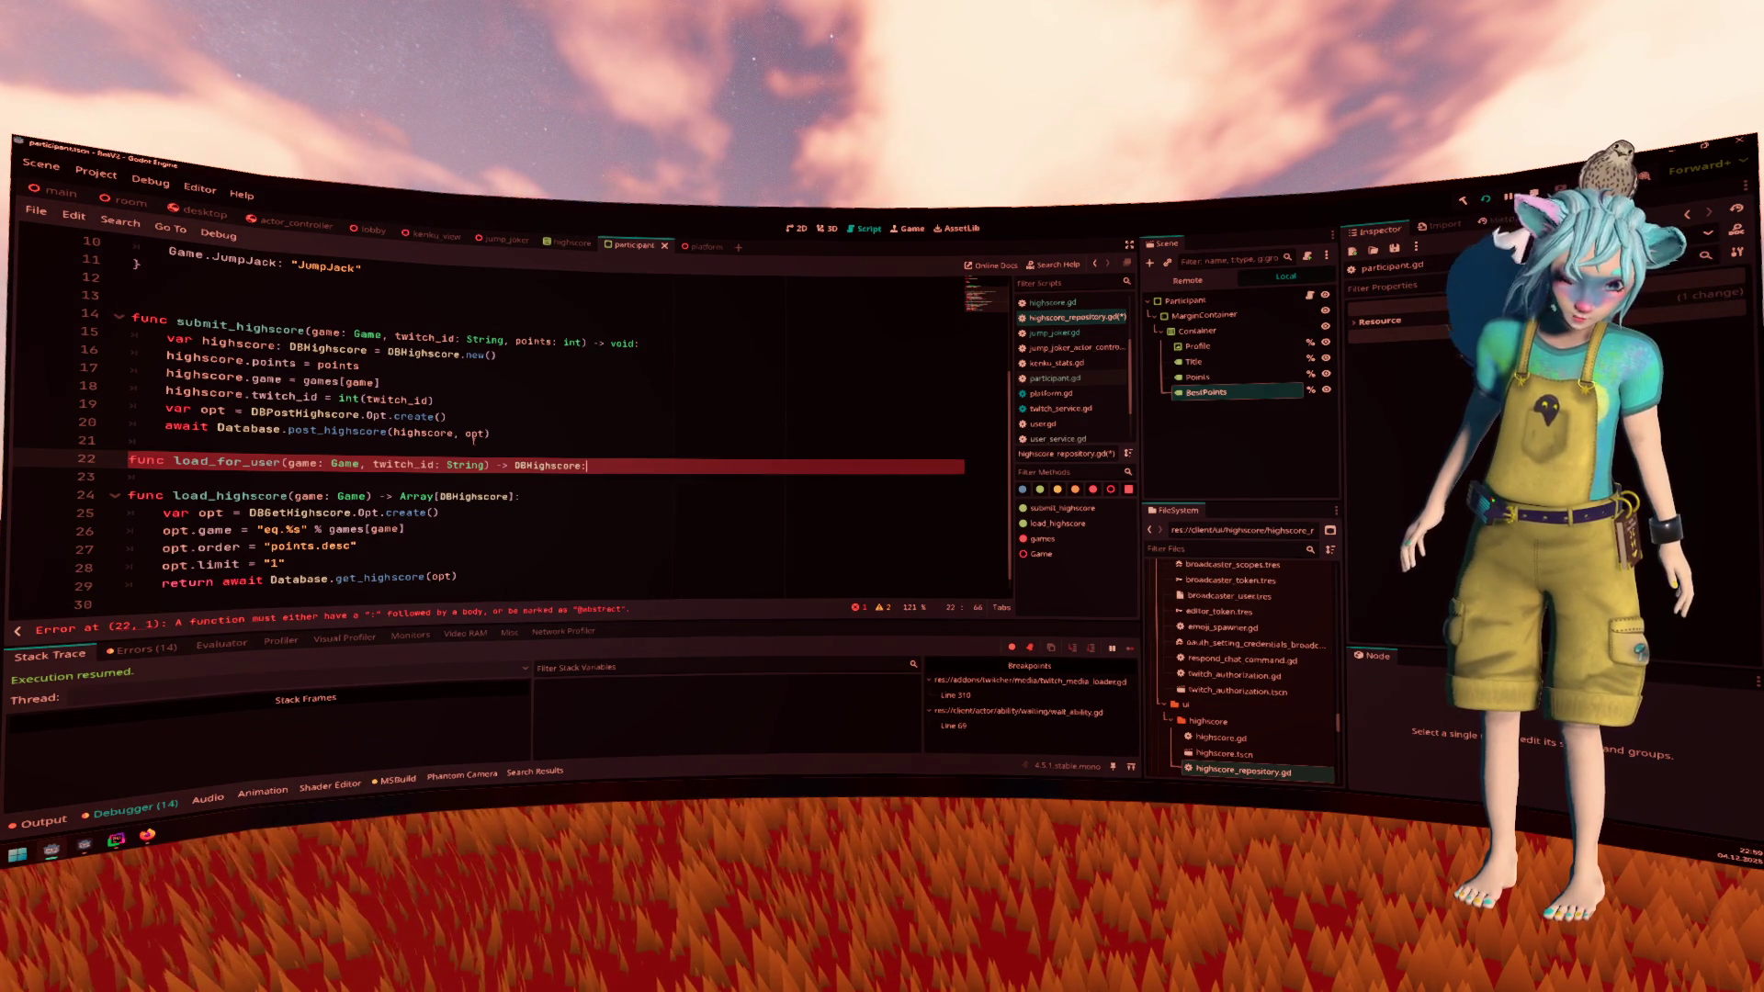
key(Return)
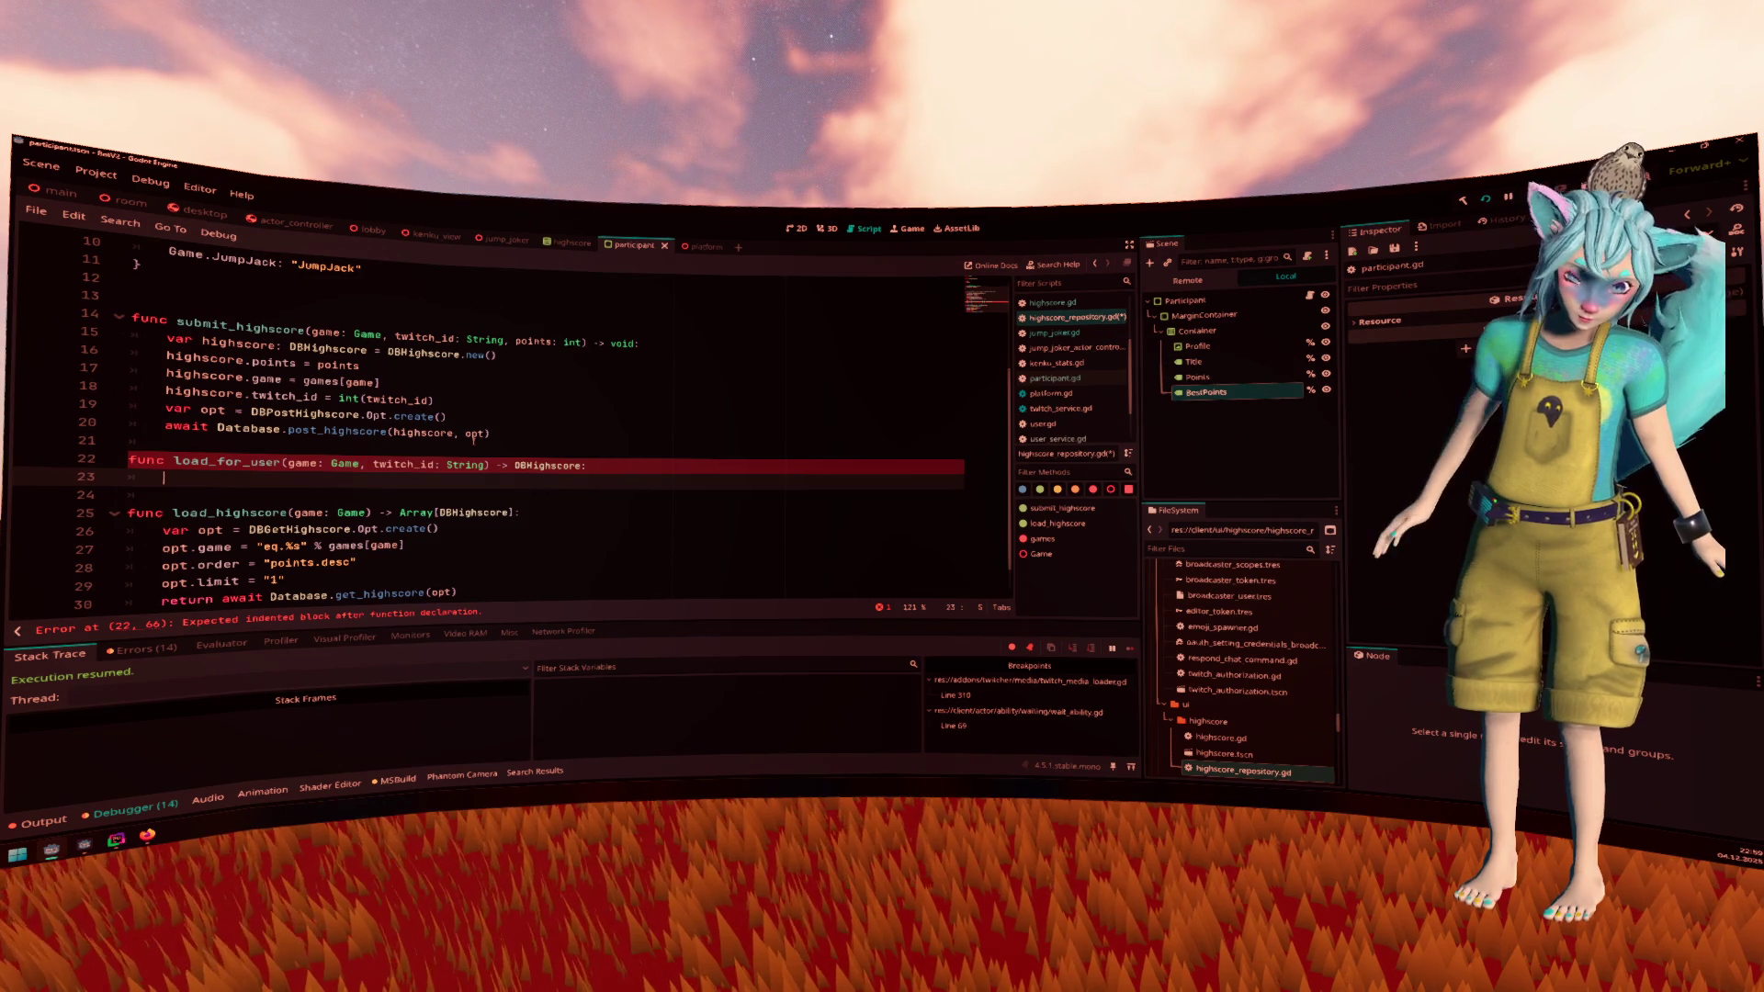
Select the load_highscore query lines below
key(Down)
key(Down)
key(Down)
key(shift+Down)
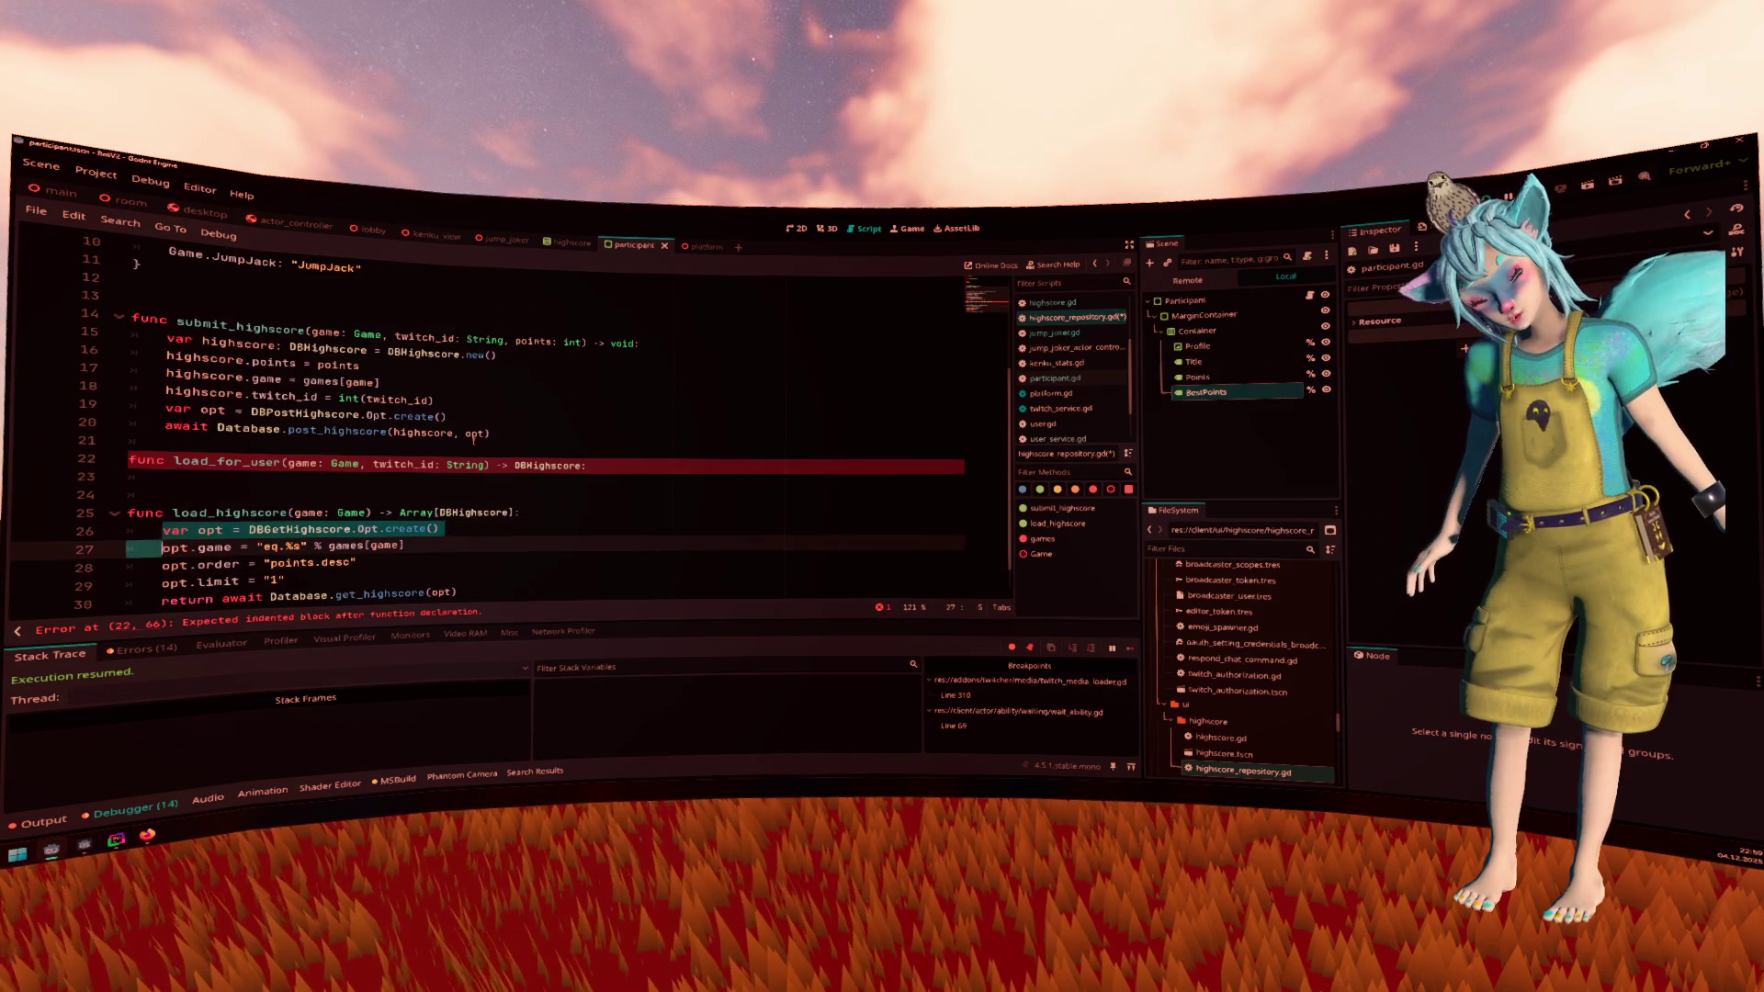
key(Down)
key(Down)
Copy the load_highscore query lines into the empty load_for_user body
key(End)
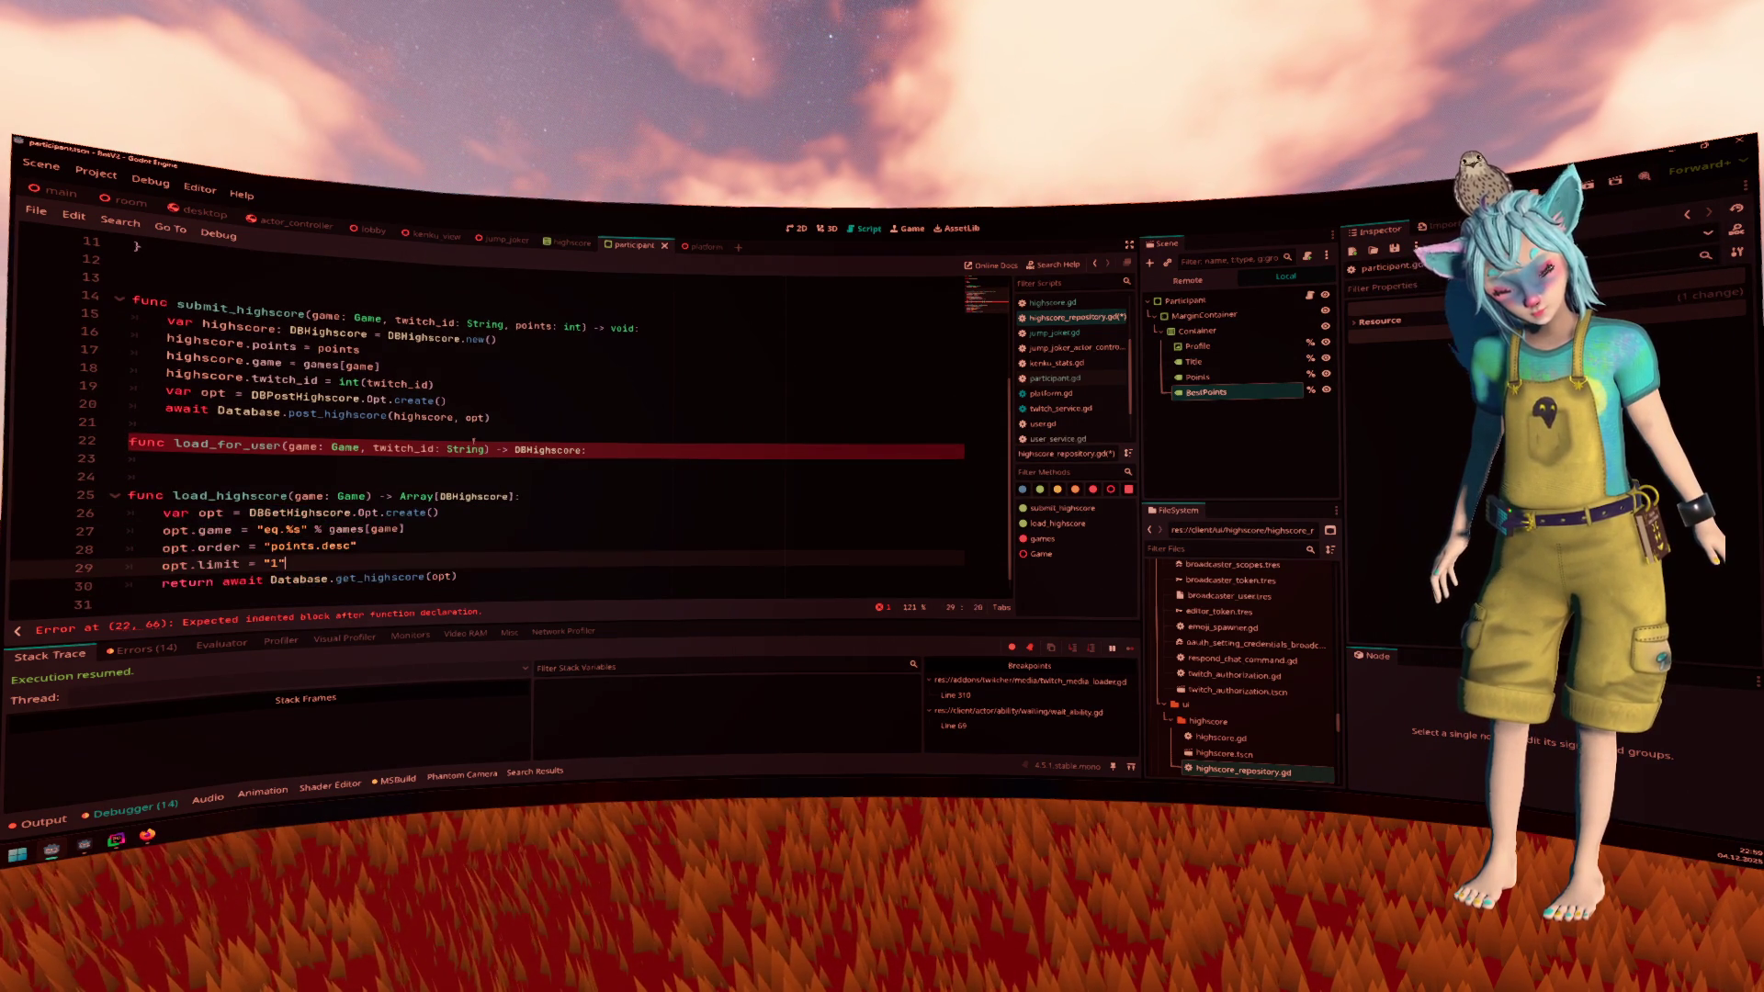
key(shift+Up)
key(shift+Up)
key(shift+Up)
key(ctrl+c)
key(Up)
key(Up)
key(Up)
key(ctrl+v)
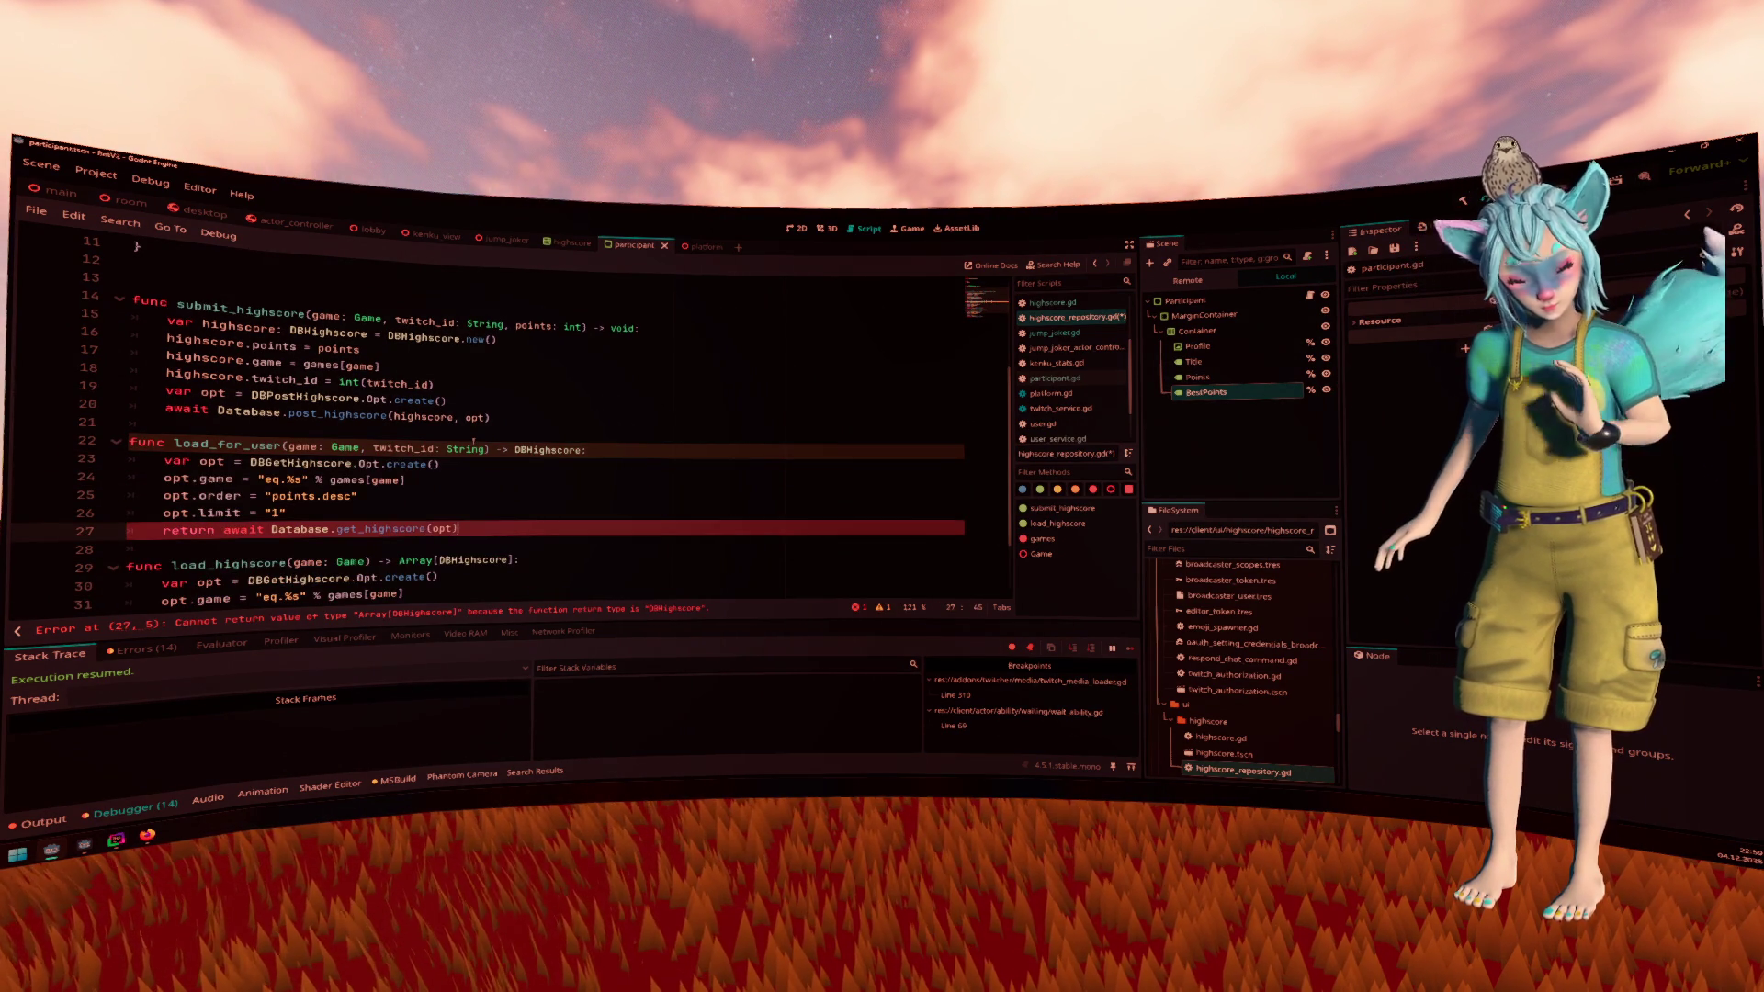
key(Home)
key(Up)
key(Up)
key(Up)
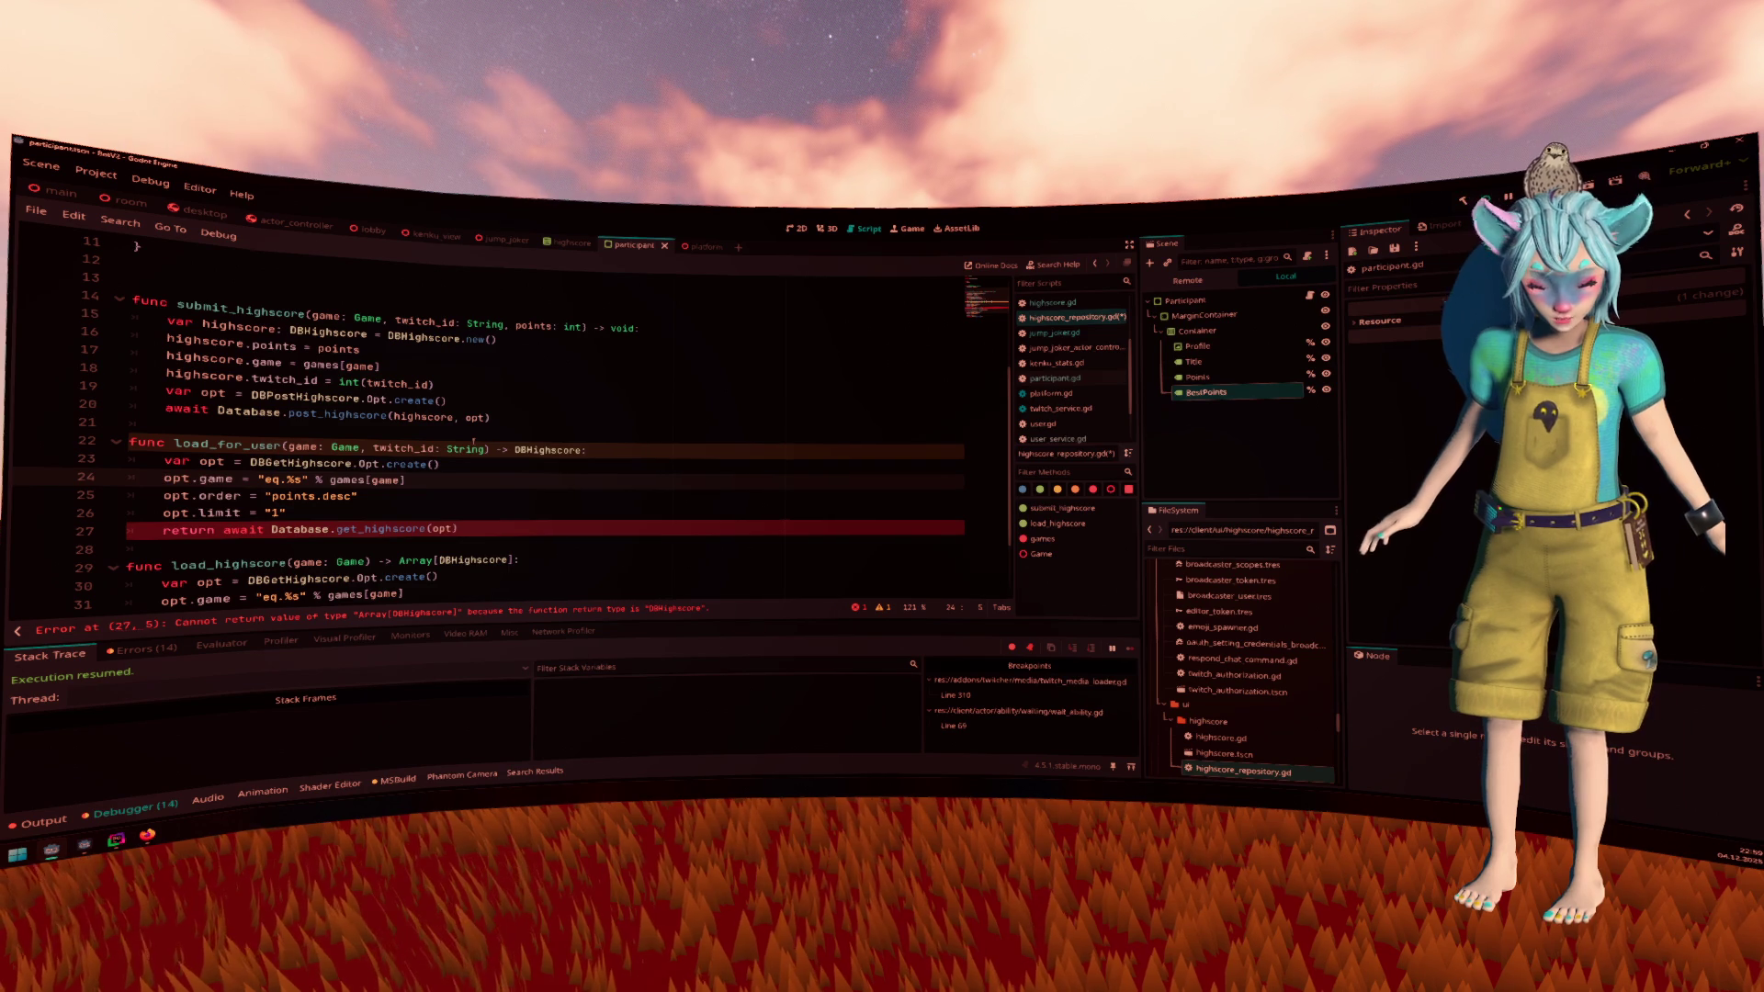
Add a second filter line matching the twitch_id field to the twitch_id parameter
key(End)
key(Return)
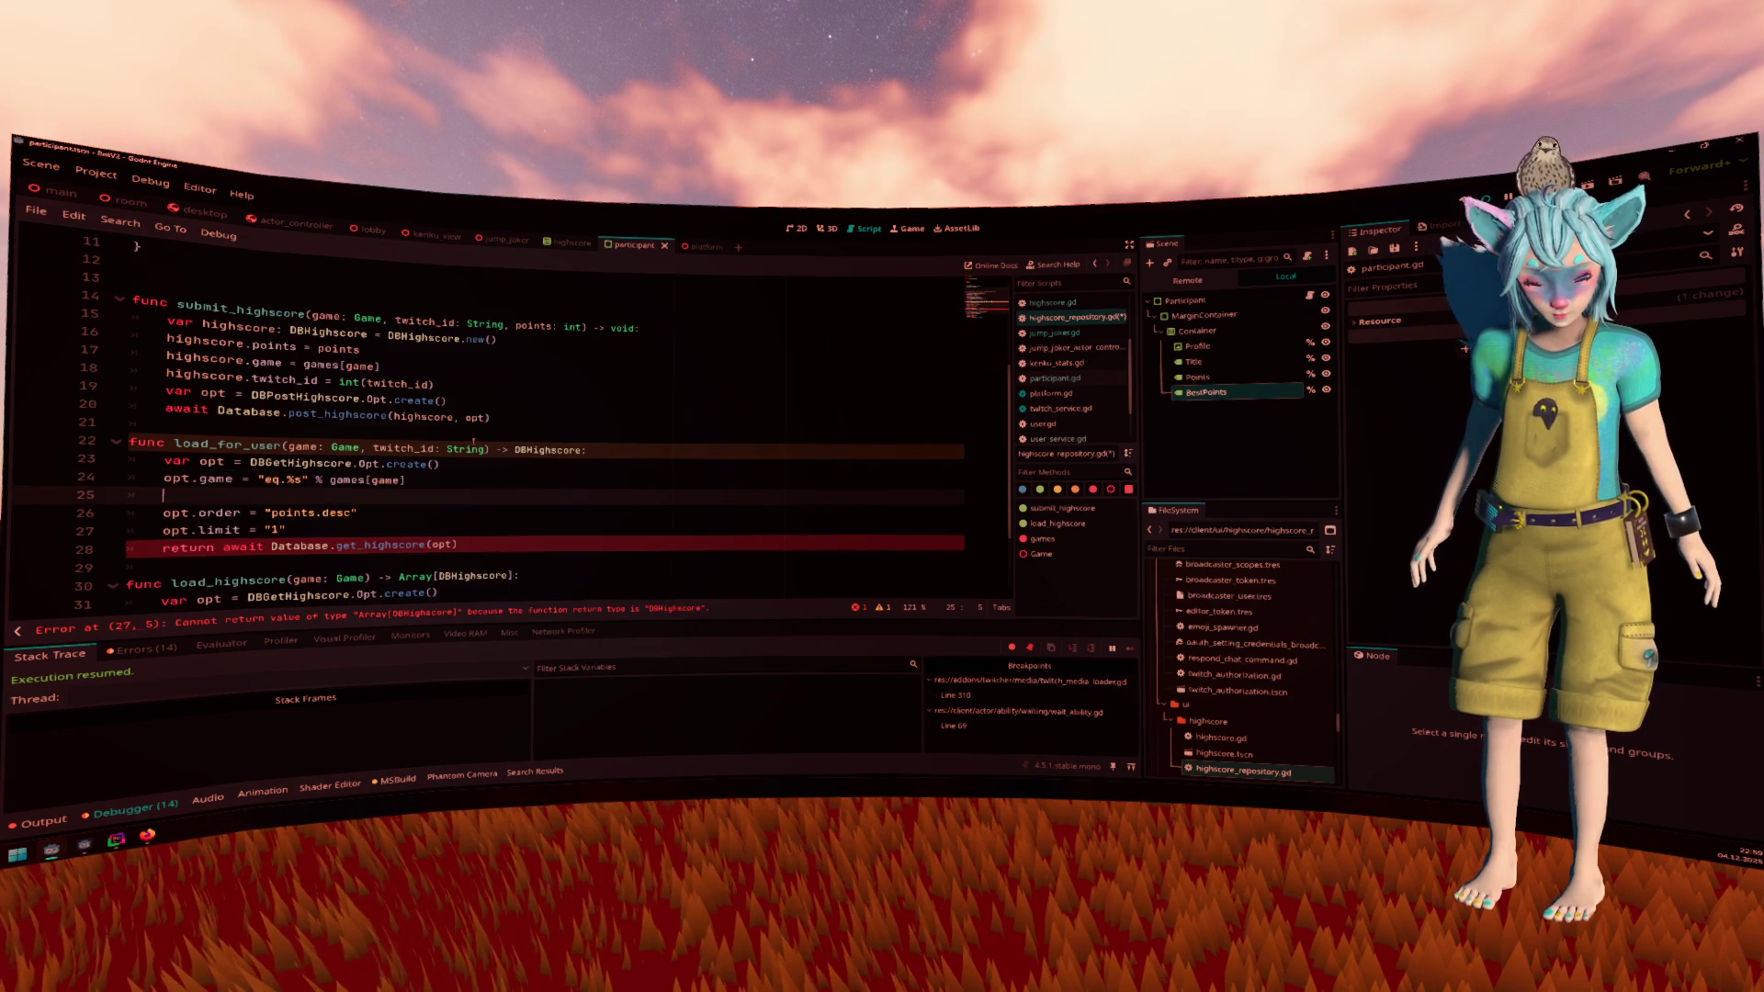
key(ctrl+v)
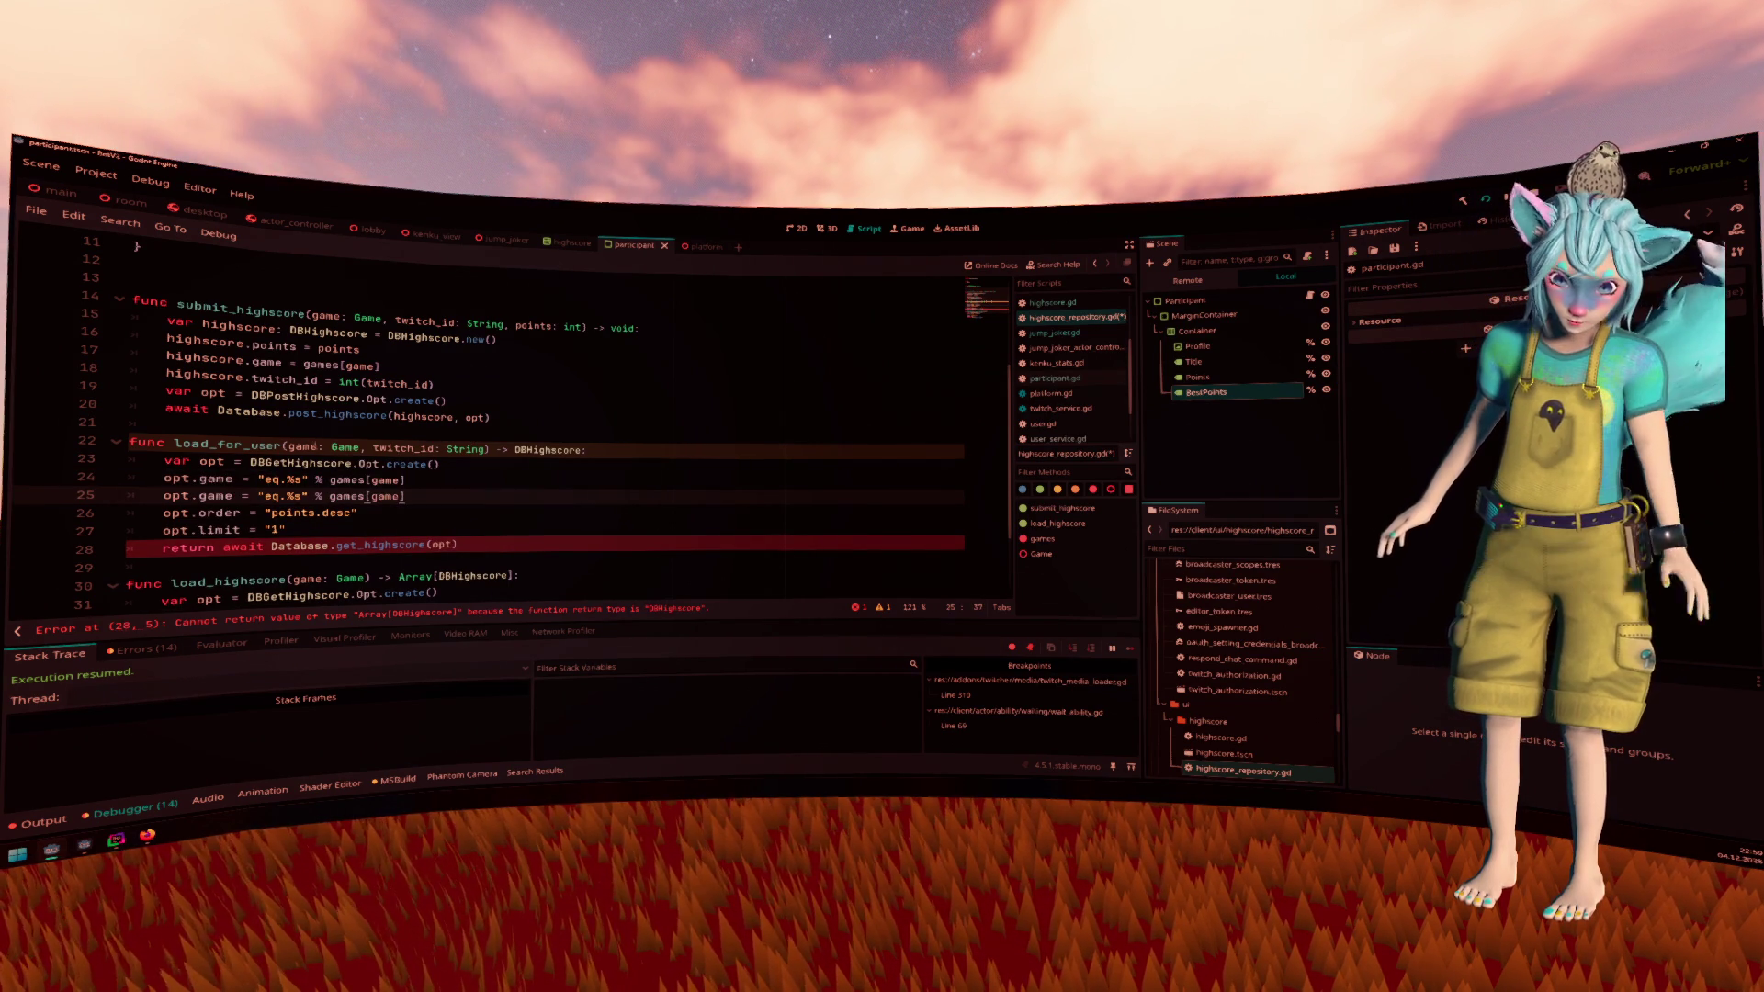
double_click(403, 449)
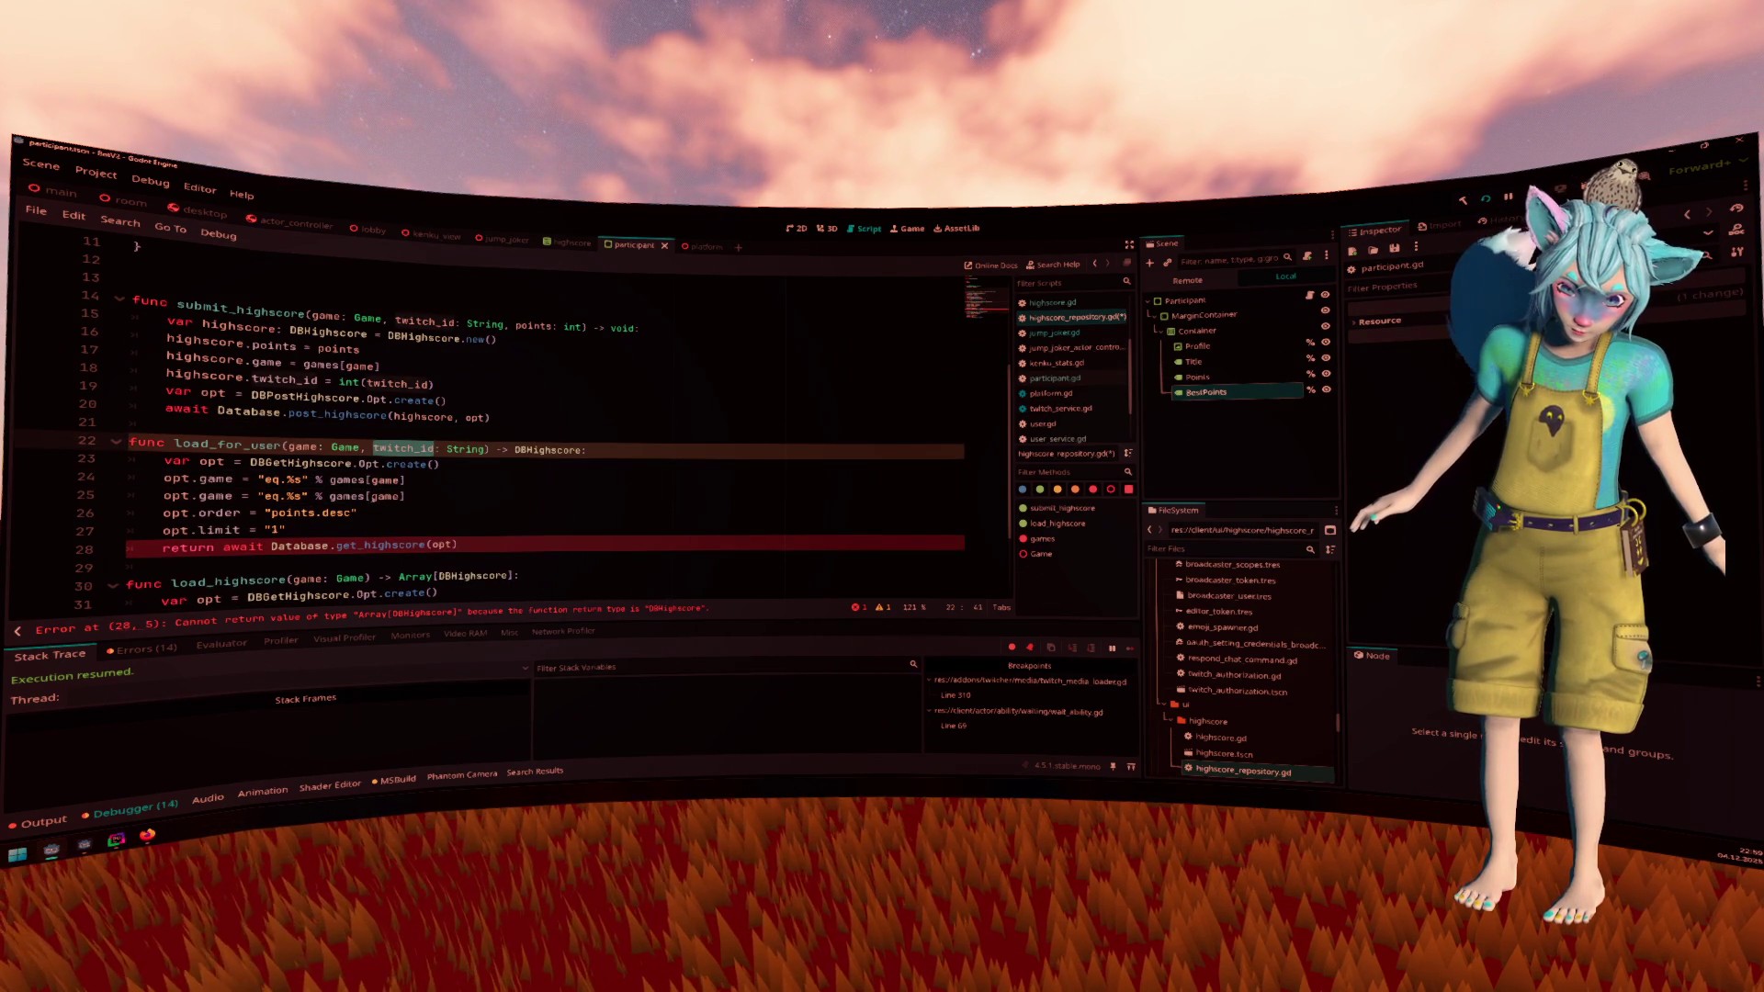
double_click(214, 496)
text(tw)
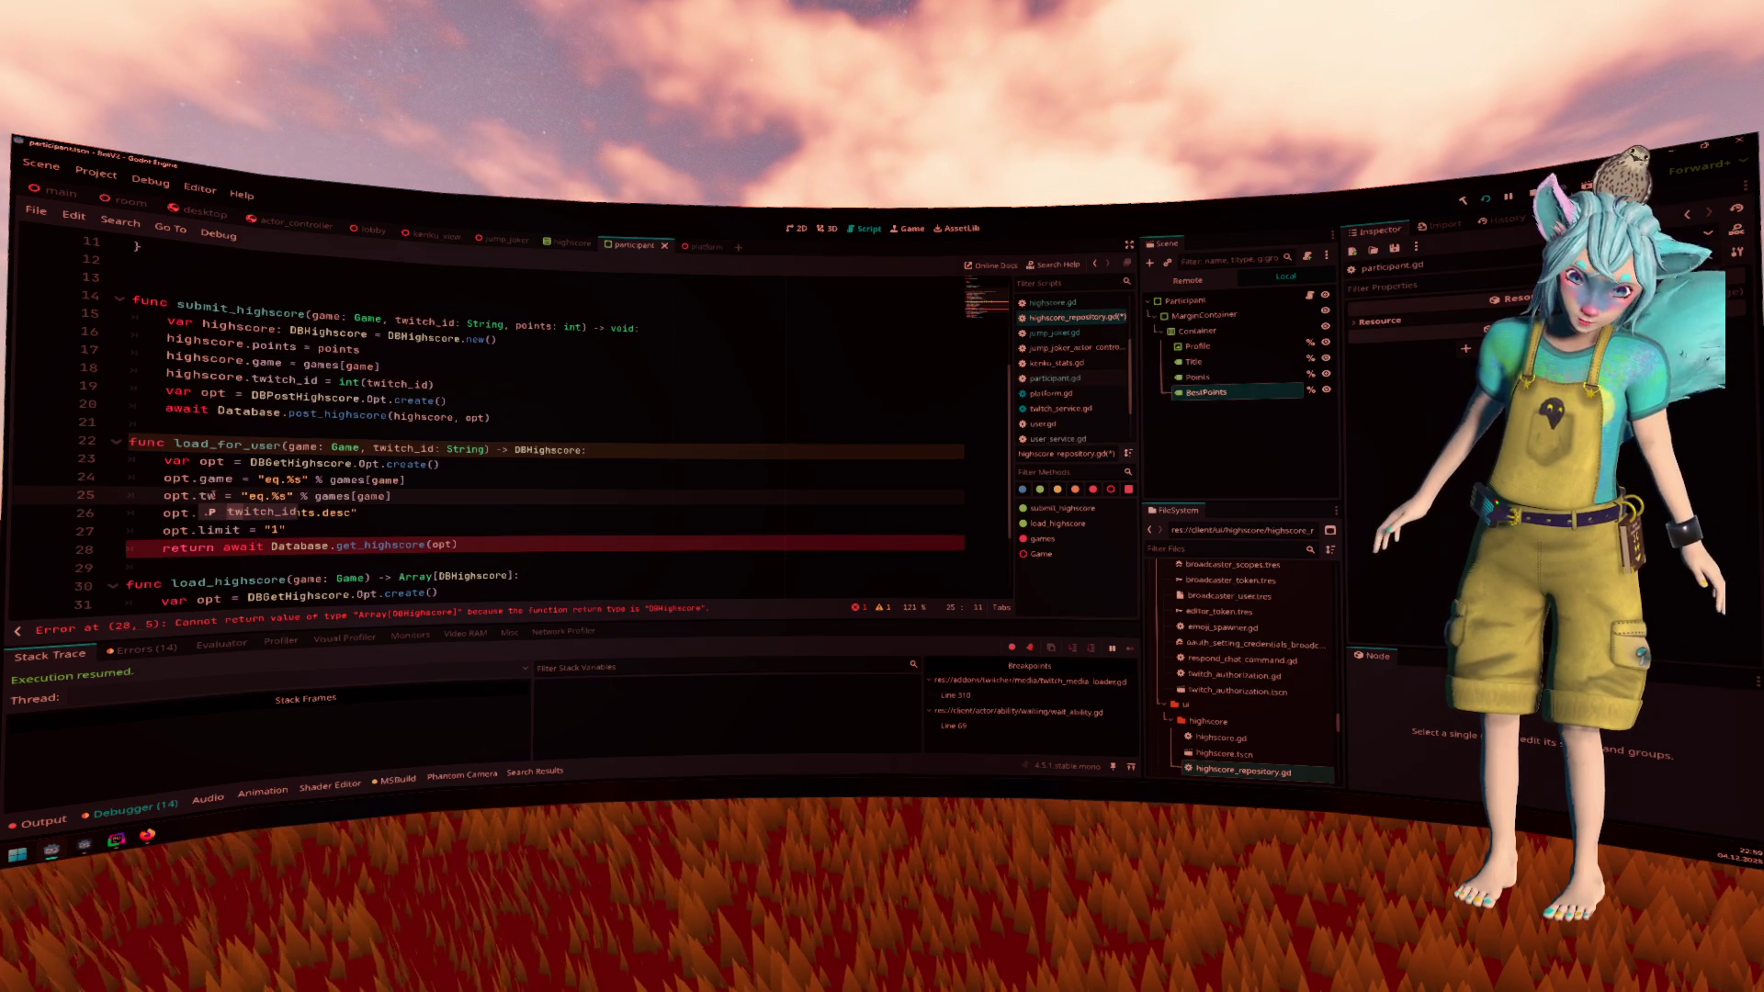
key(Return)
key(ctrl+Right)
key(ctrl+Right)
key(ctrl+Right)
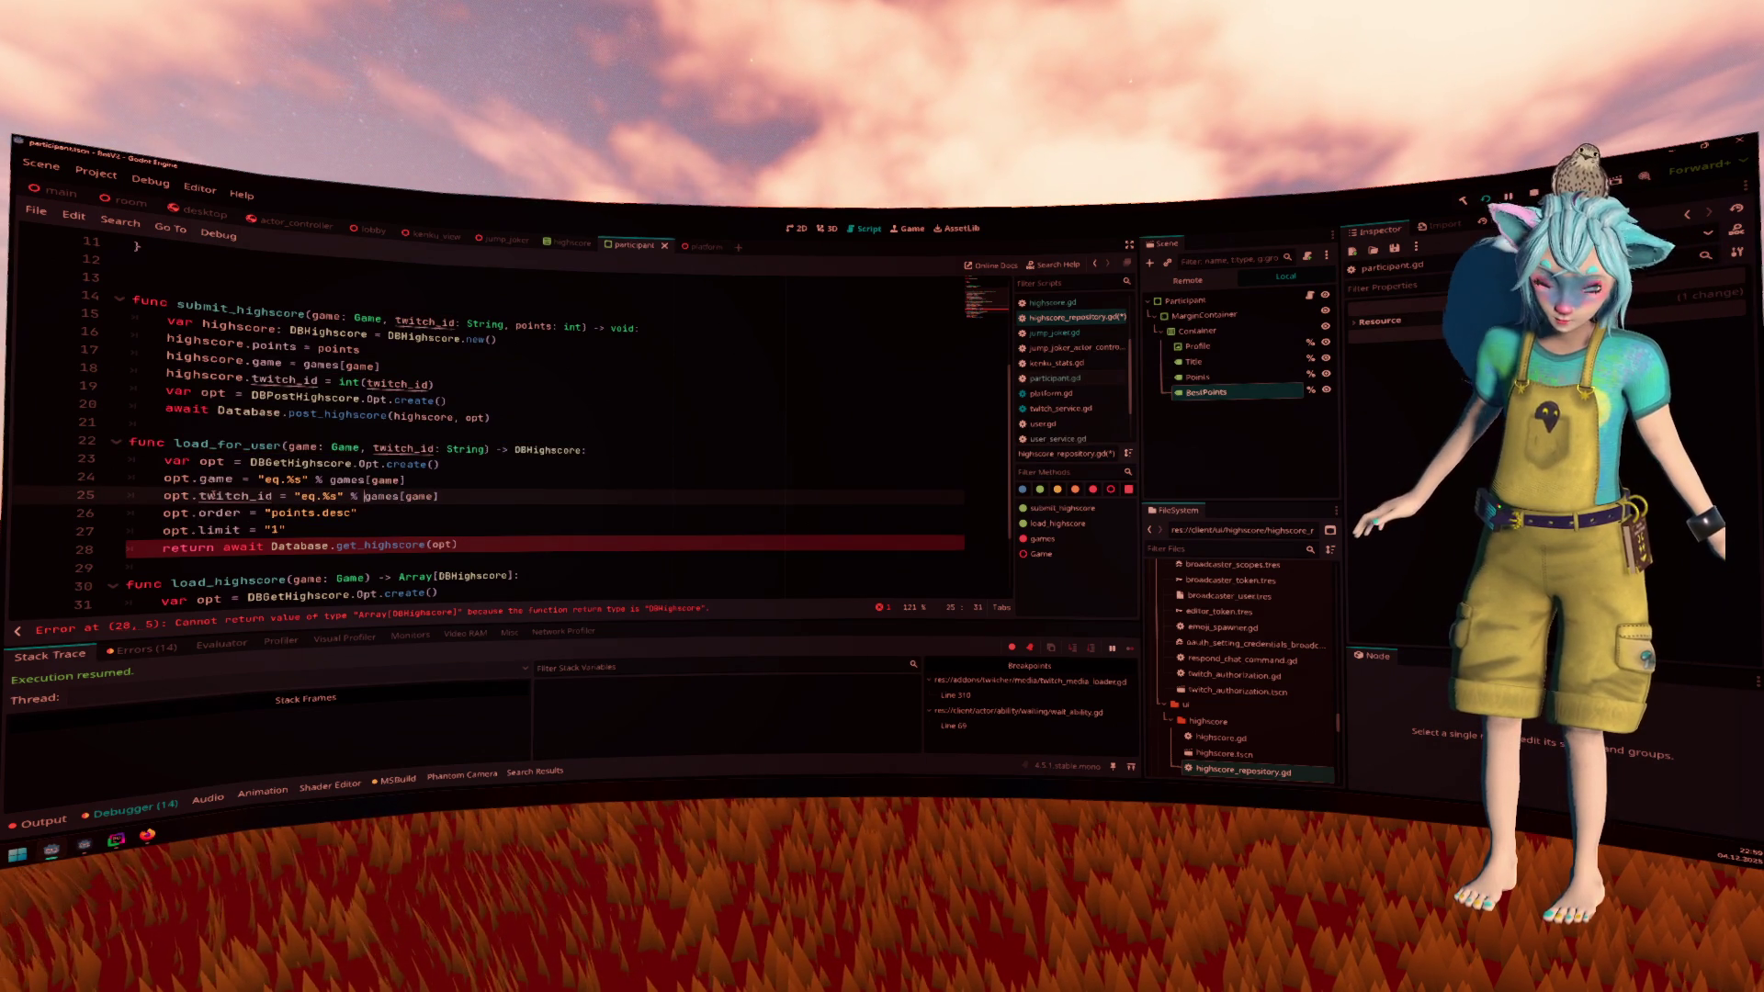
key(shift+End)
text(twitch_id)
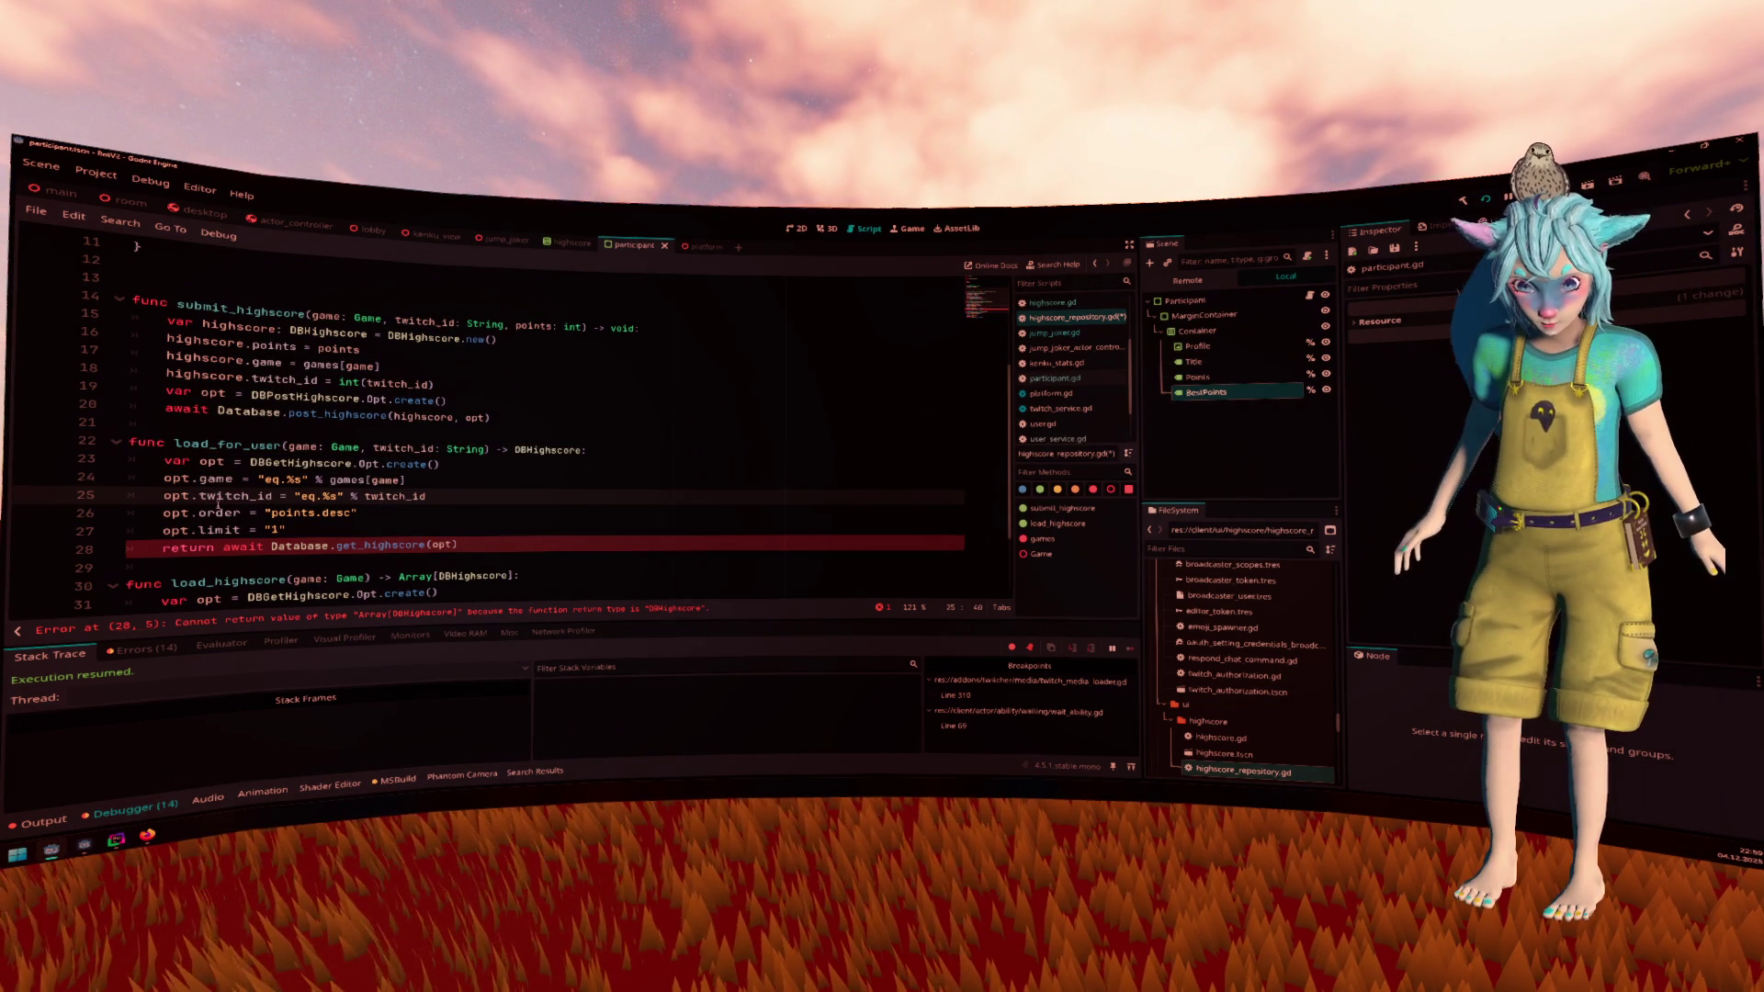
click(287, 513)
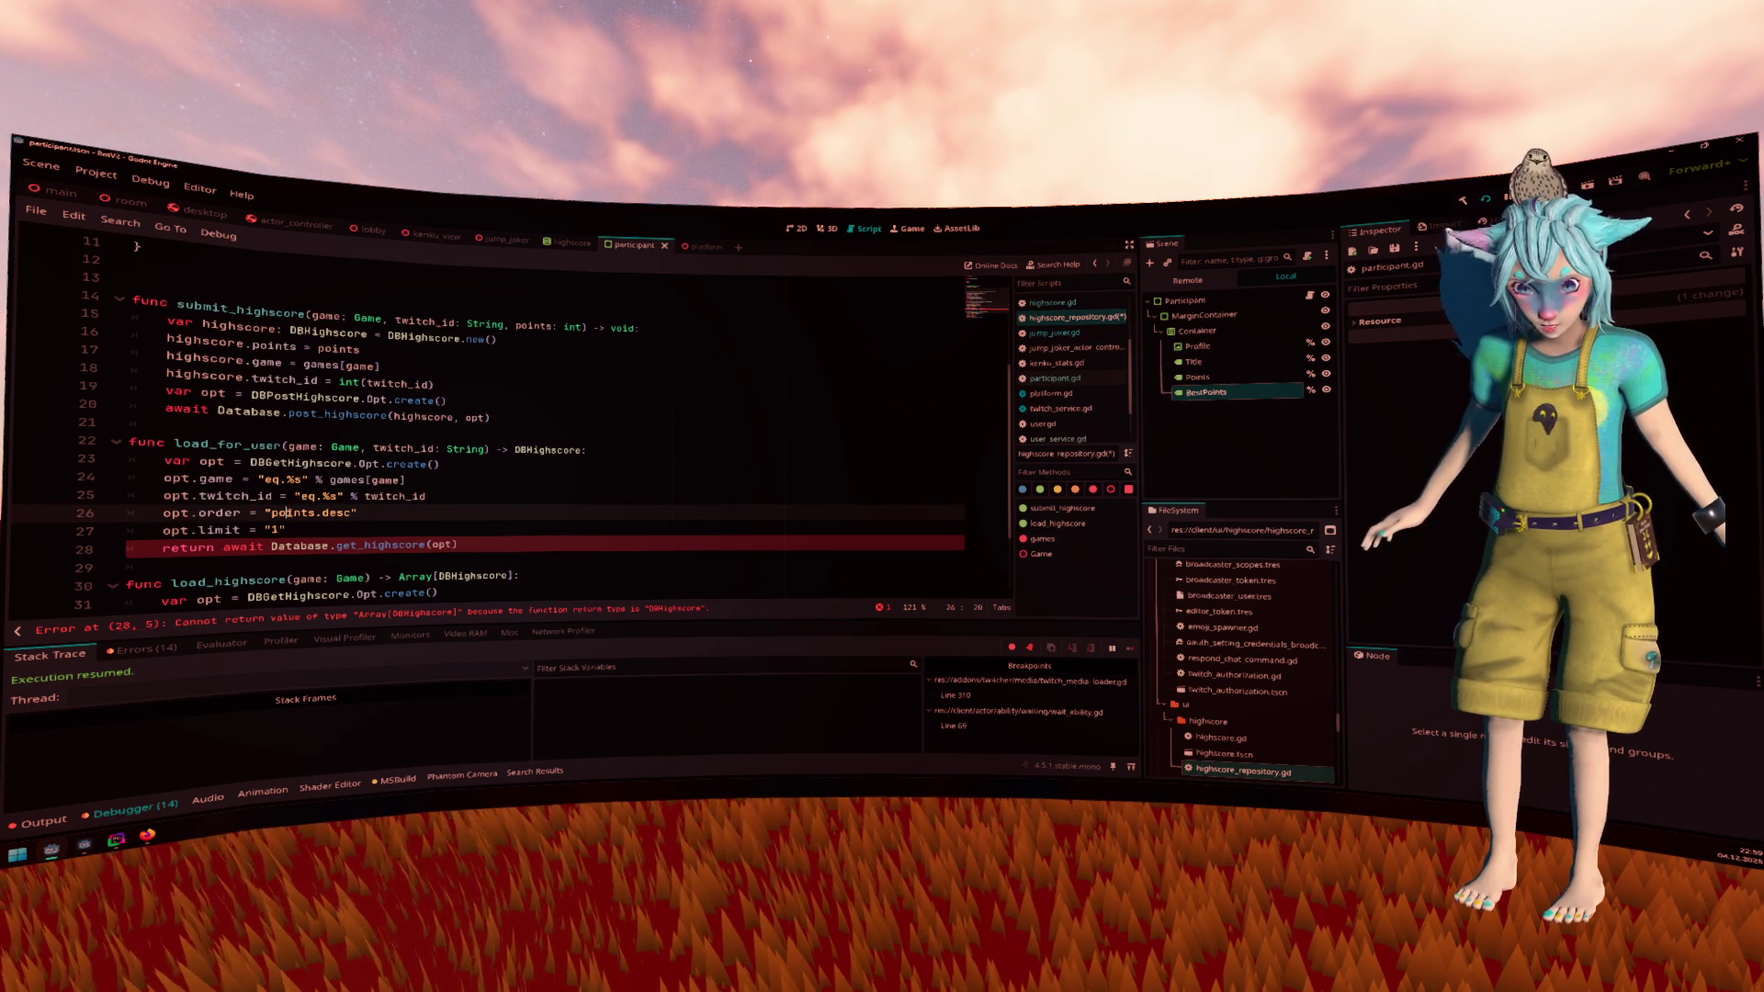
Store the query in a 'result' variable and add 'return result[0]' below it
click(215, 547)
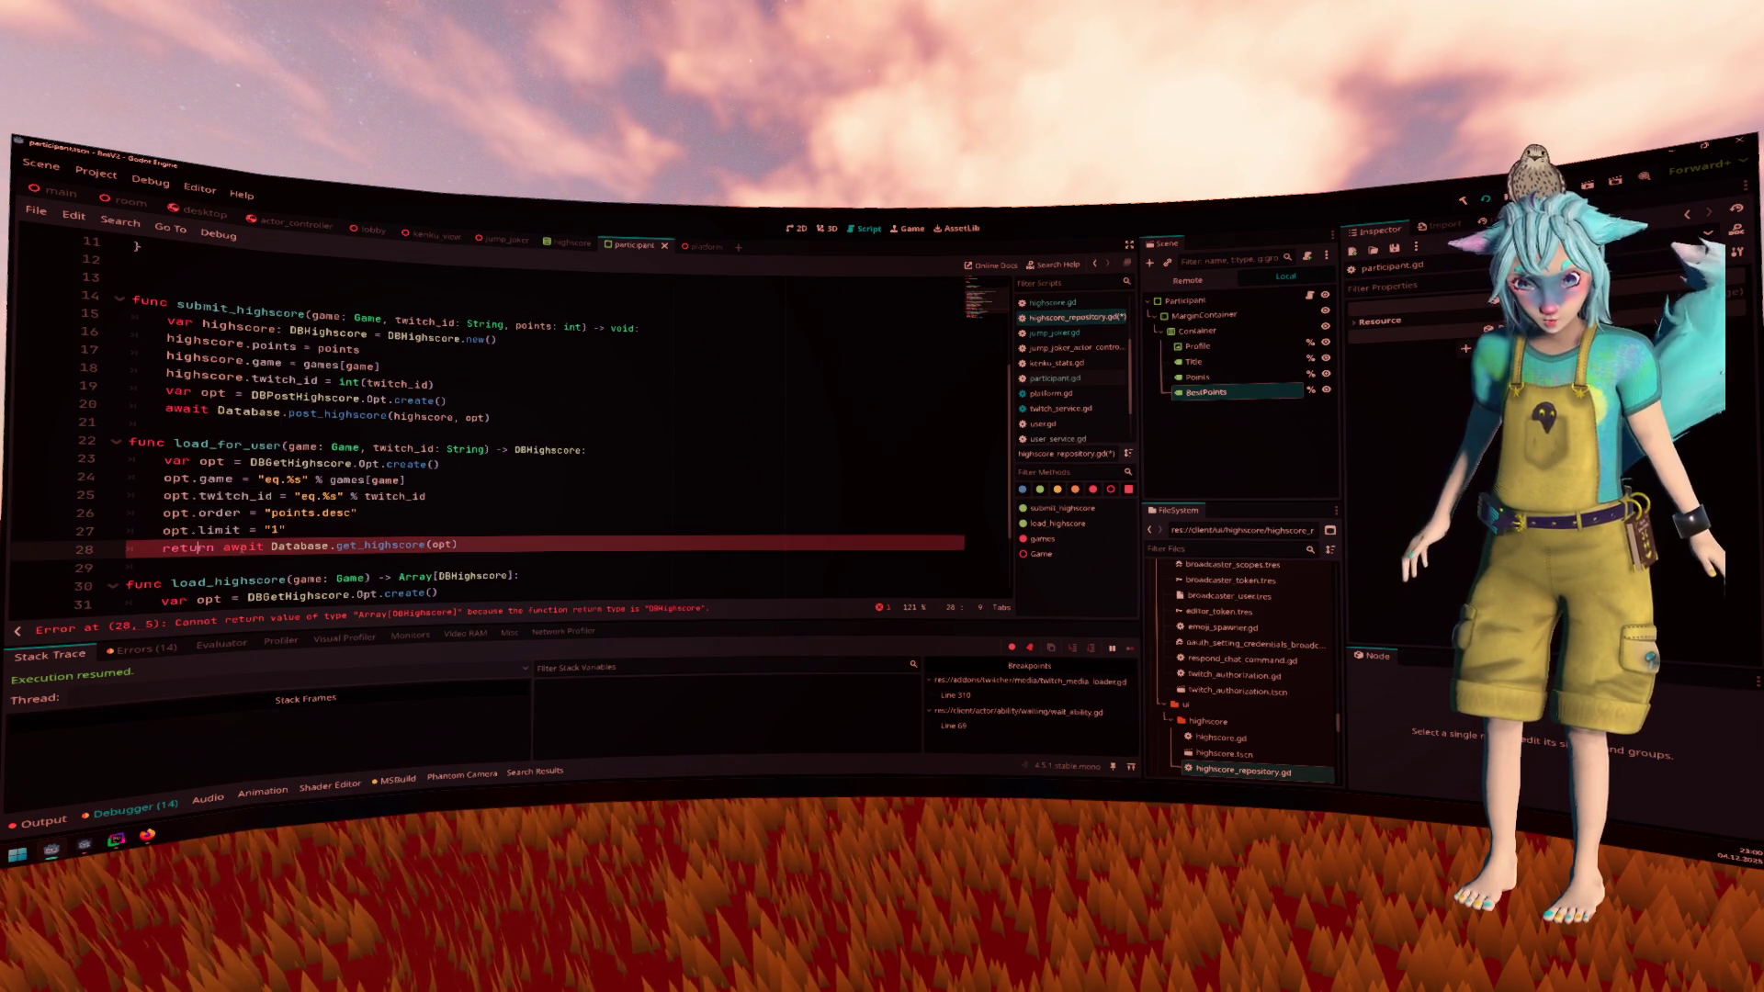
key(BackSpace)
key(BackSpace)
key(BackSpace)
text(var )
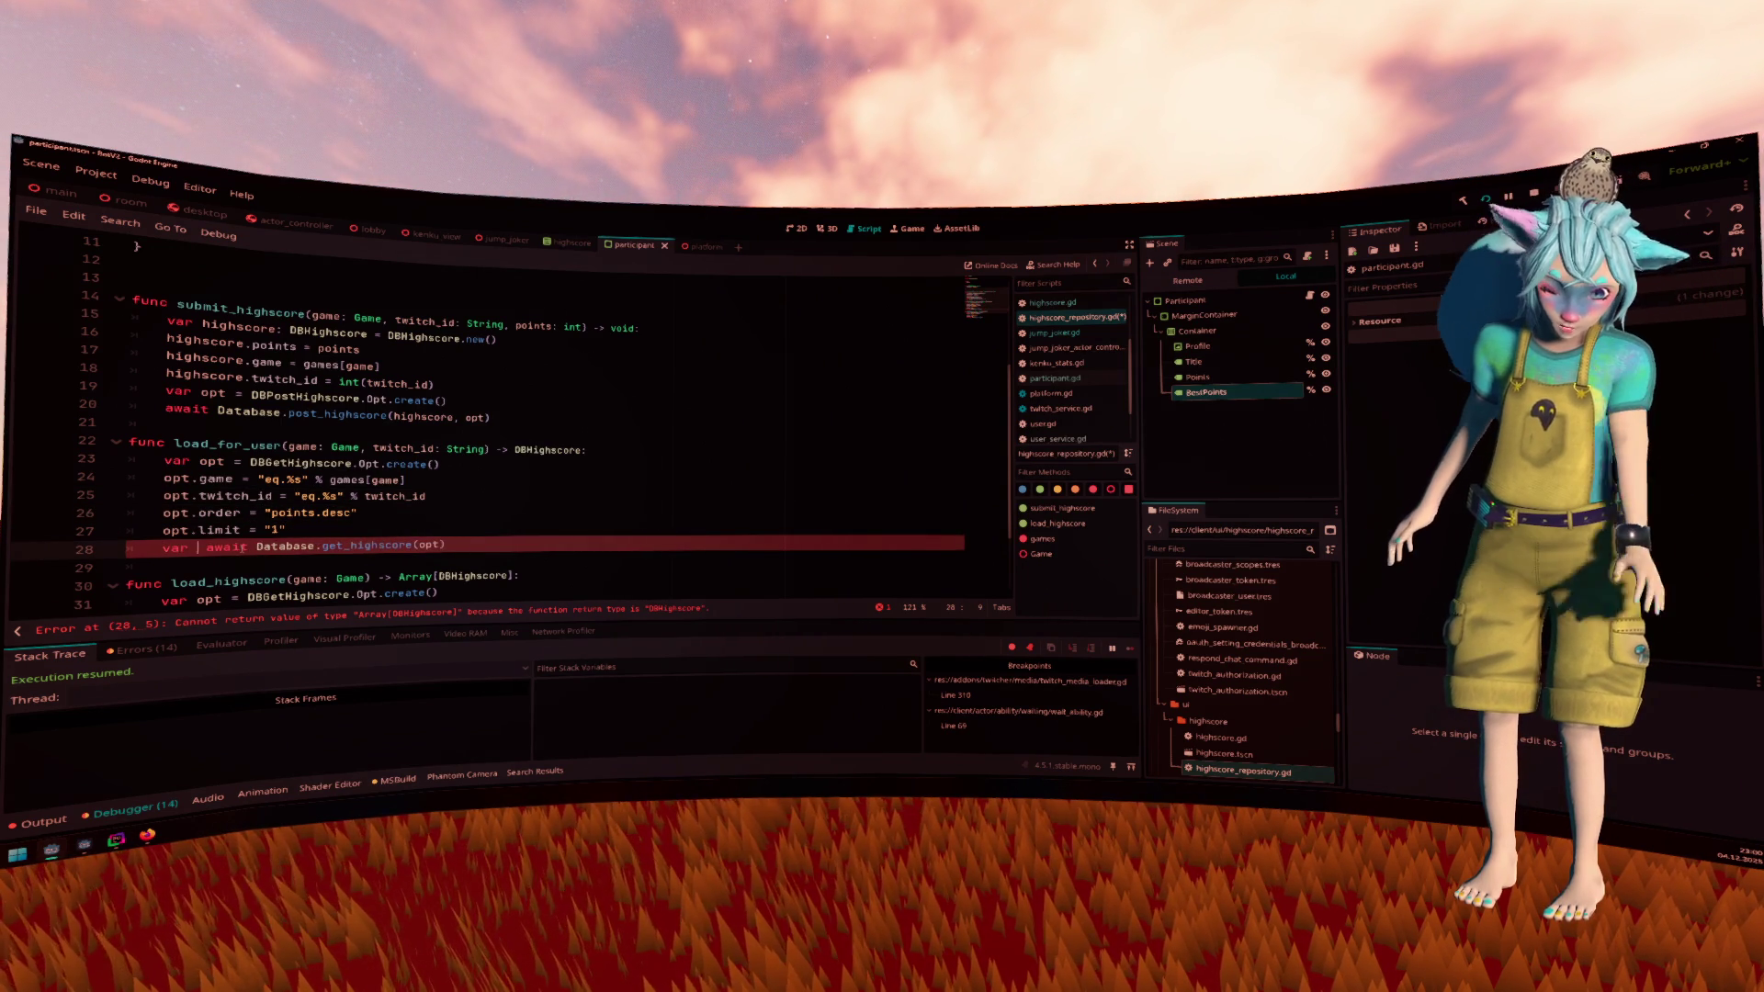
text(result)
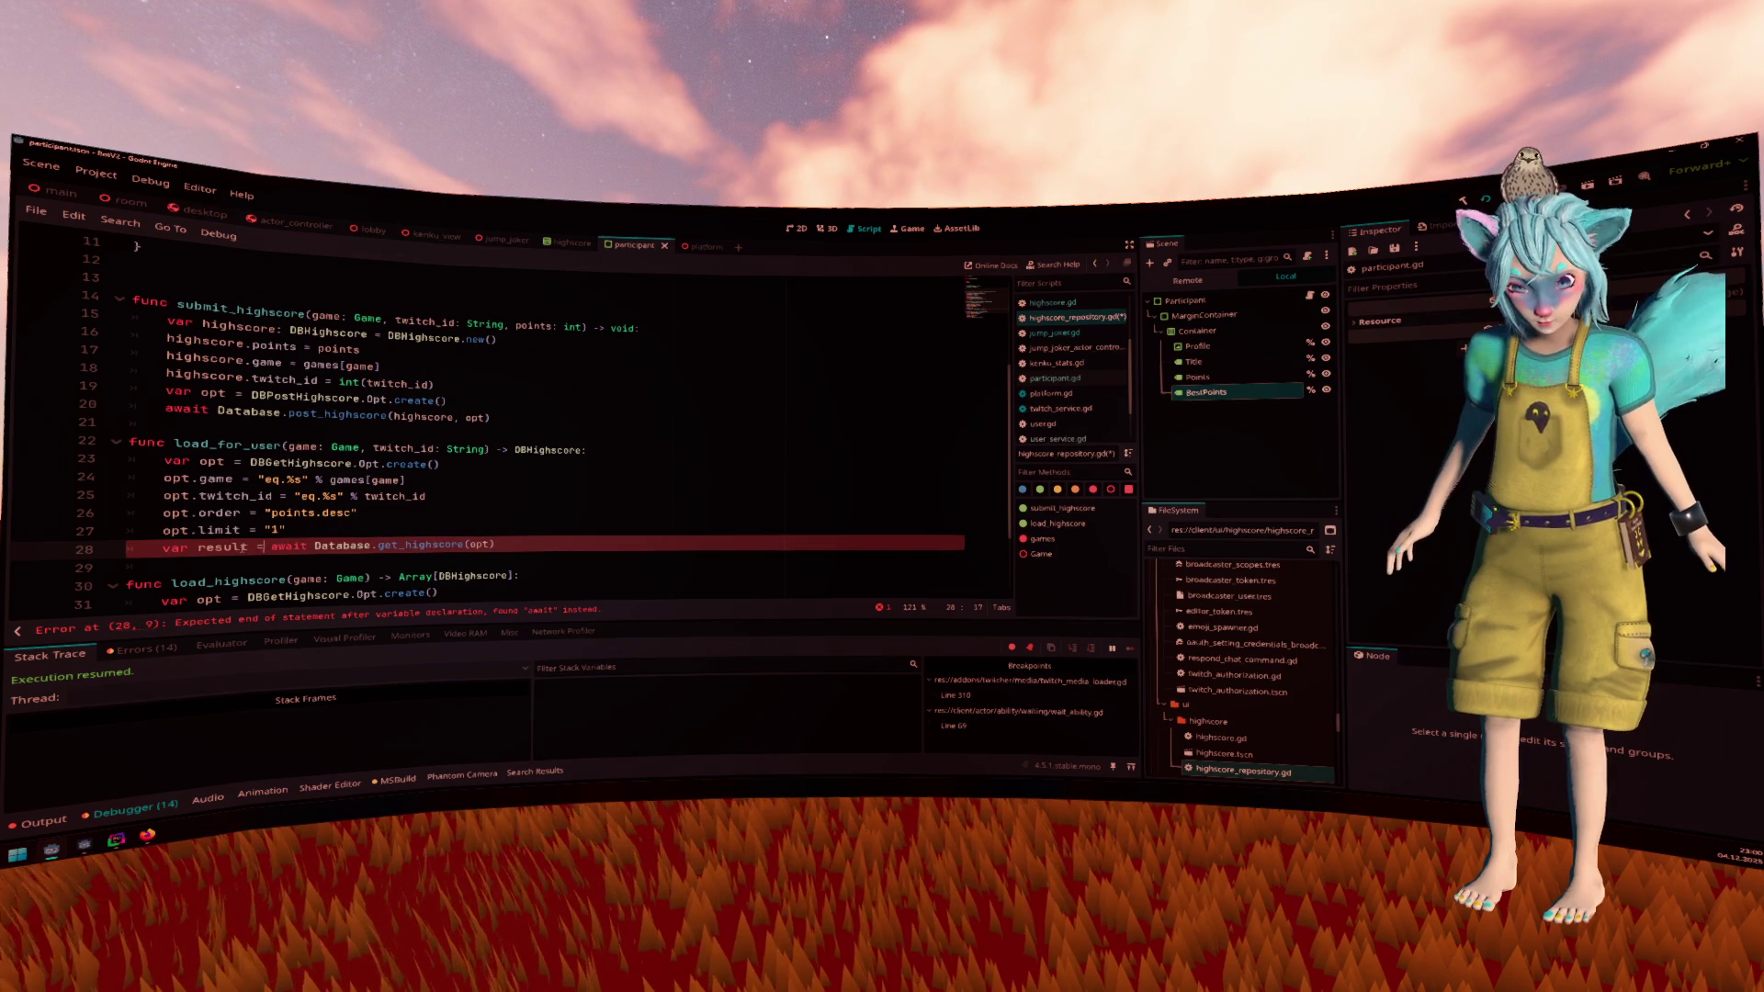
text( =)
key(End)
key(Return)
text(return result[])
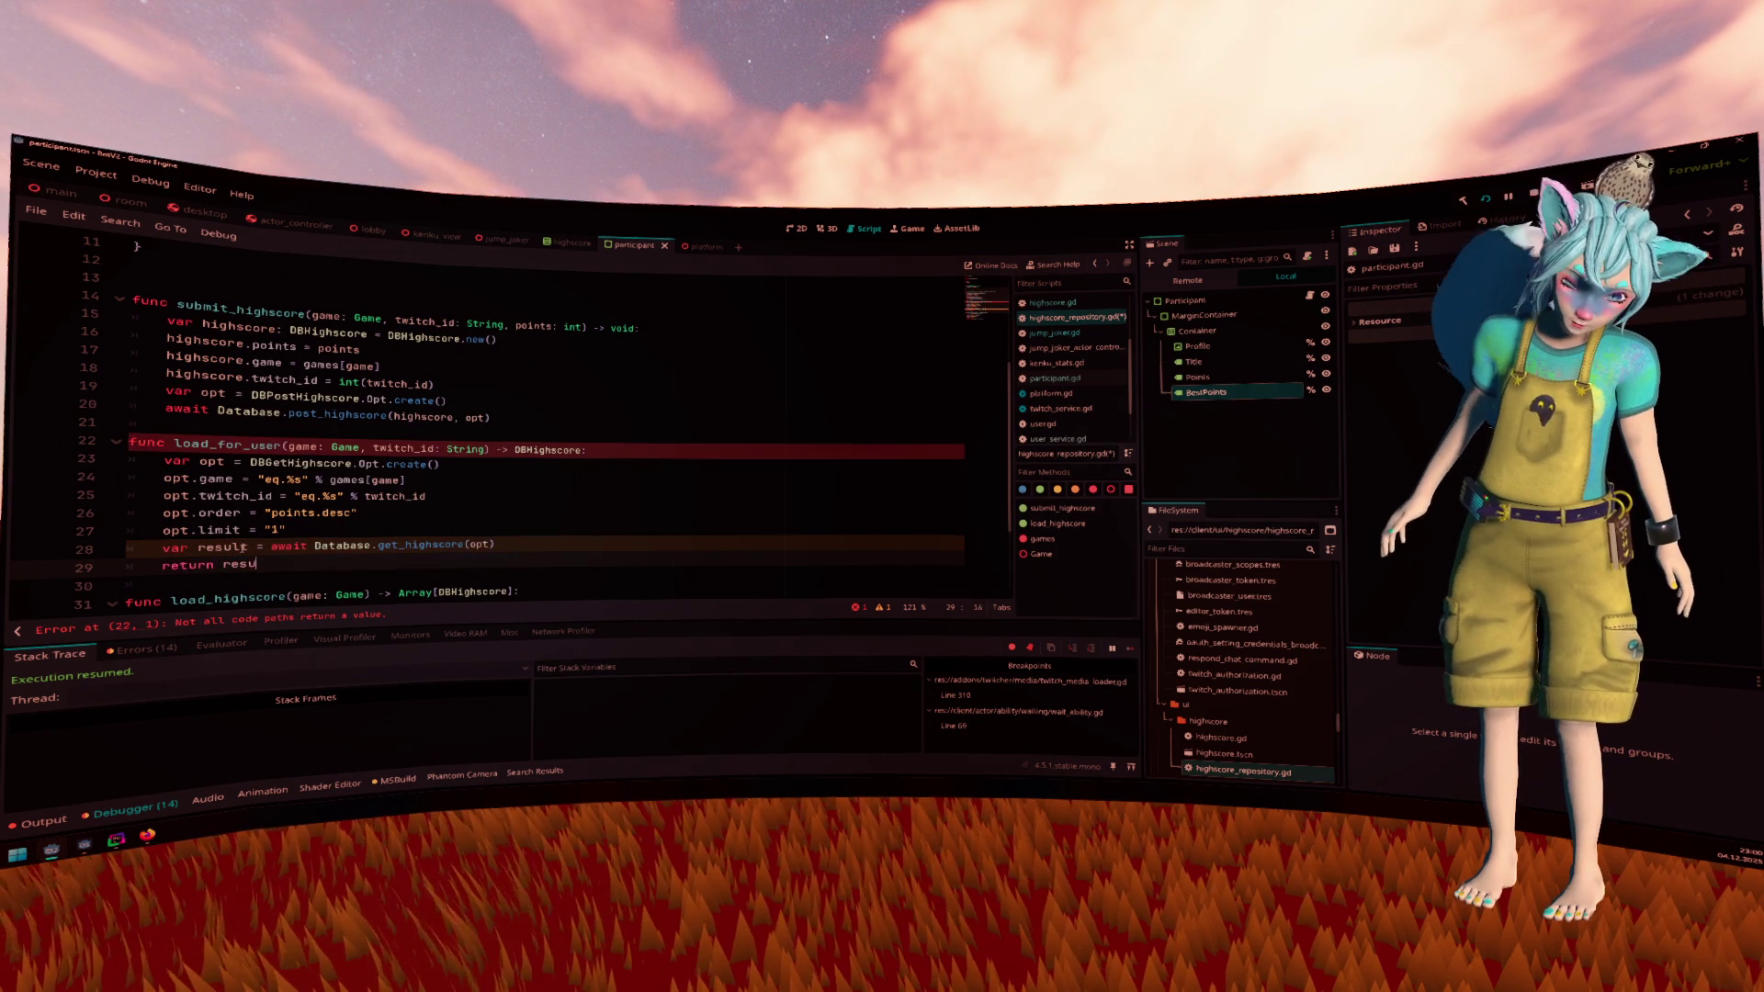
text(0)
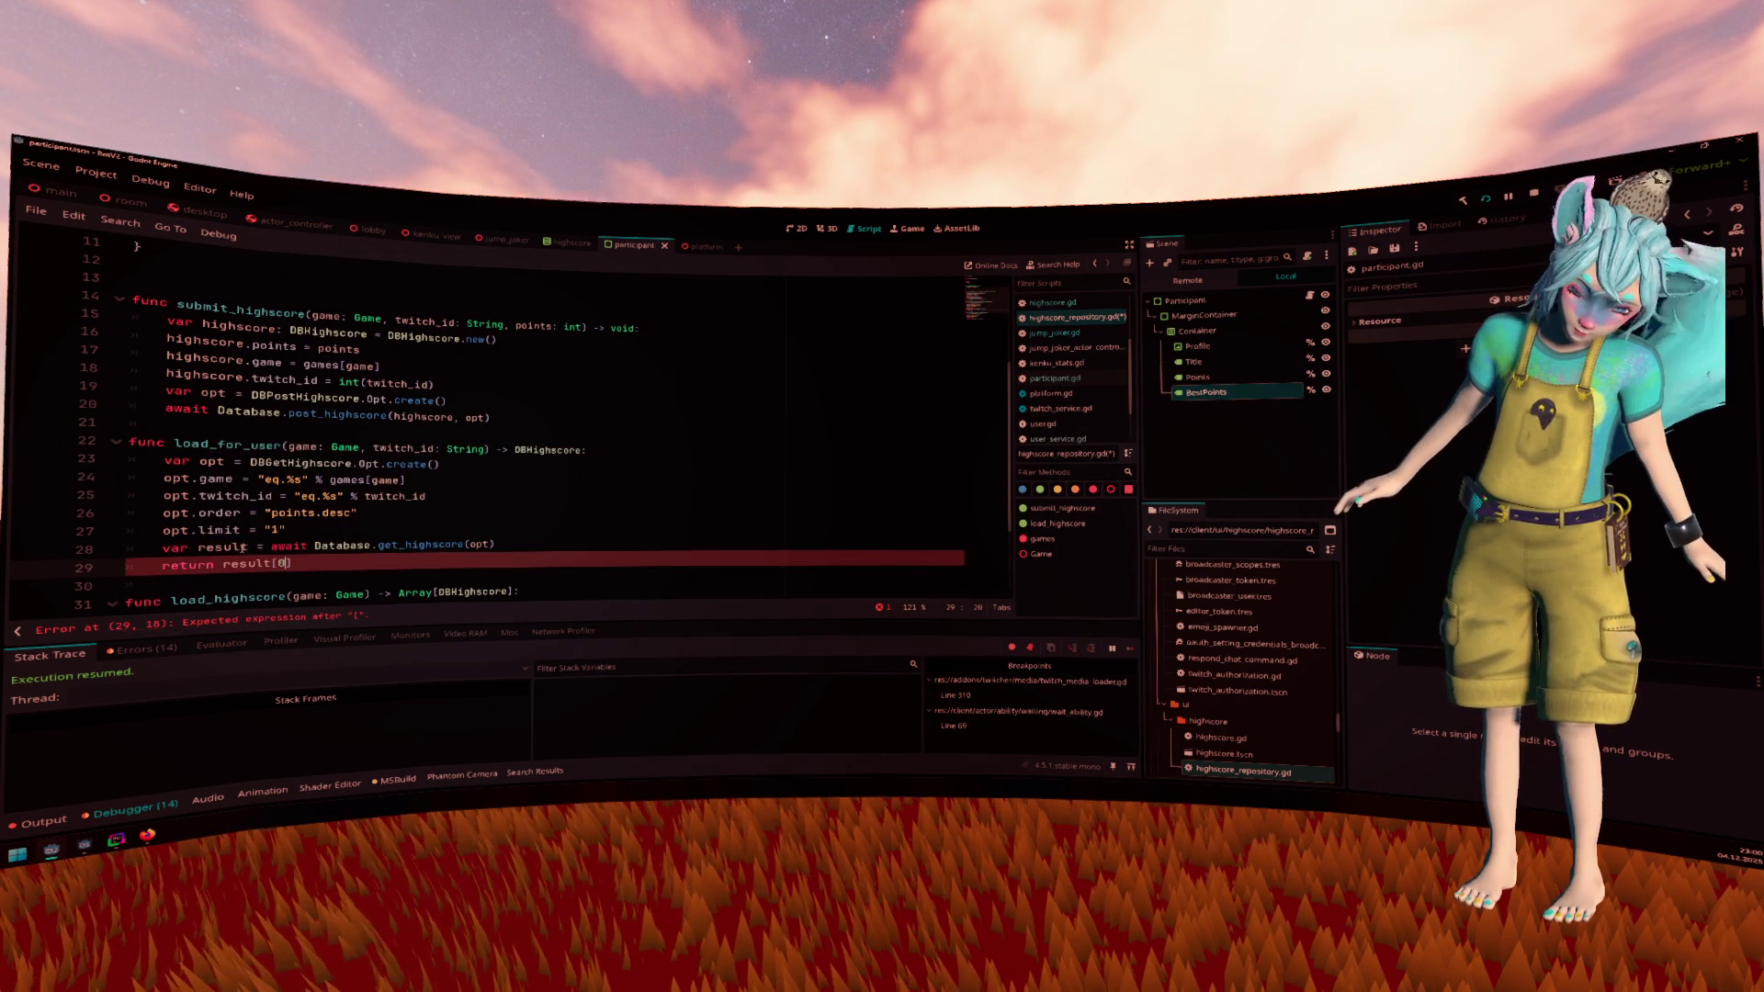
Start an is_empty condition on the return and type result as ': Array'
key(Left)
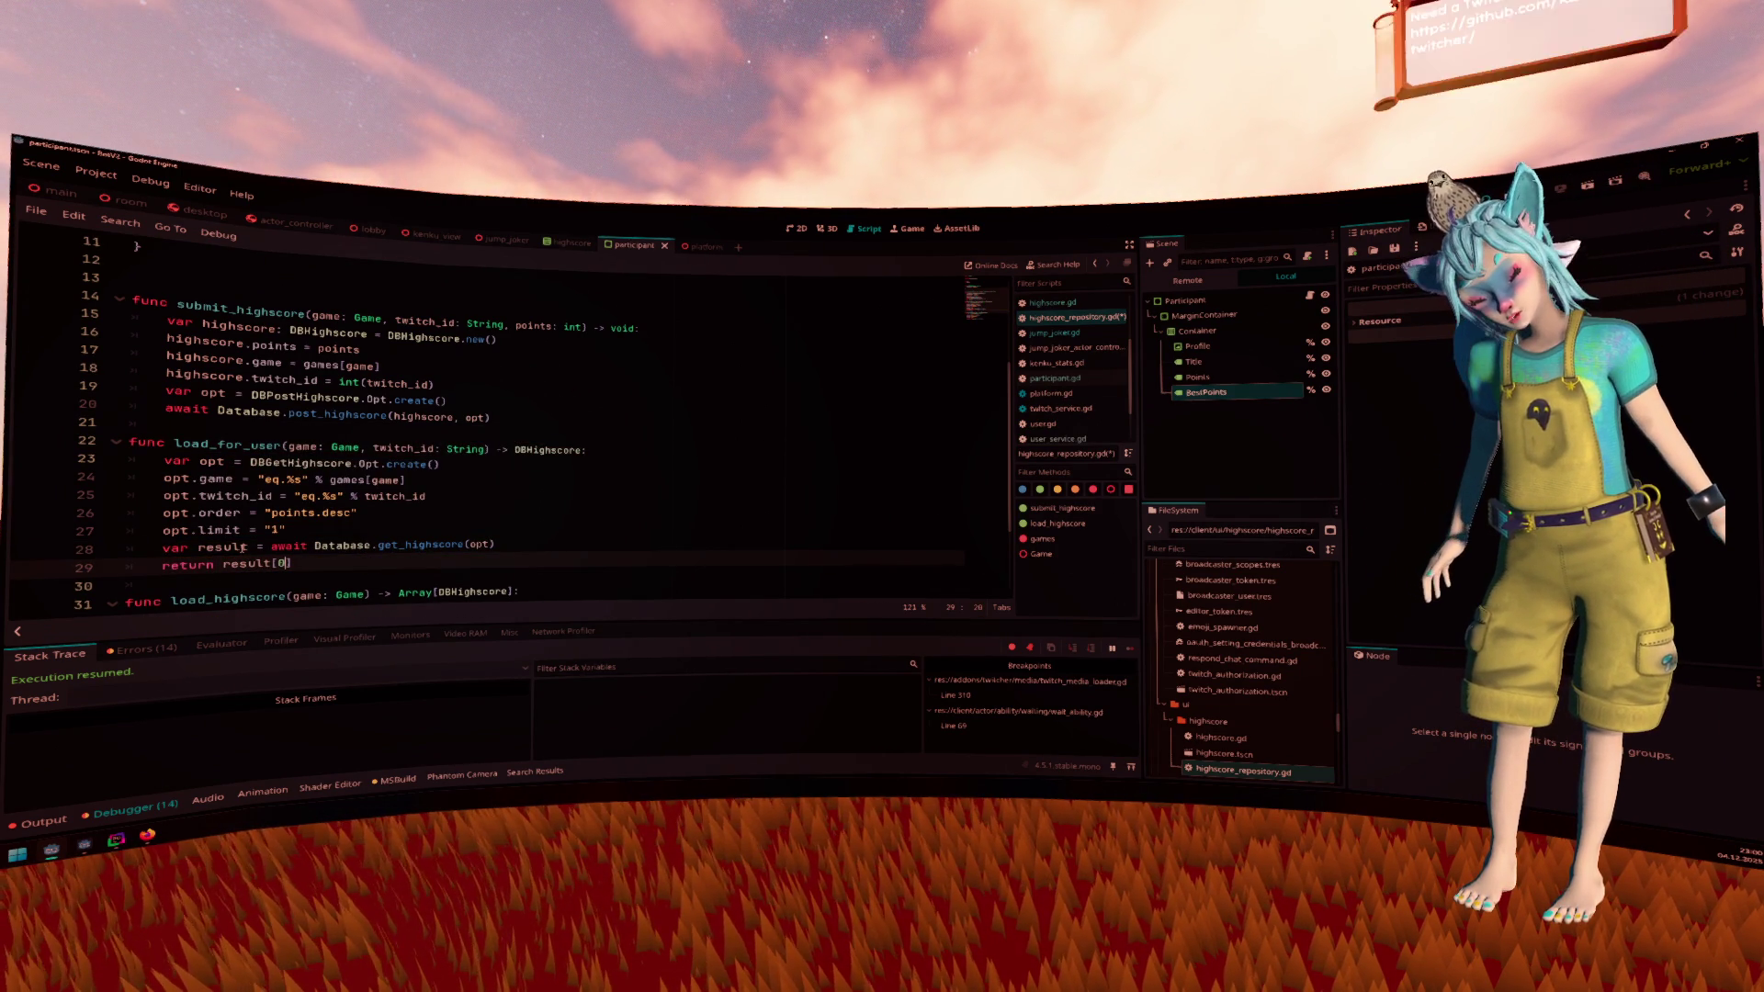
key(ctrl+Left)
key(ctrl+Left)
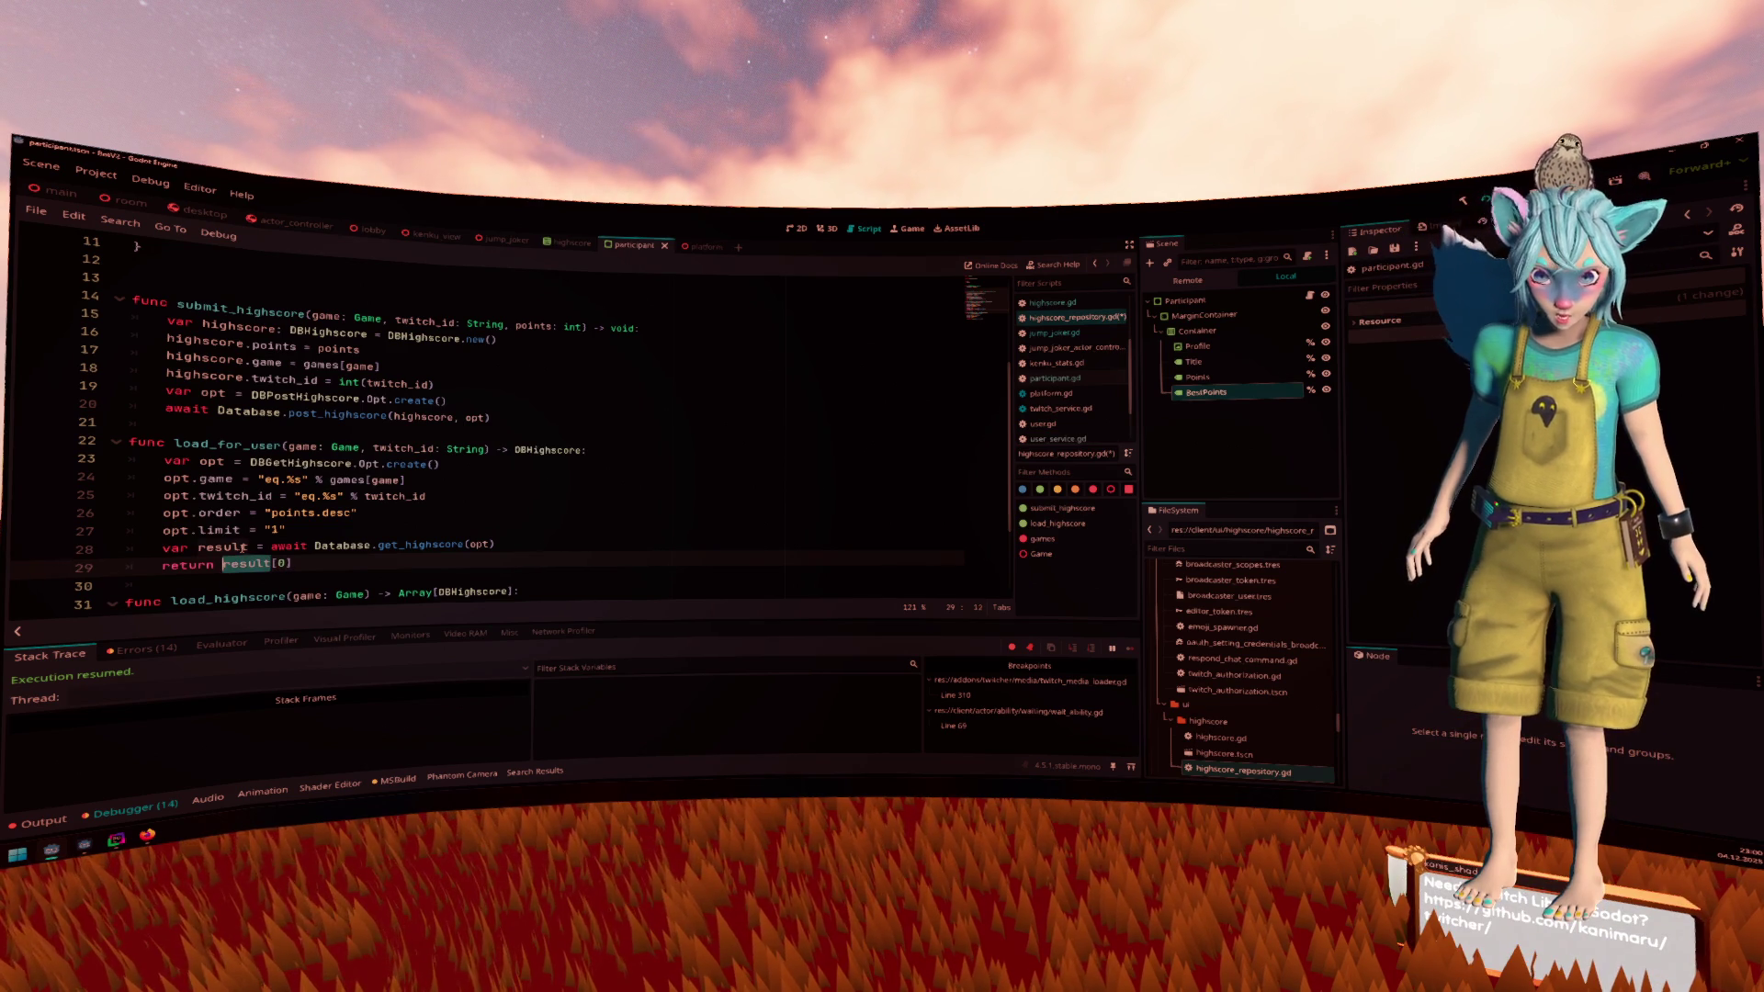
text(if result. )
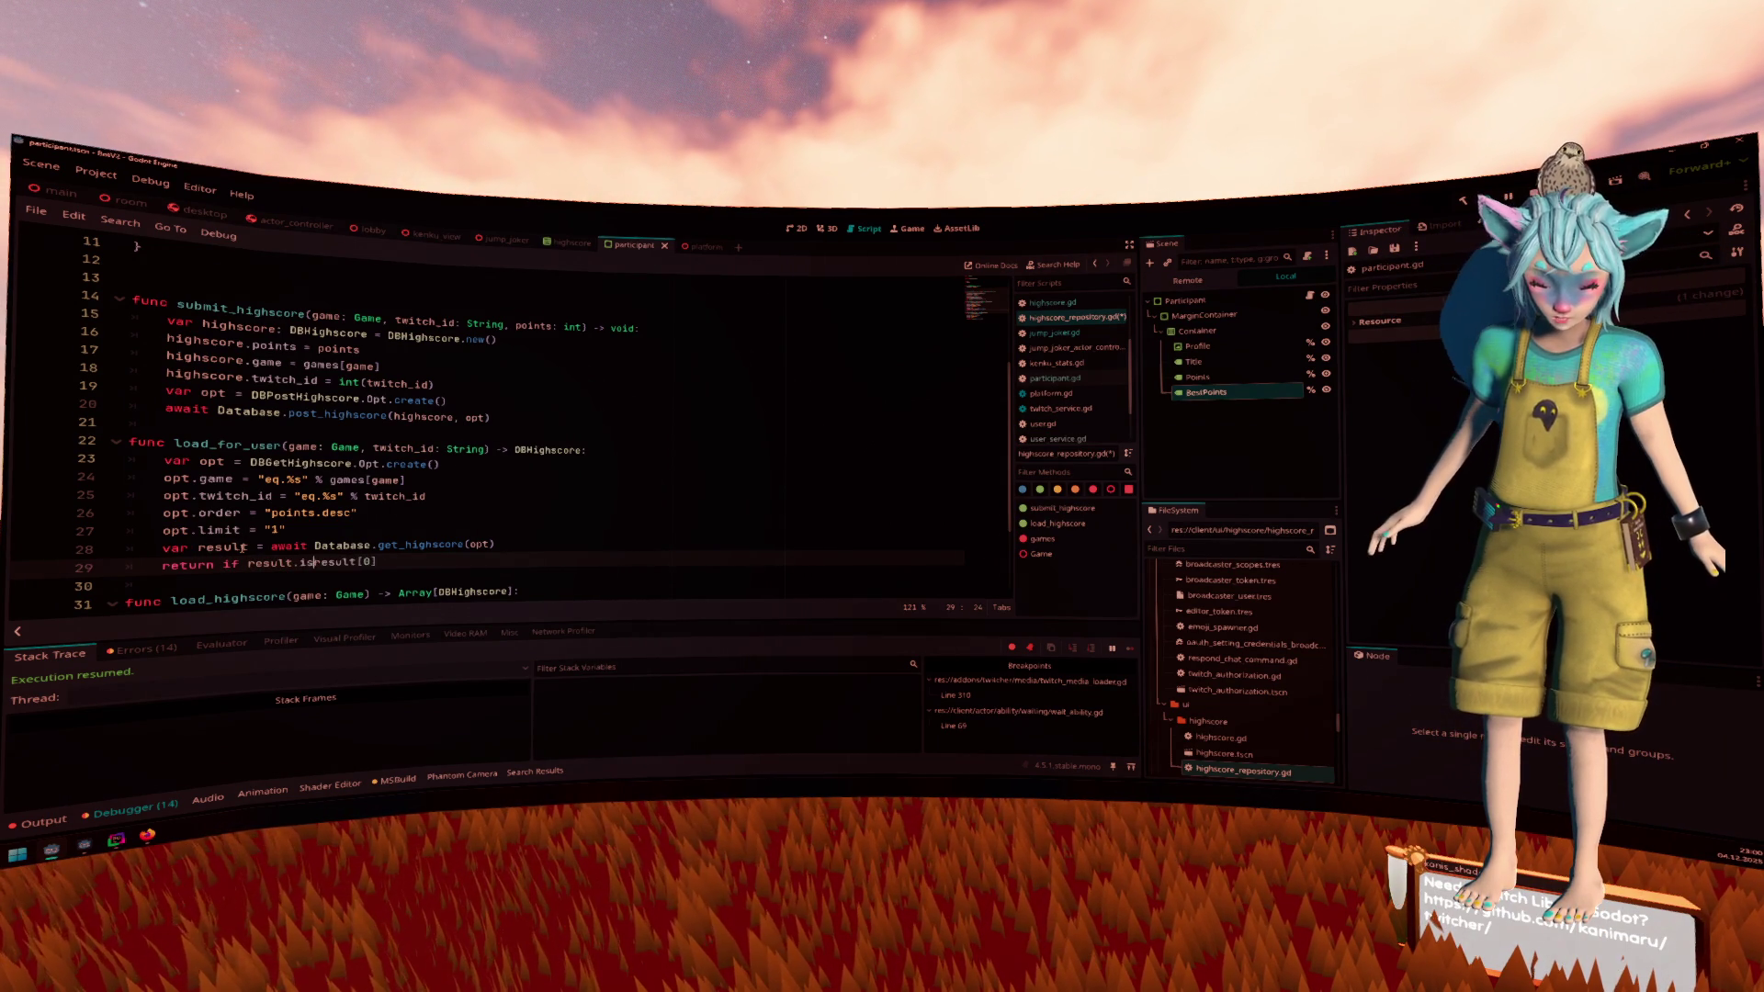
text(is_em)
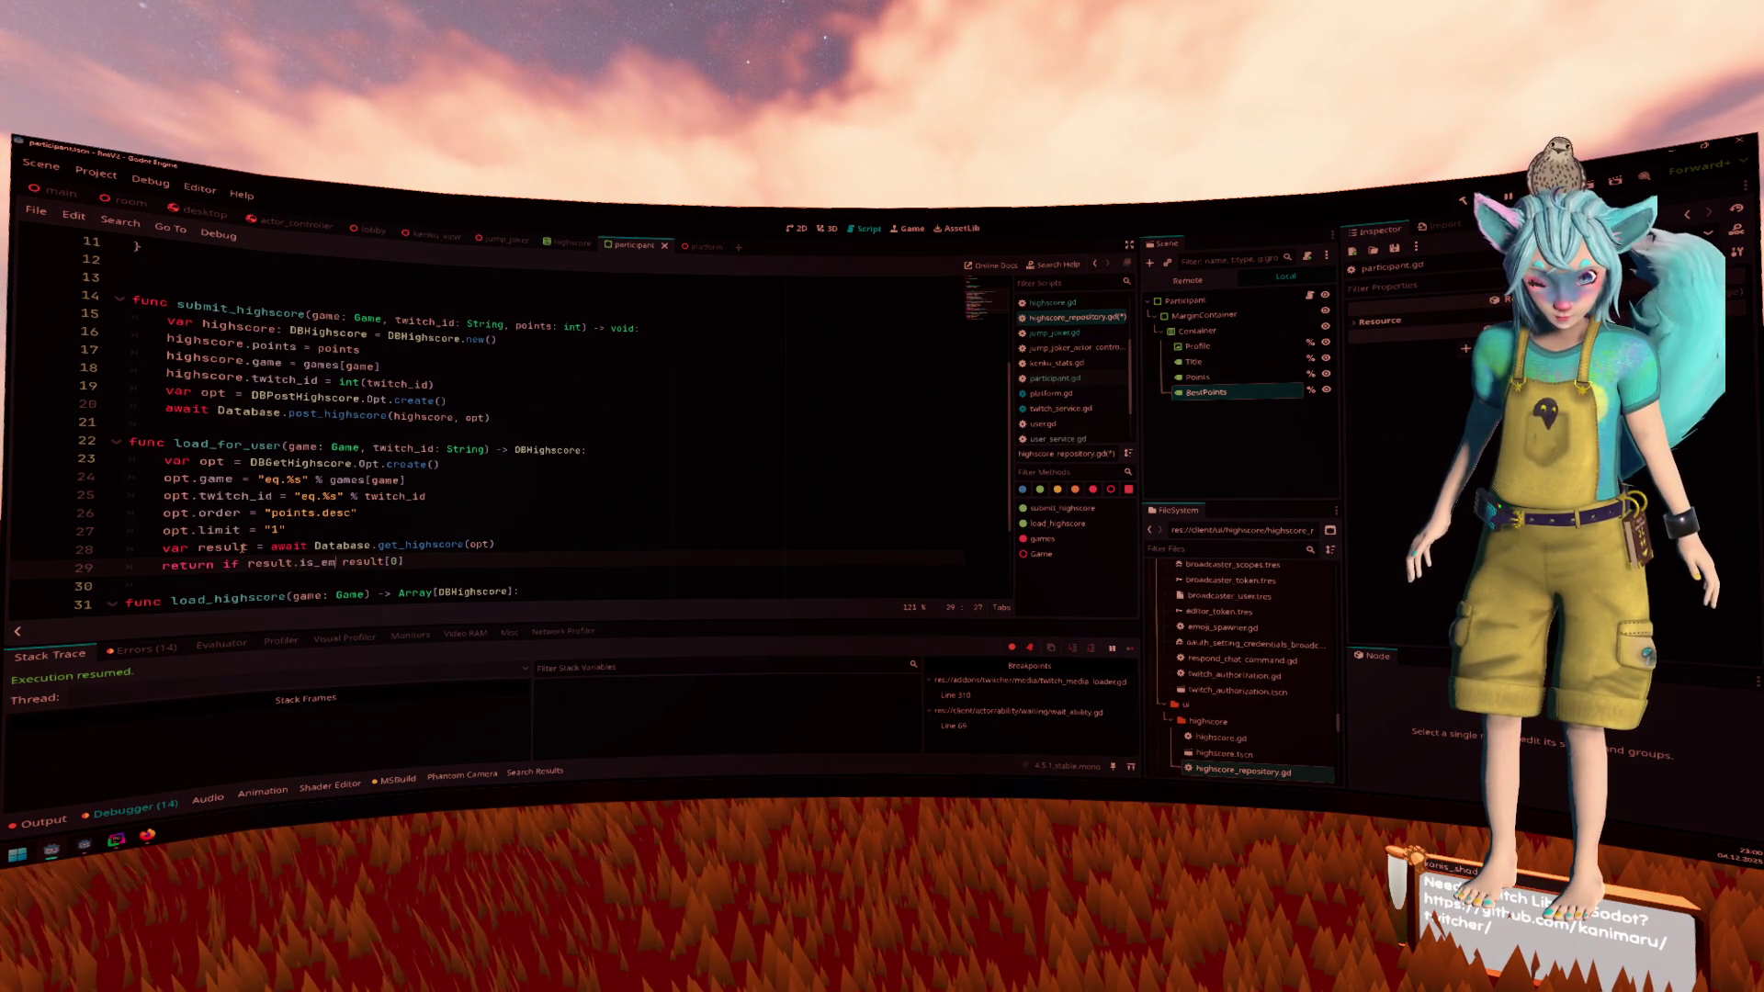
key(Up)
key(ctrl+Left)
click(246, 548)
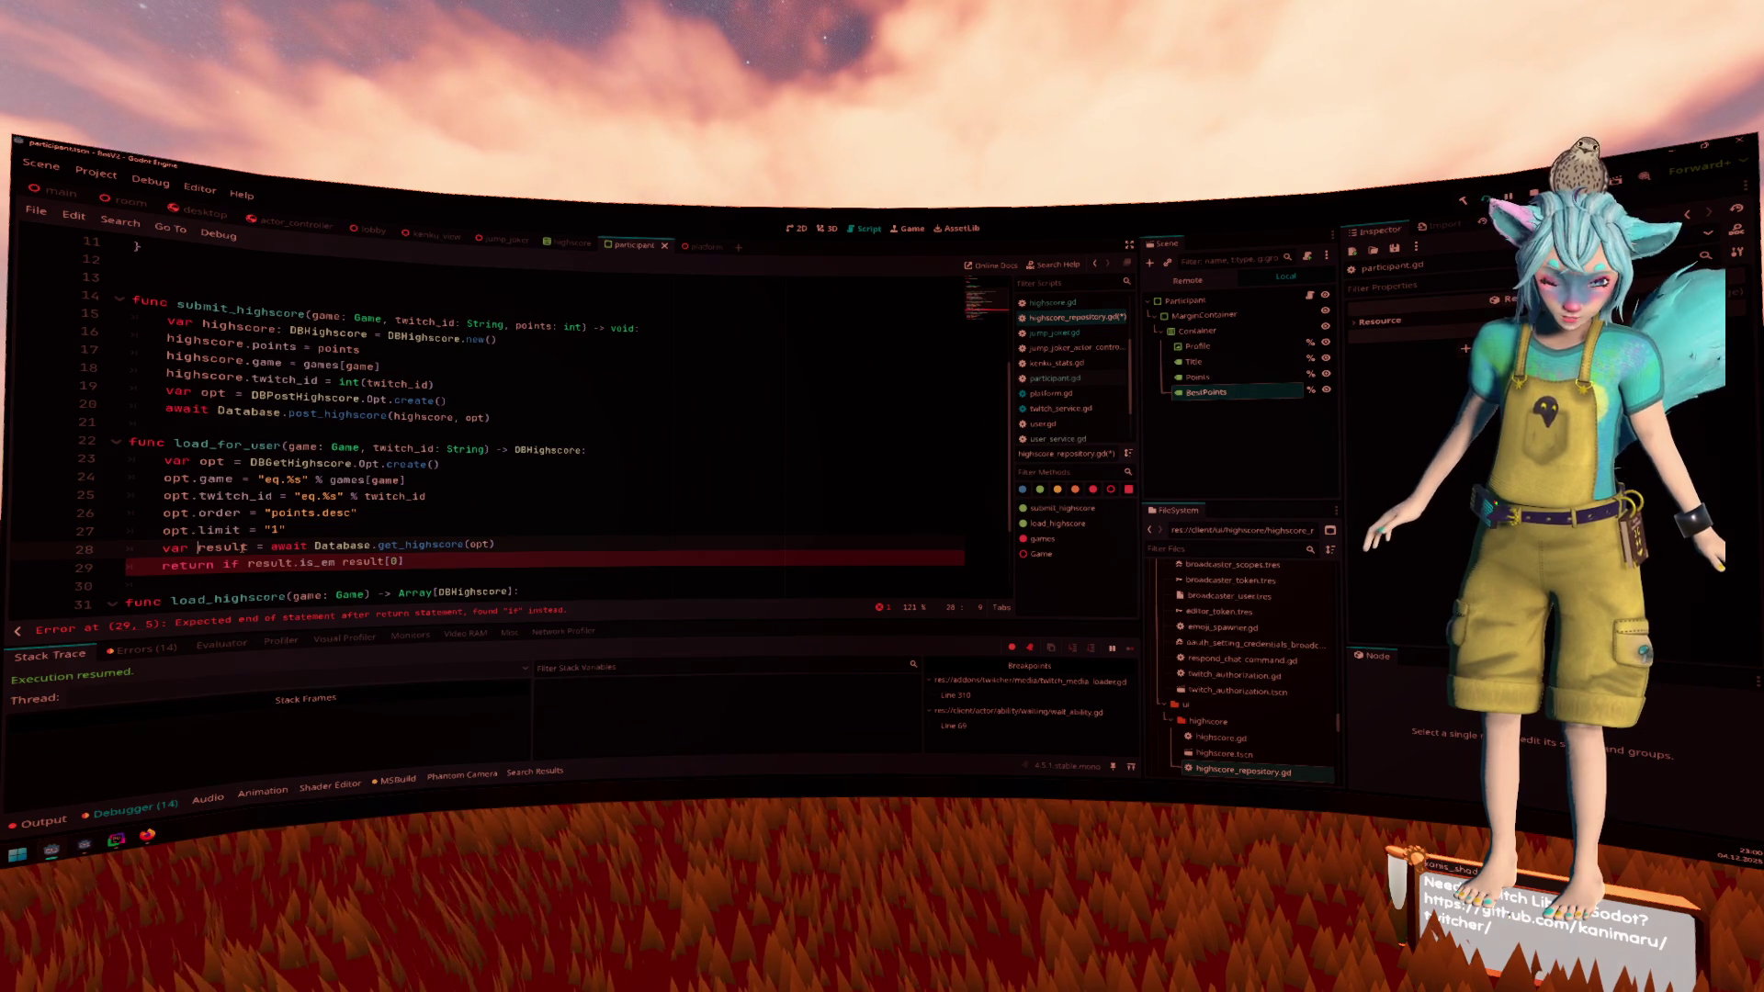
text(: Ar)
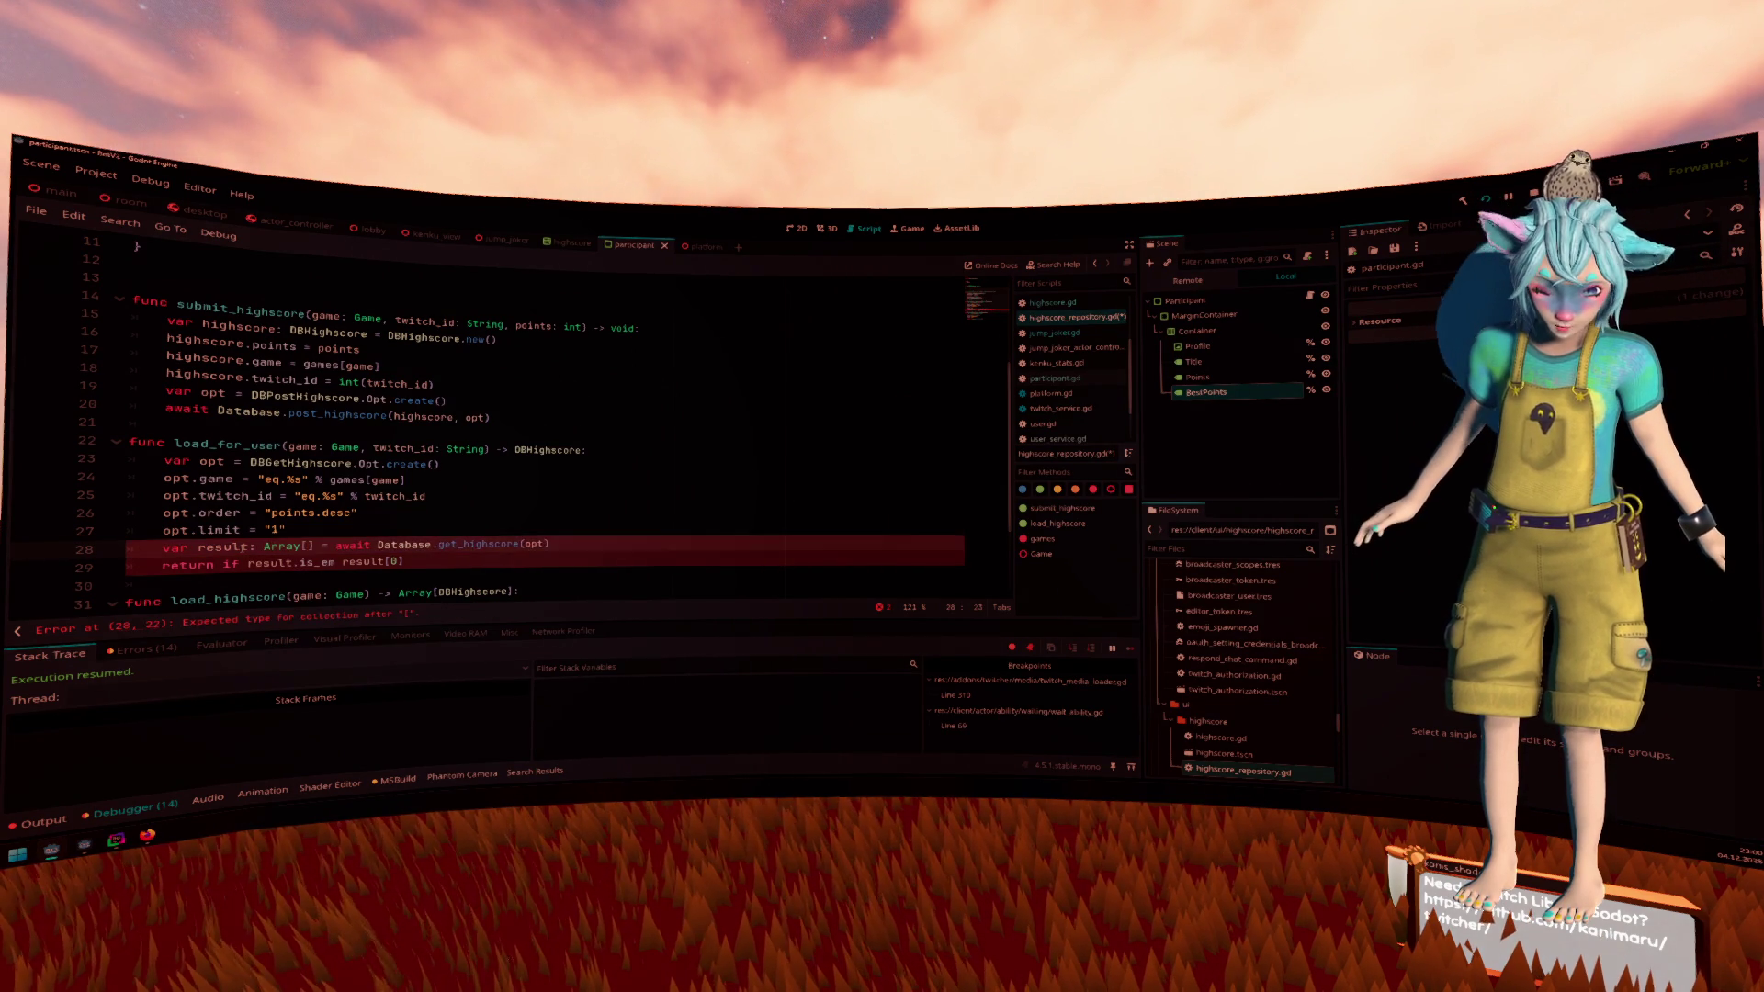
text(ray)
Rebuild the return as result[0] if not result.is_empty(), adding the null fallback
key(Down)
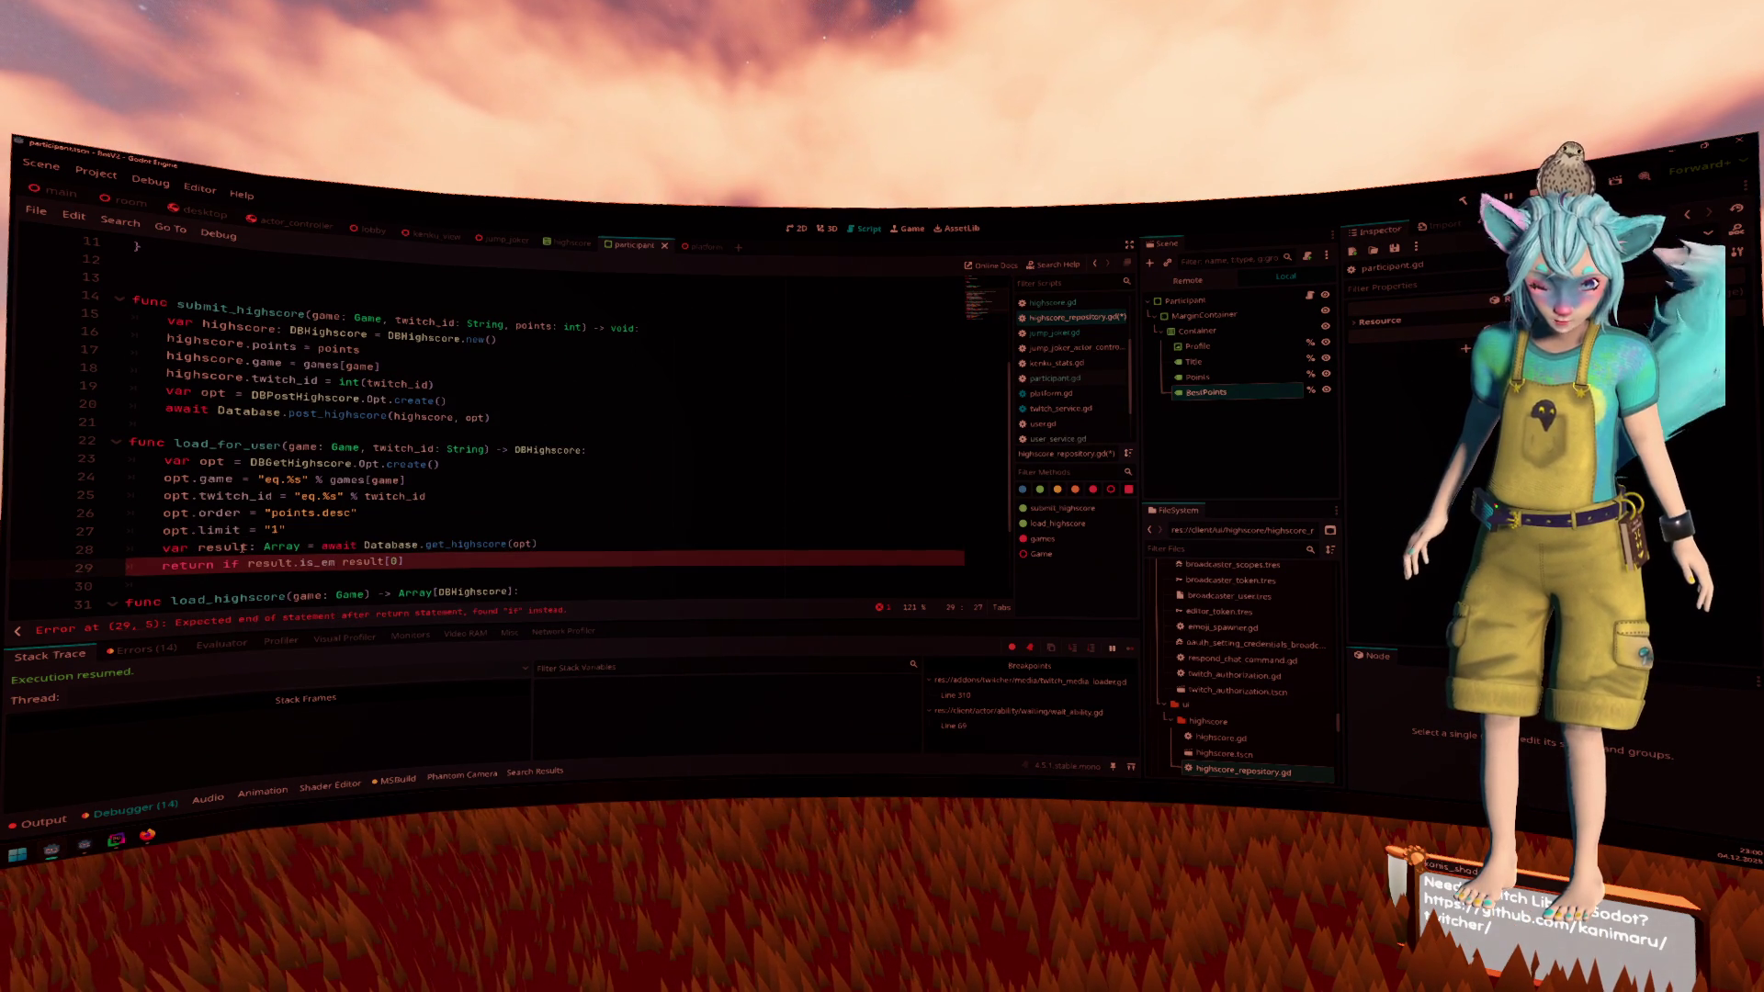
key(BackSpace)
key(BackSpace)
key(BackSpace)
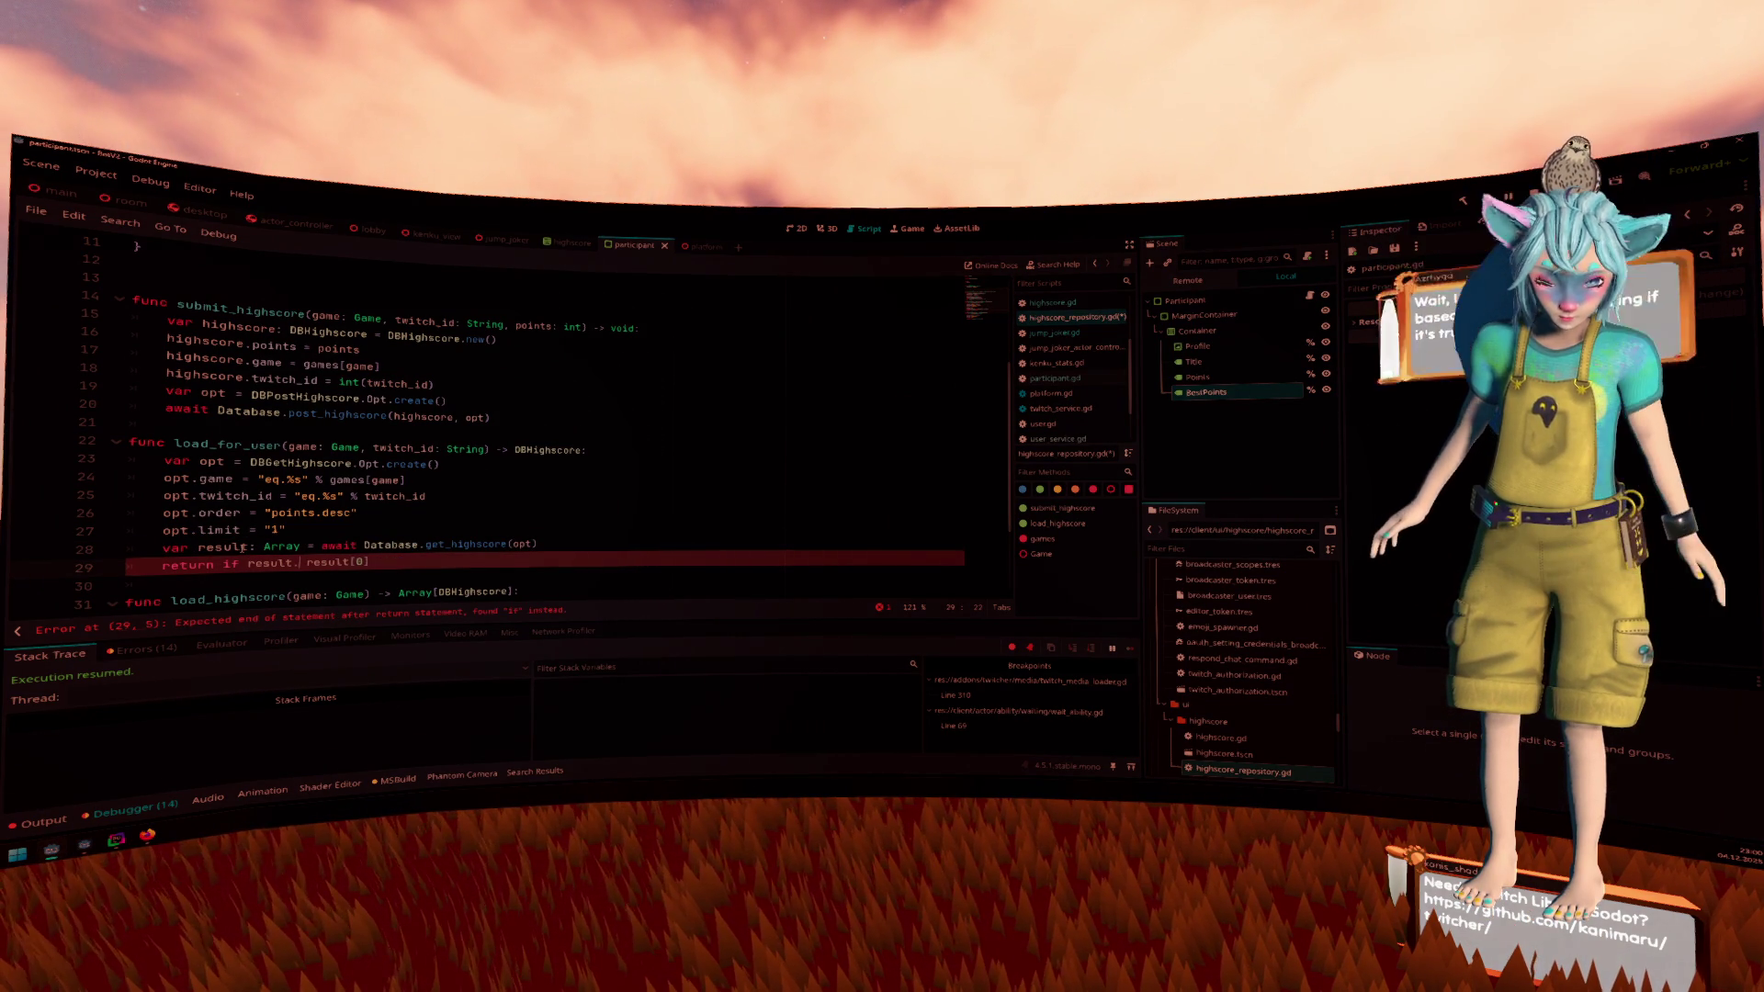
key(ctrl+shift+Left)
key(ctrl+shift+Left)
key(BackSpace)
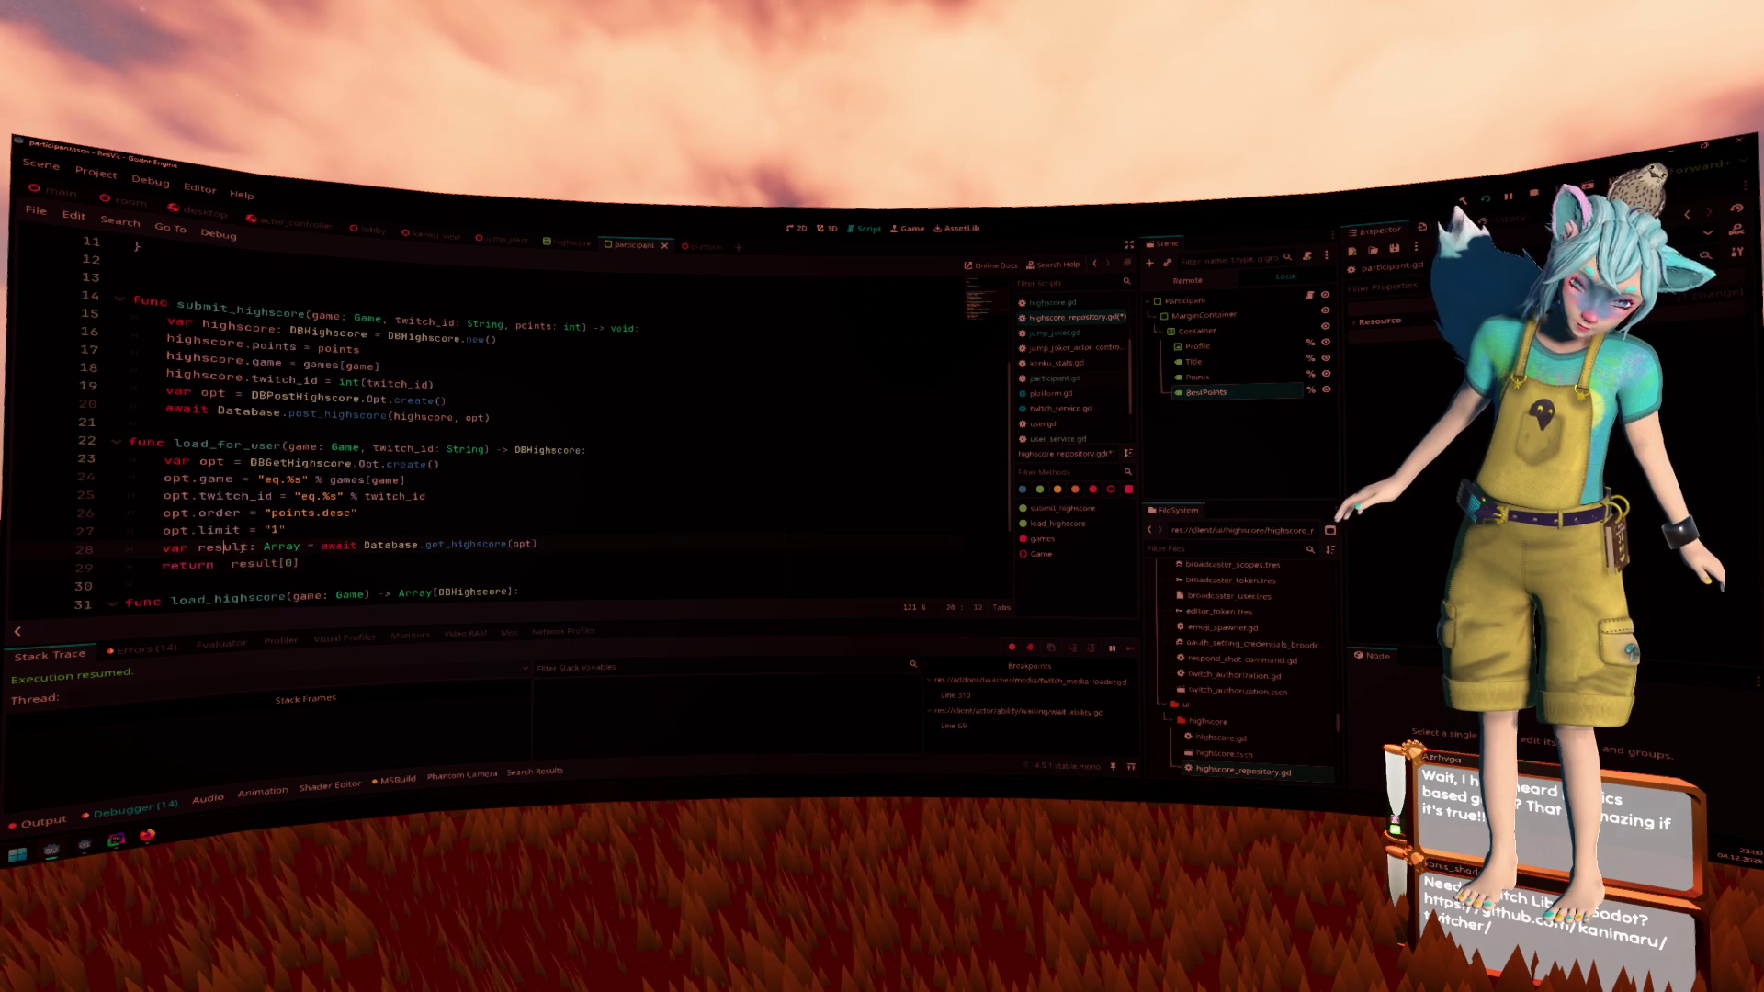
key(ctrl+shift+Return)
key(BackSpace)
text(reu)
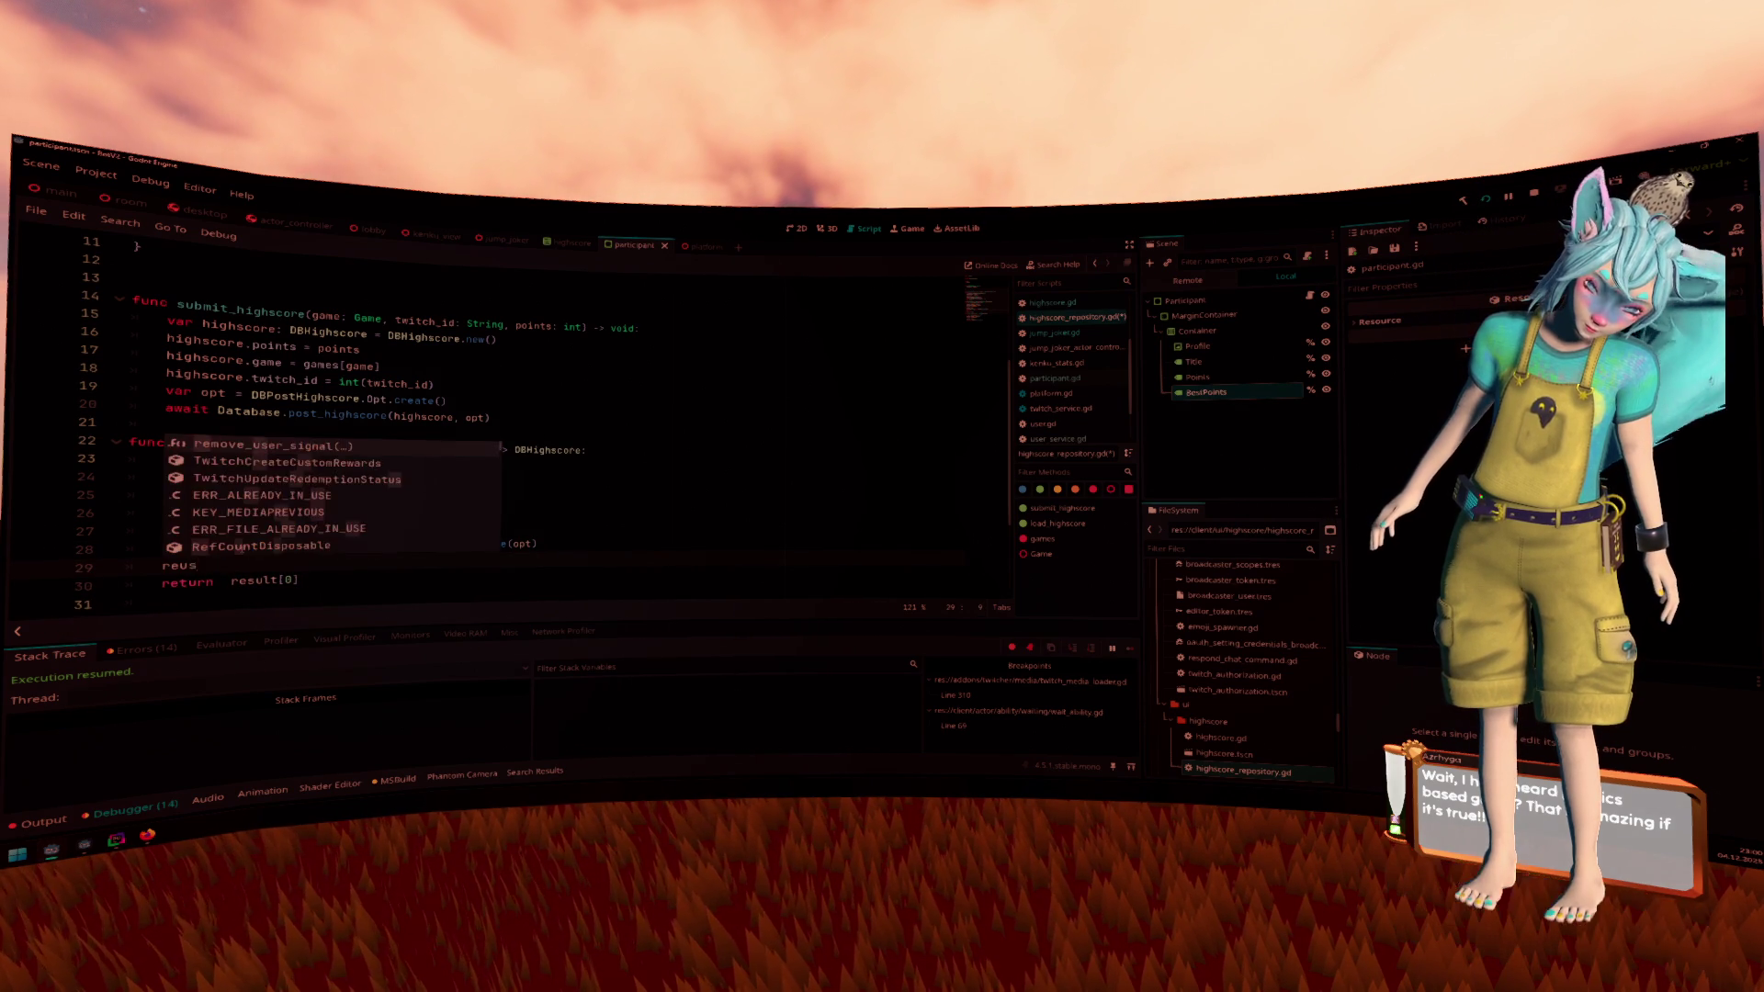
text(sult.)
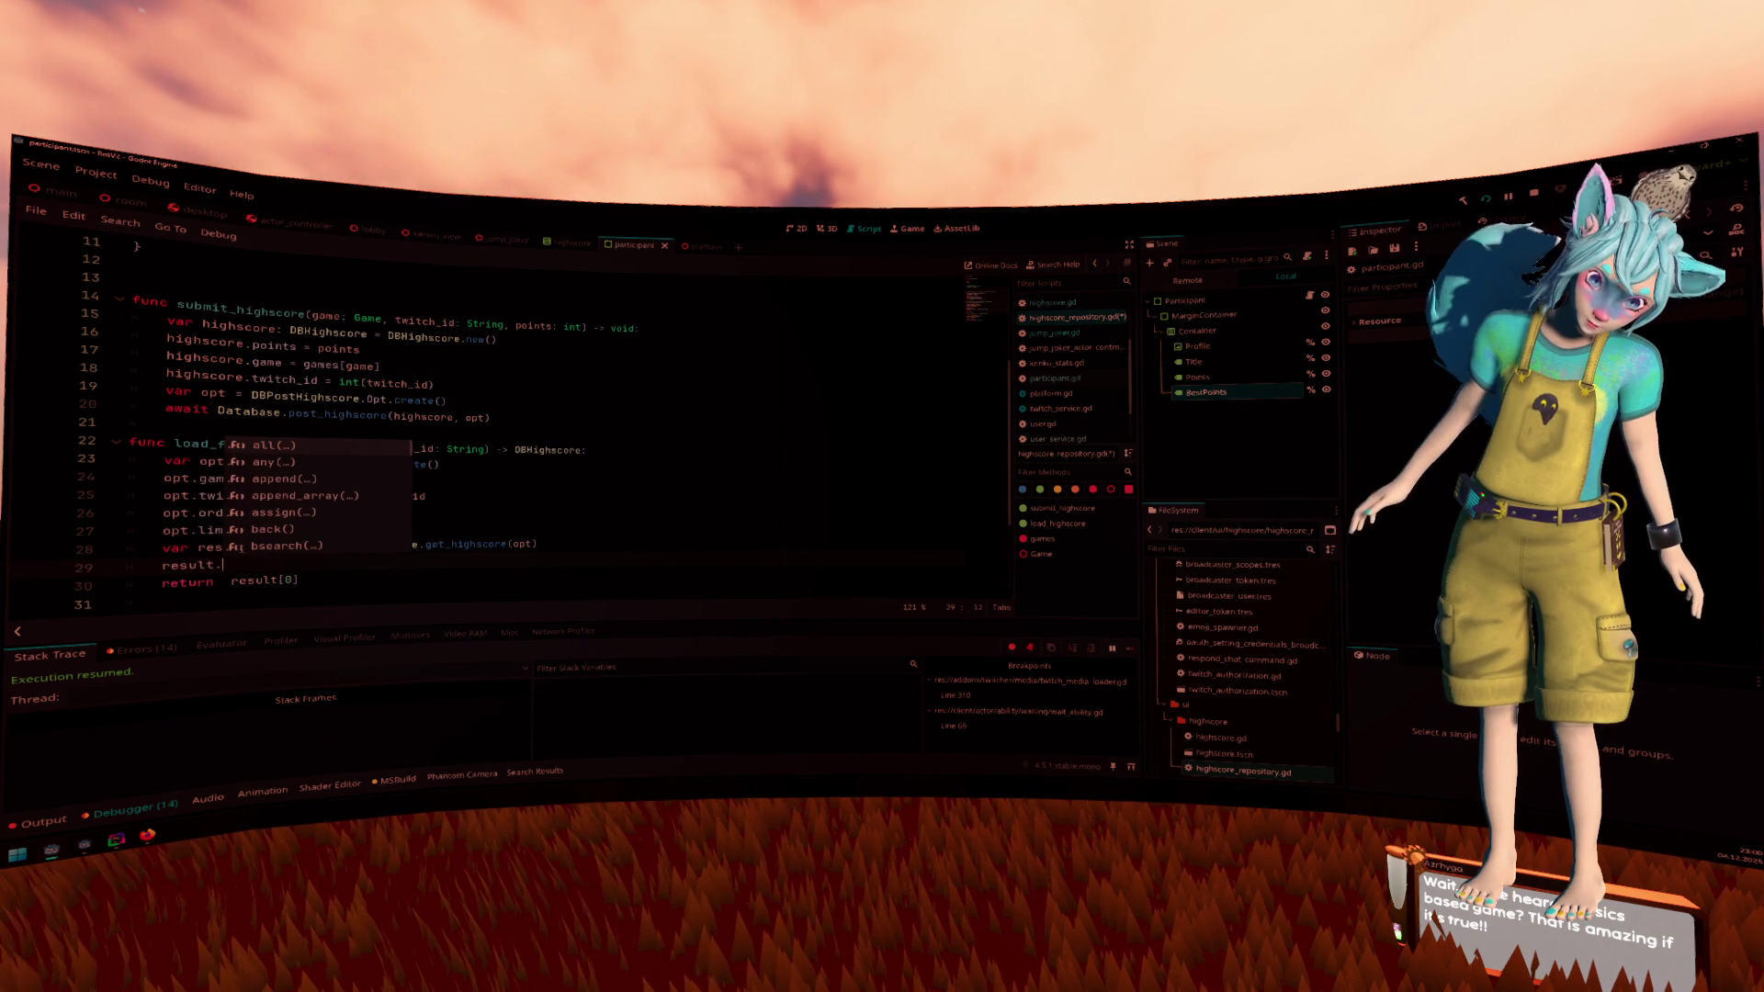
text(is_empty()
key(Return)
key(shift+Home)
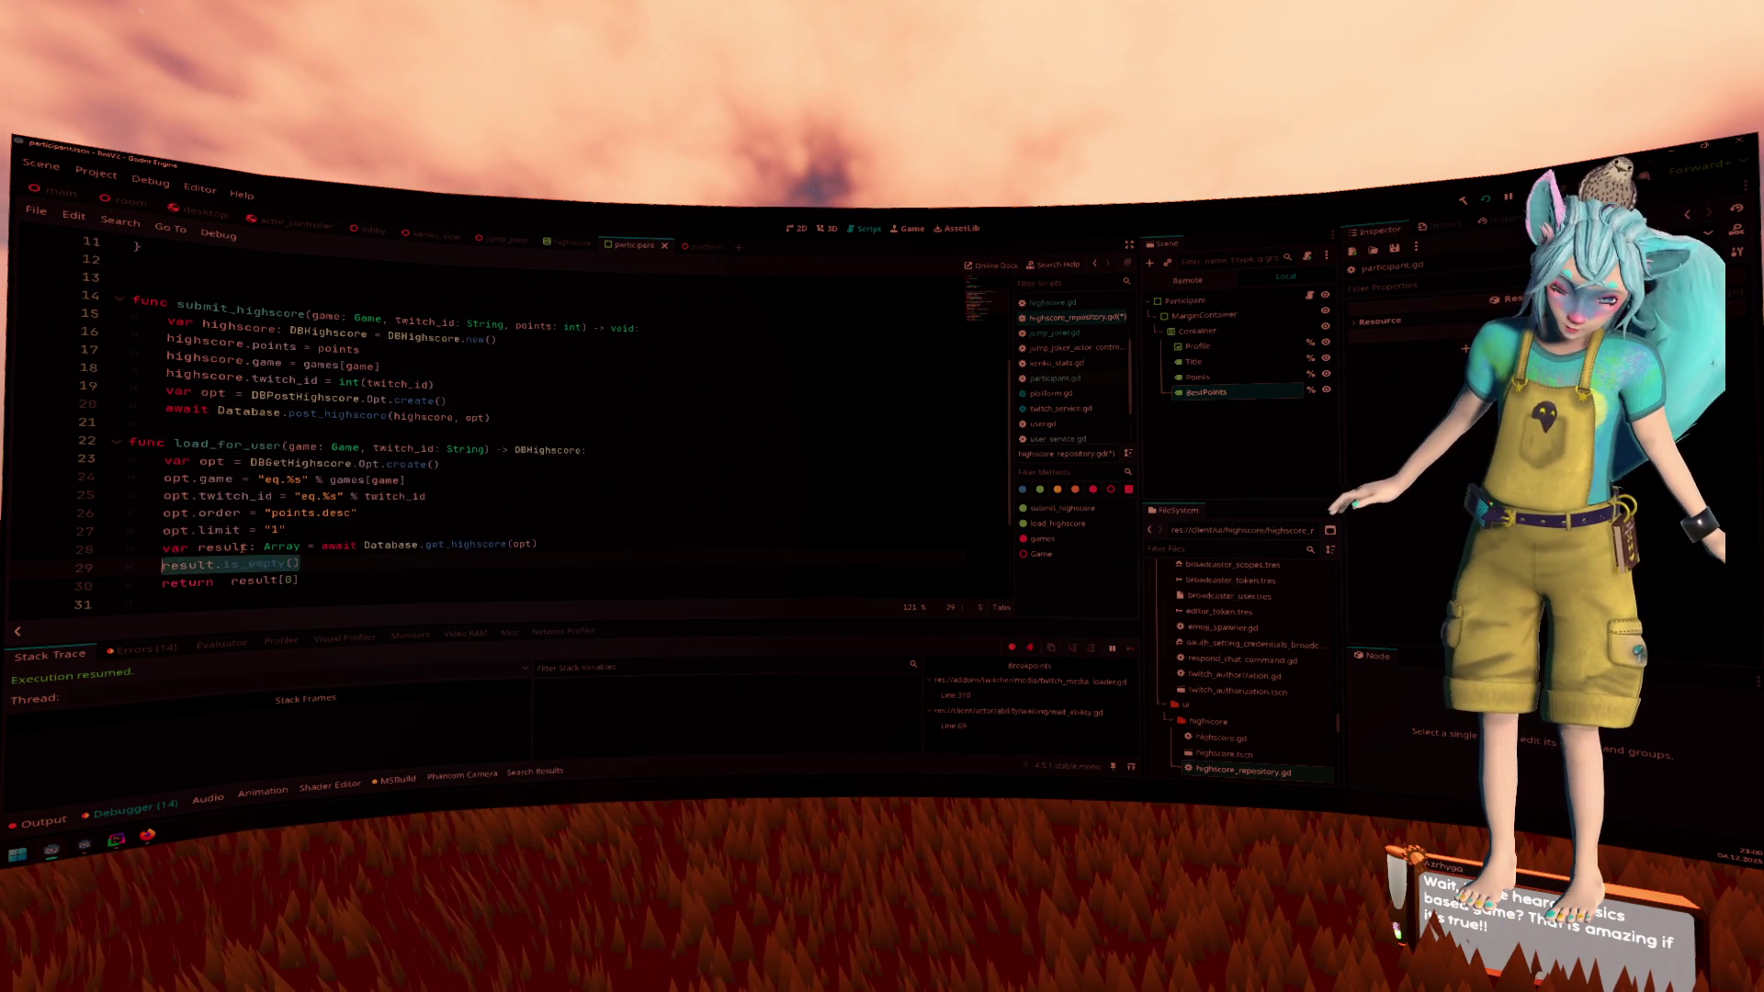
key(ctrl+x)
key(Down)
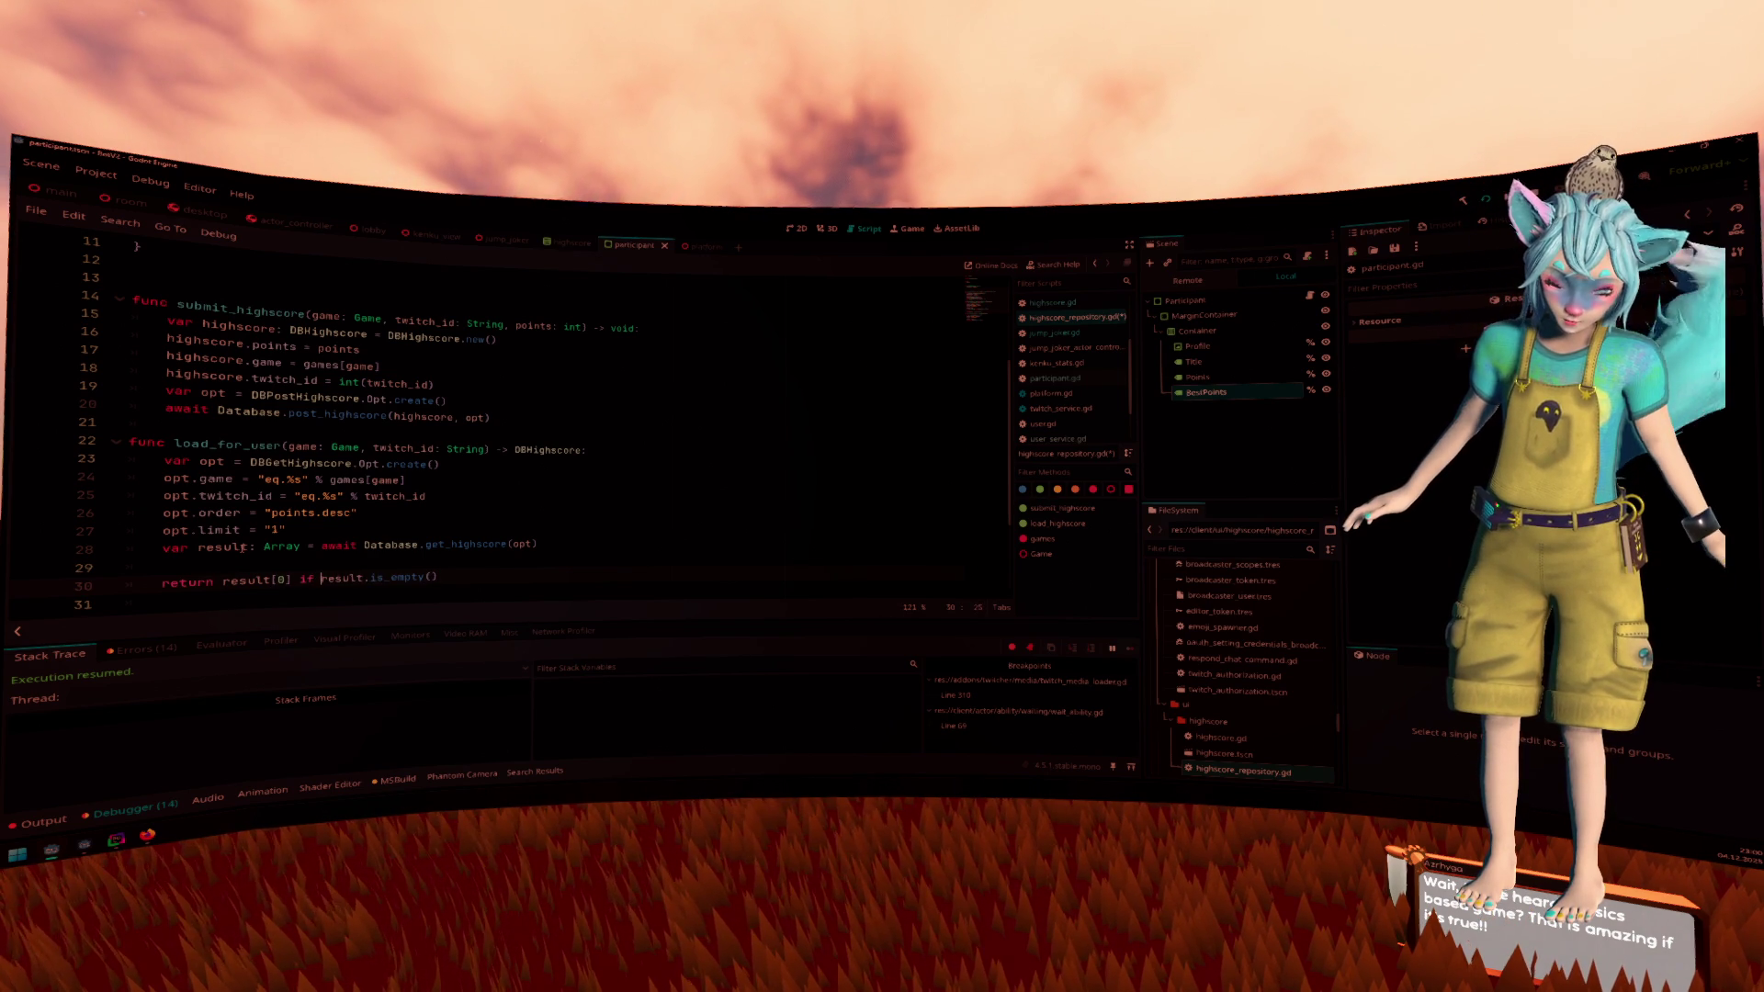
text(nu)
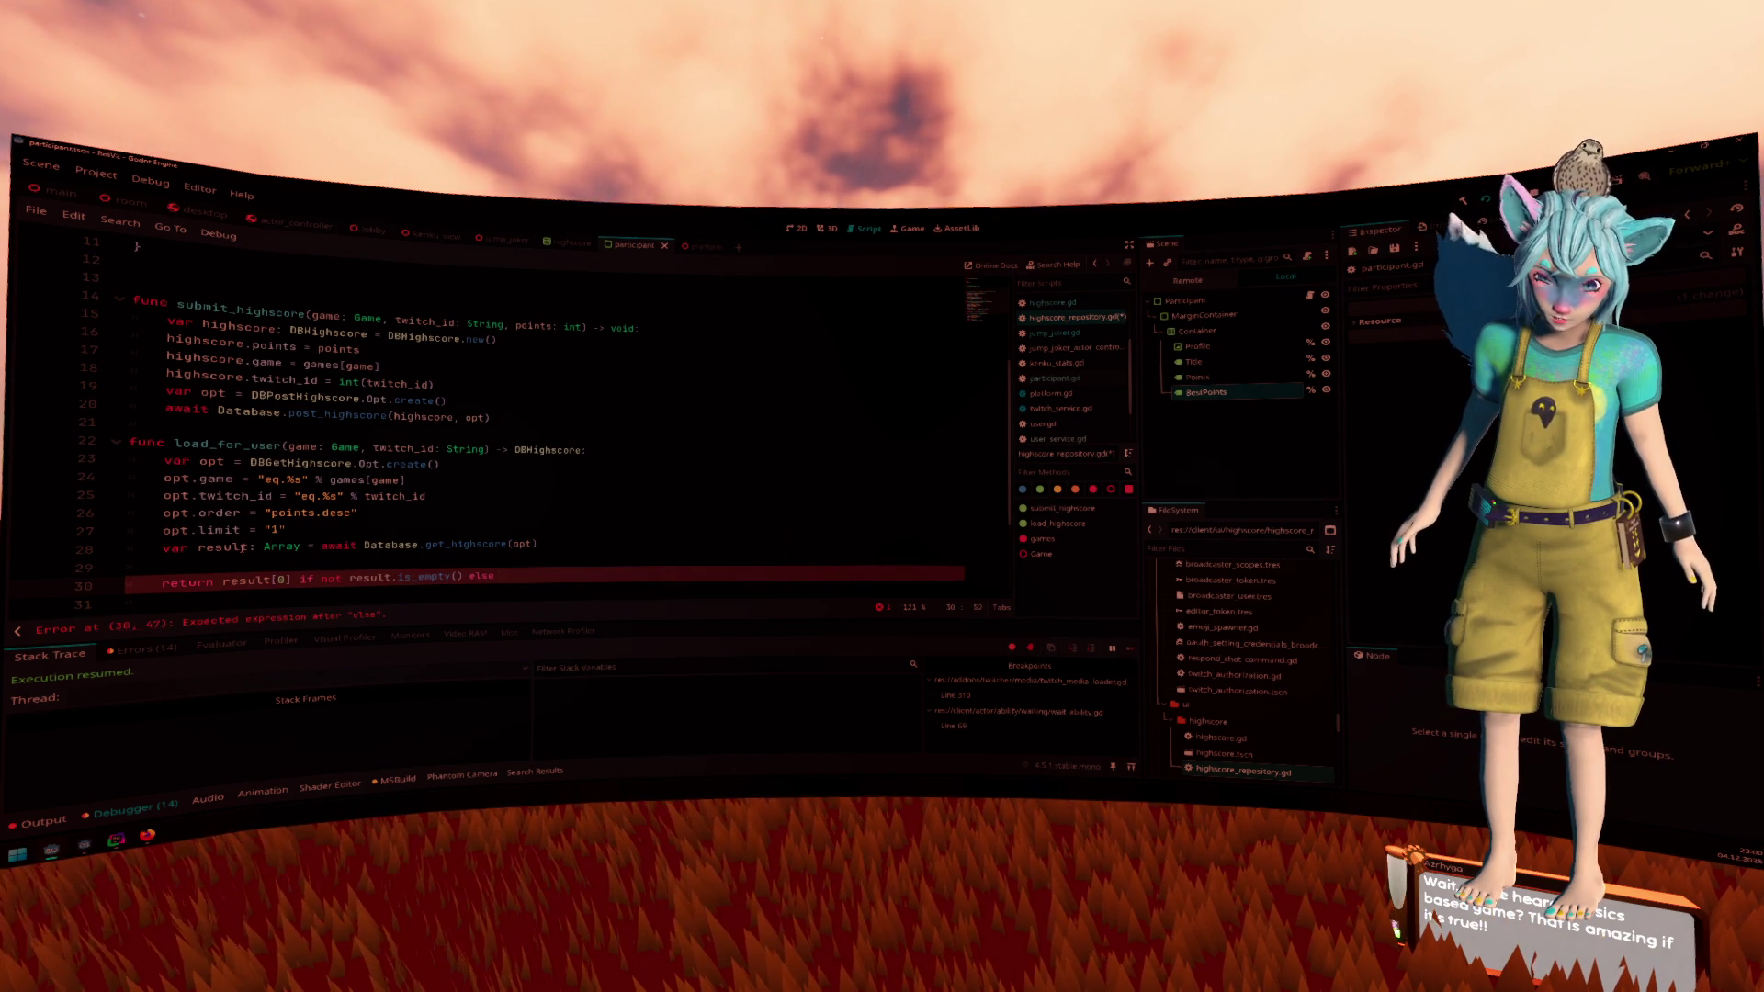
text(ll)
Finish load_for_user's null fallback, add blank lines between functions, then return to highscore.gd
key(Up)
key(BackSpace)
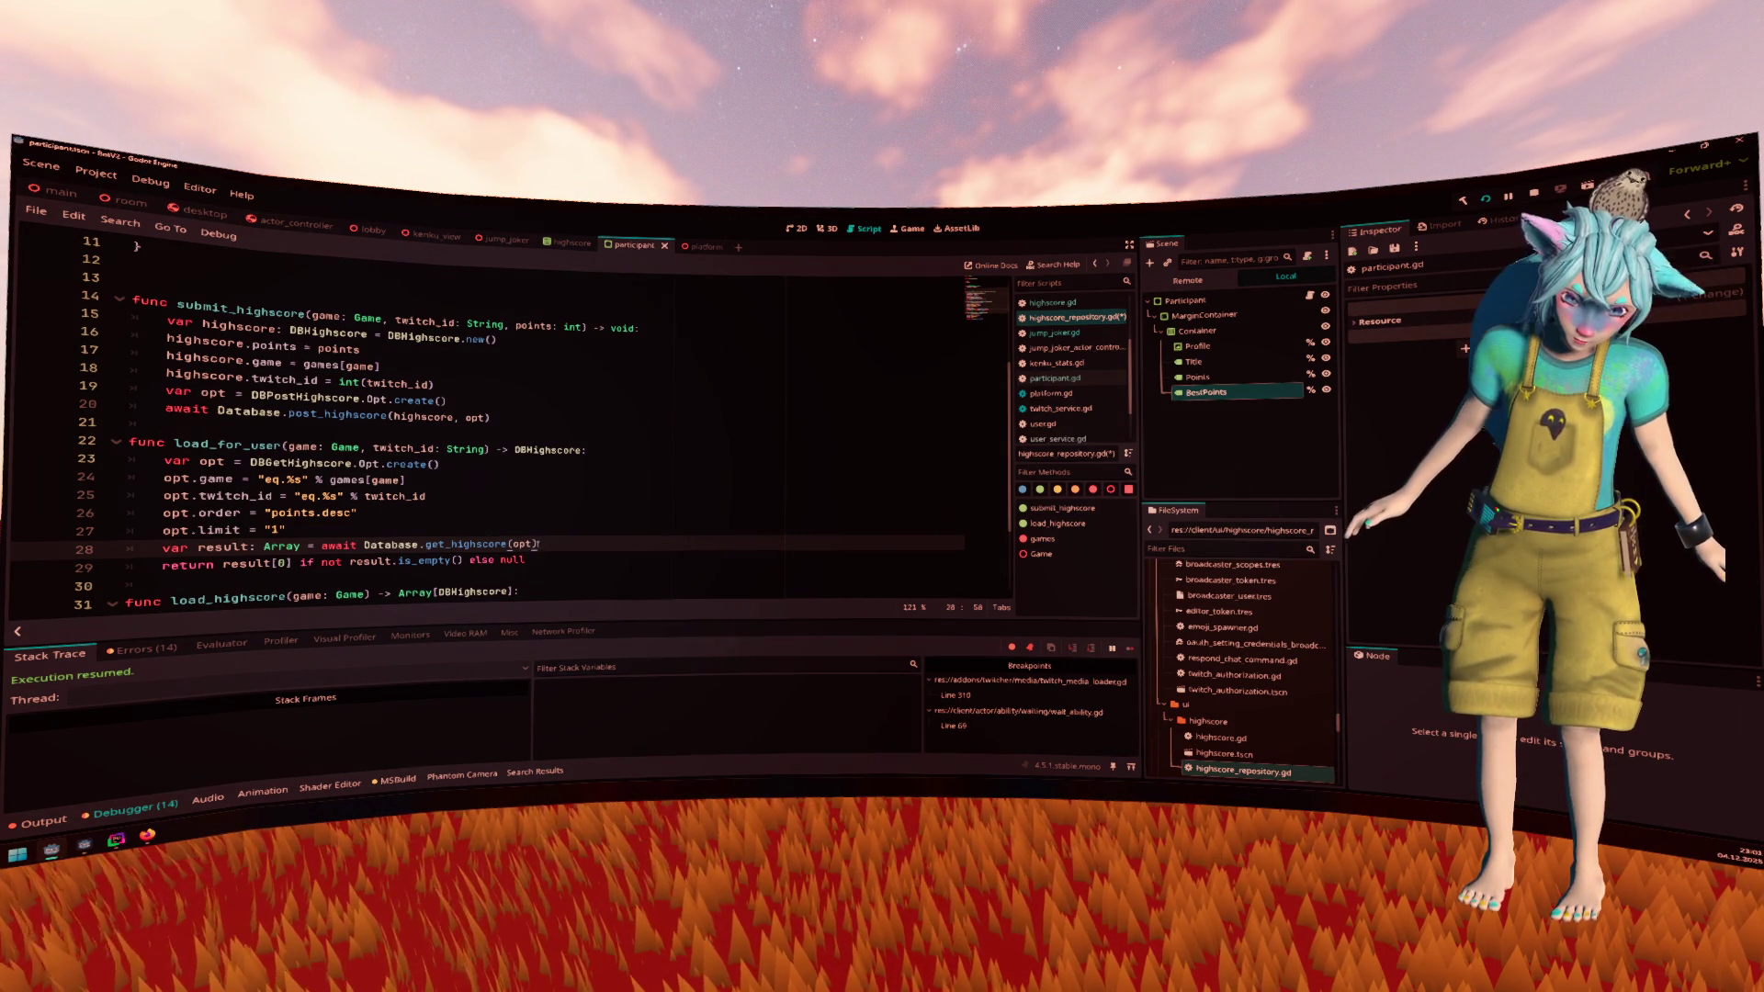
scroll(551, 537, down, 1)
click(490, 526)
key(Return)
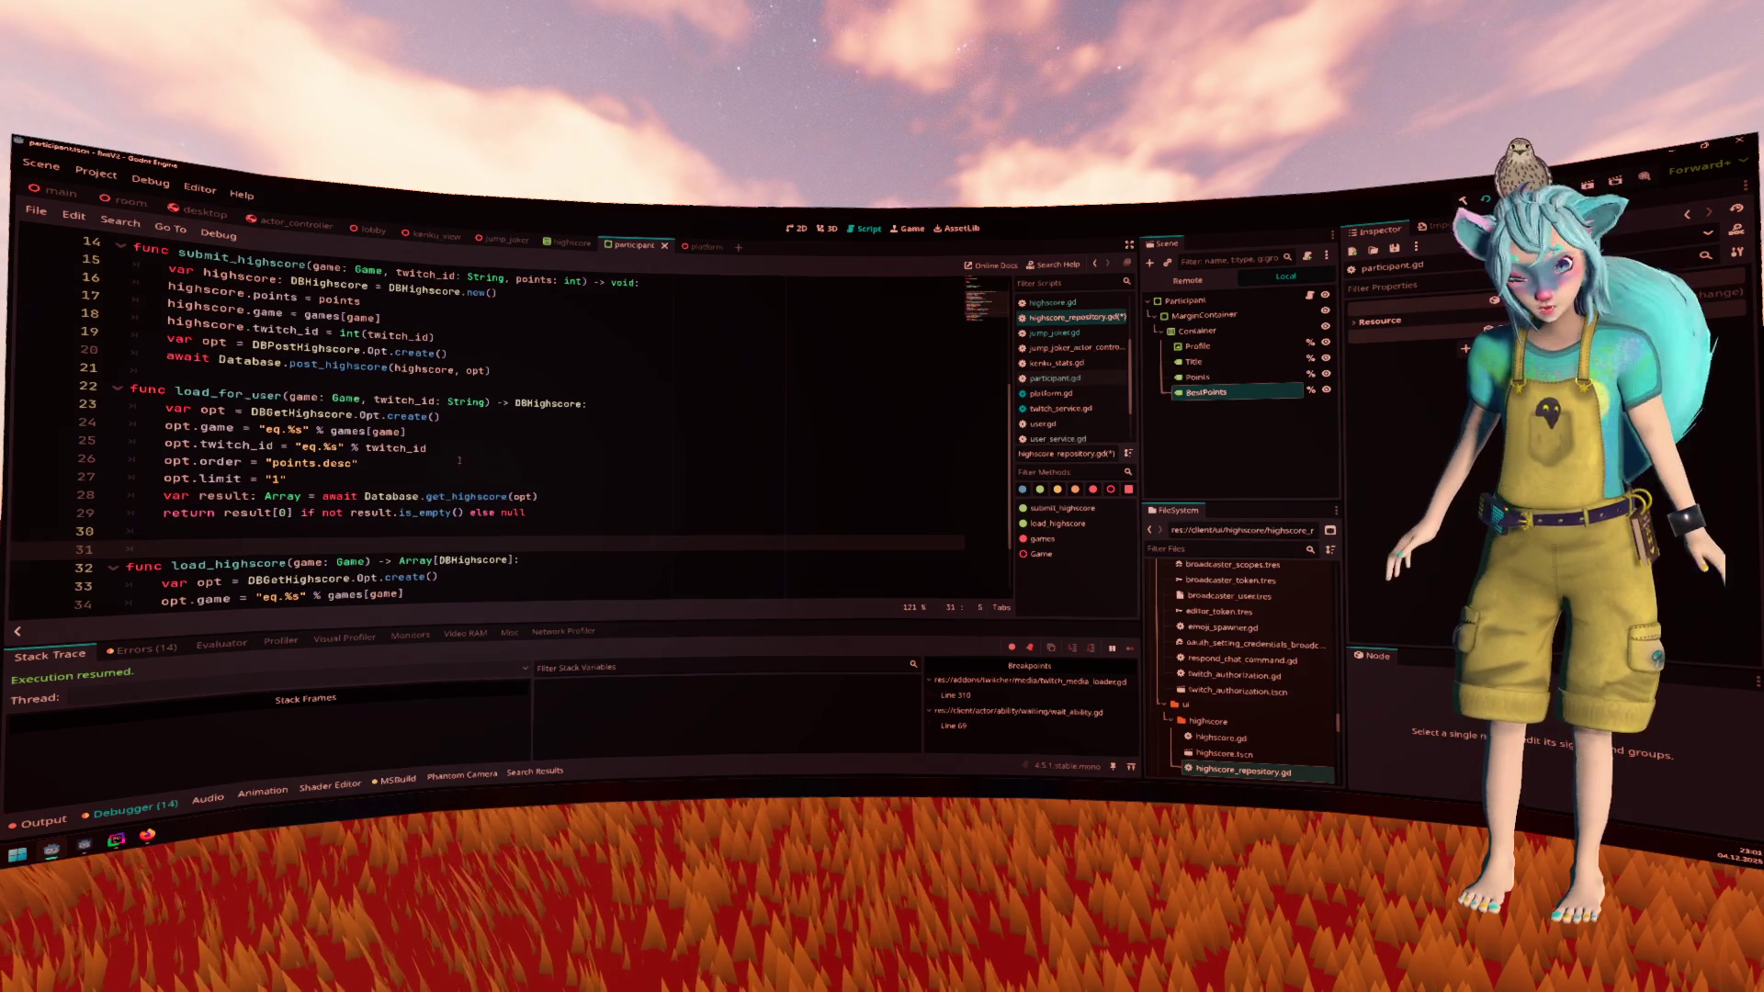
click(312, 369)
key(Return)
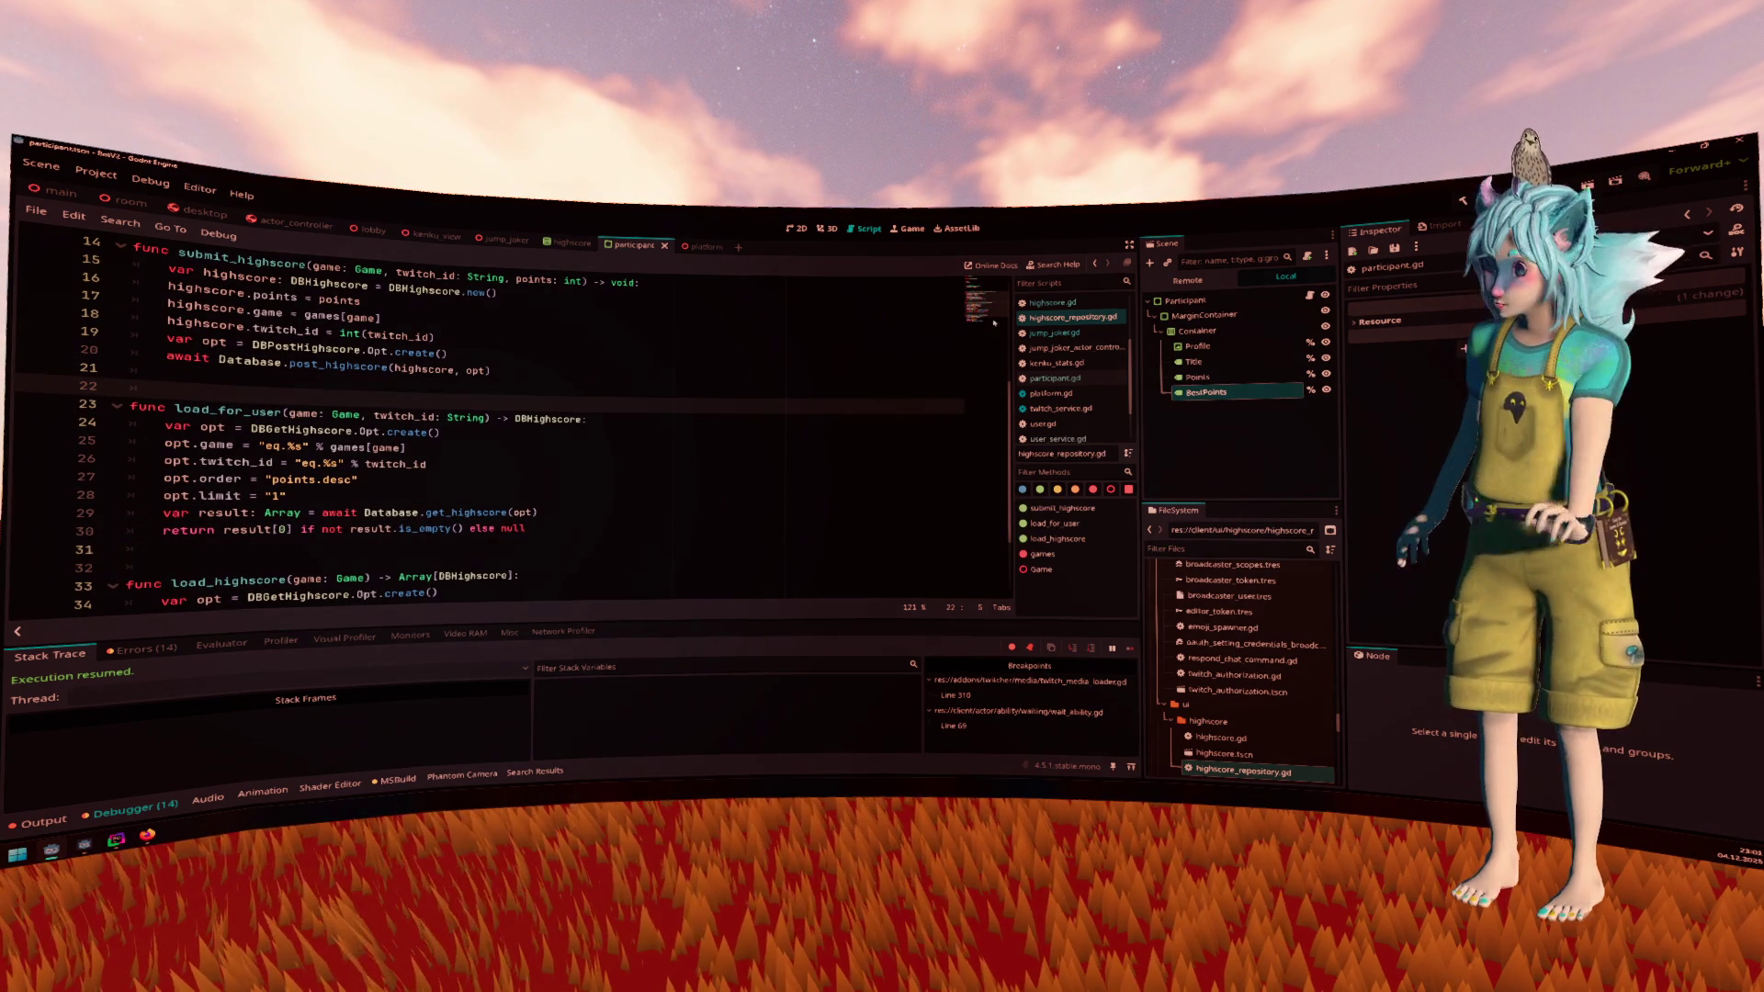
key(alt+Left)
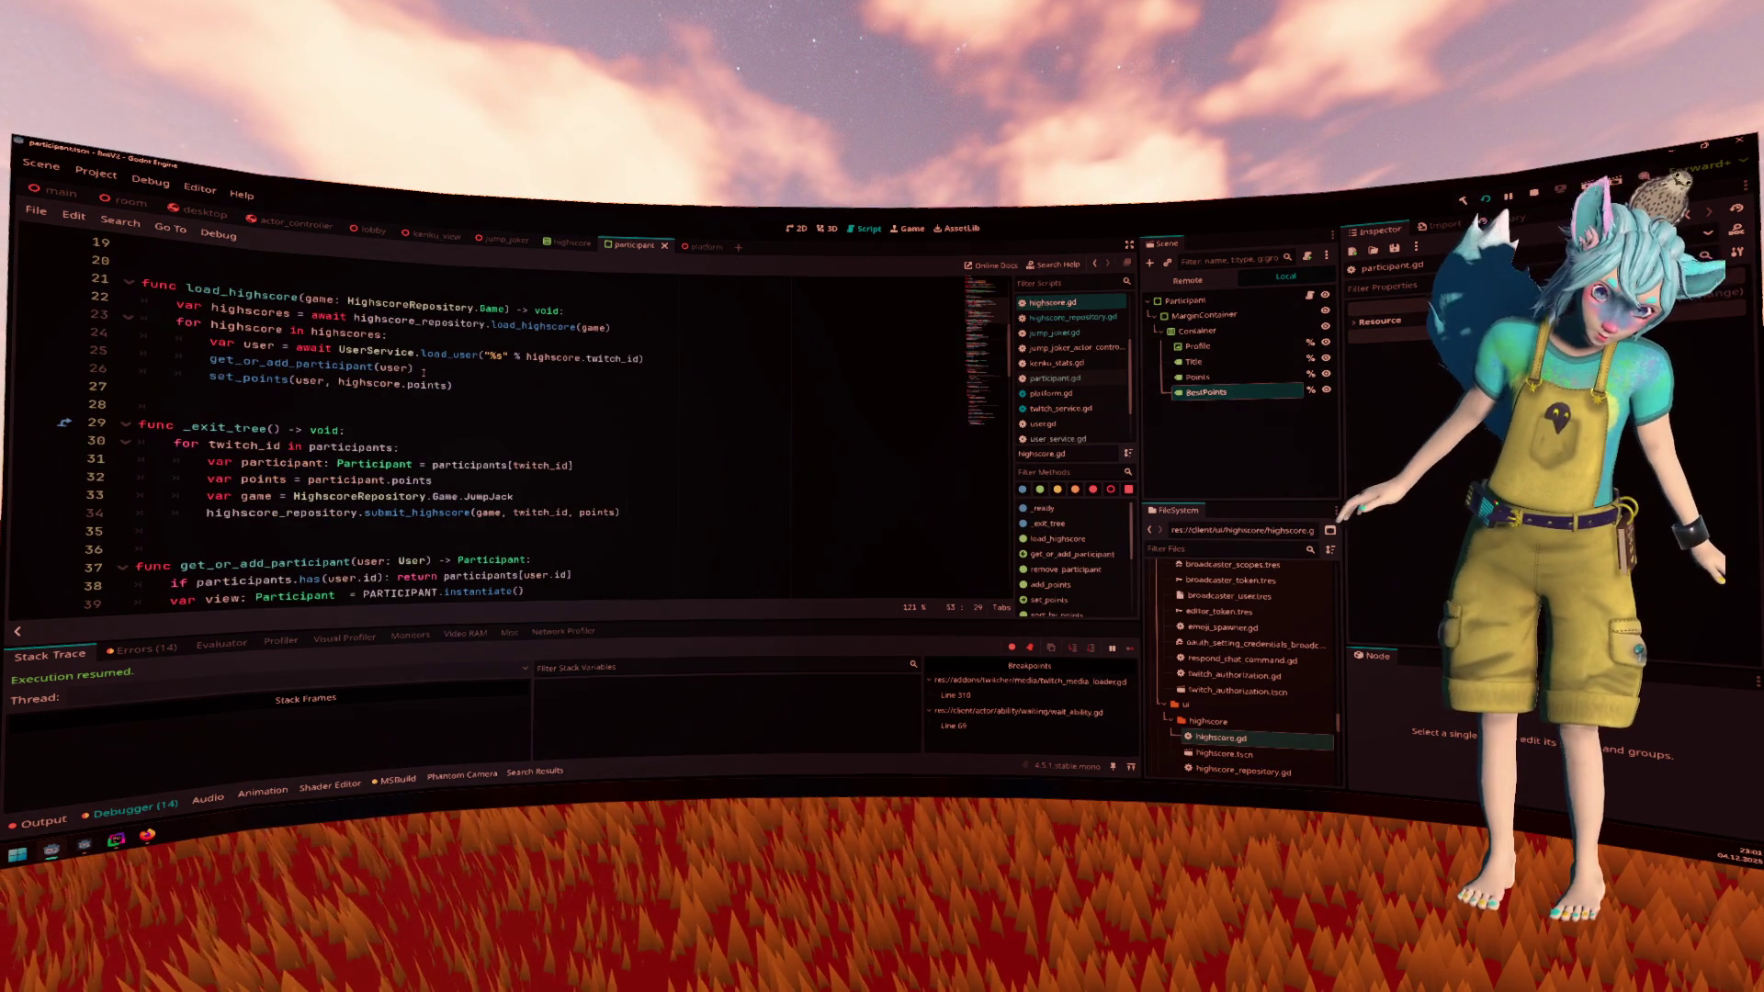
Scroll highscore.gd to the top and close the participant scene tab
scroll(424, 372, up, 3)
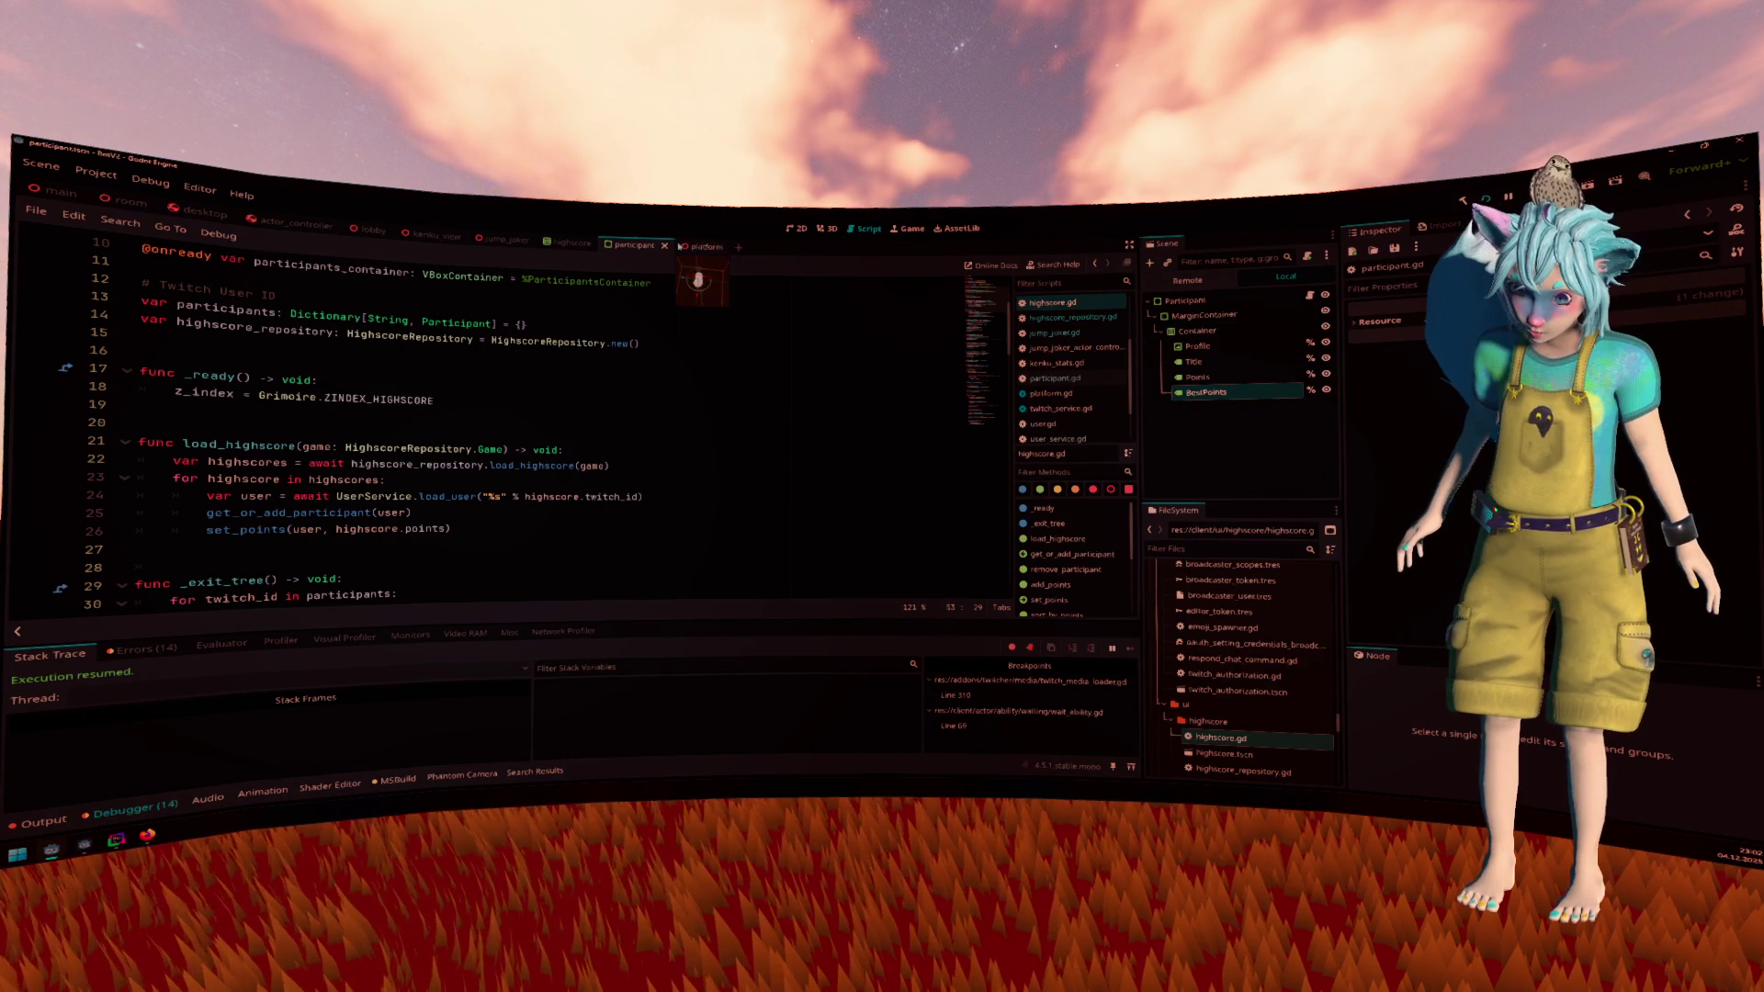
click(663, 246)
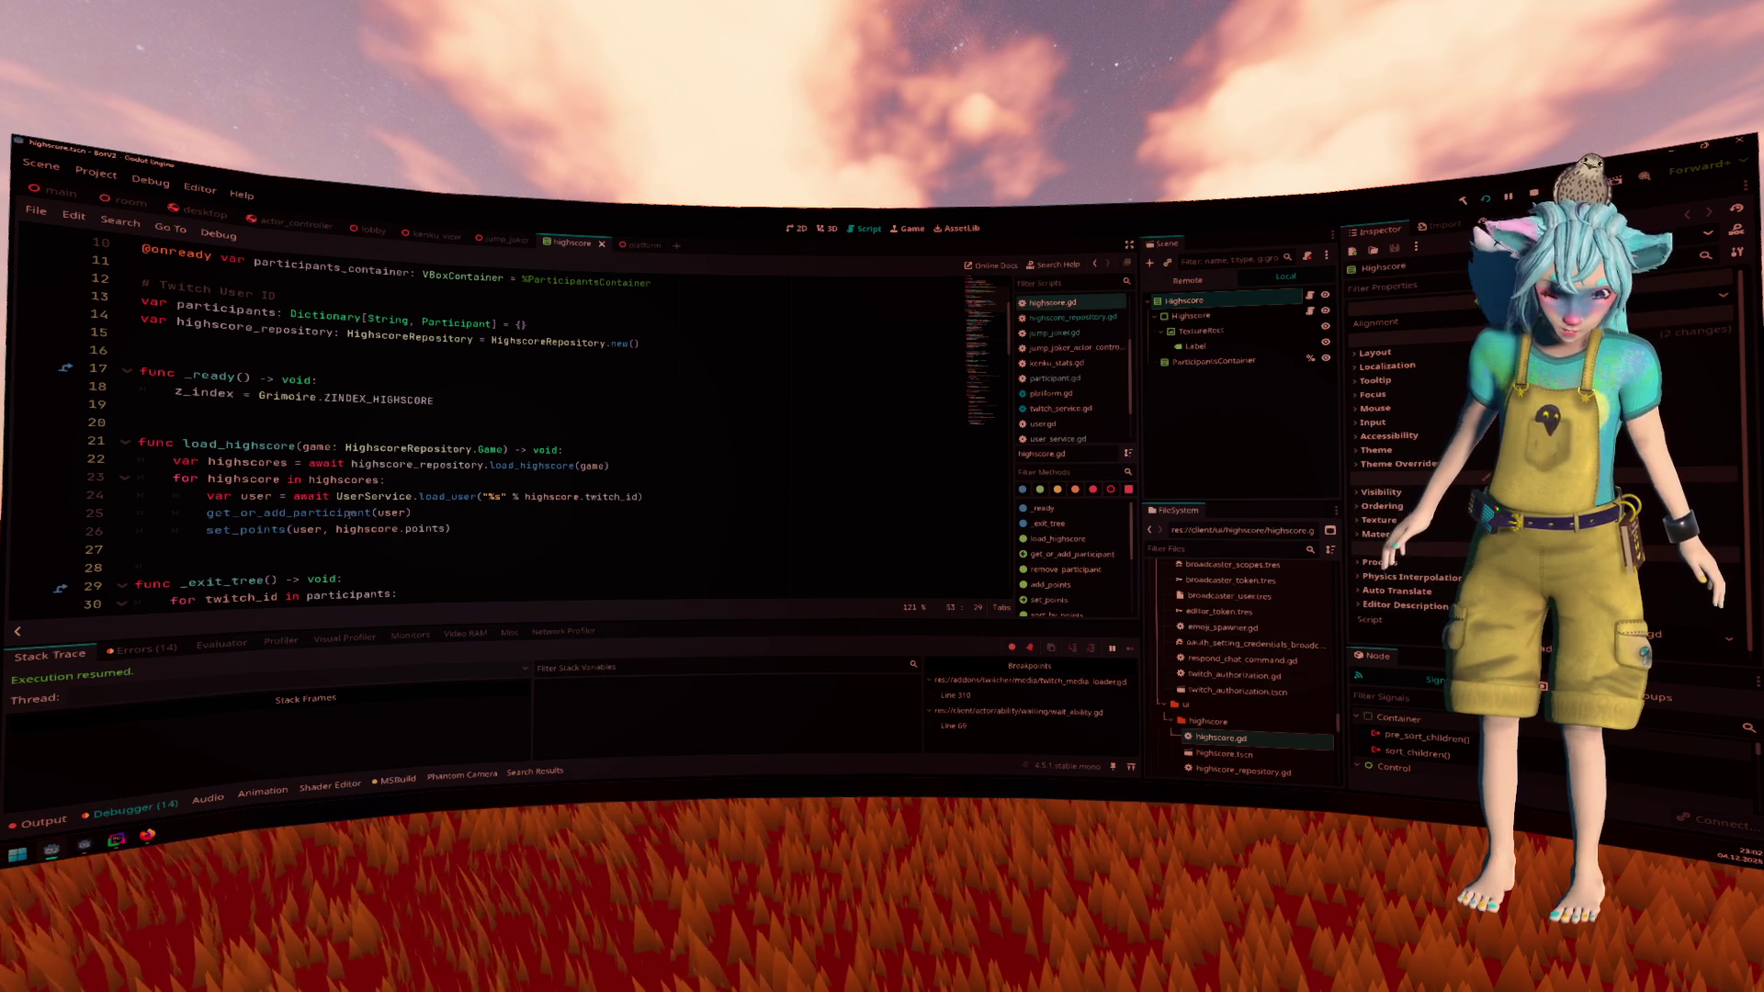
mouse_move(346, 515)
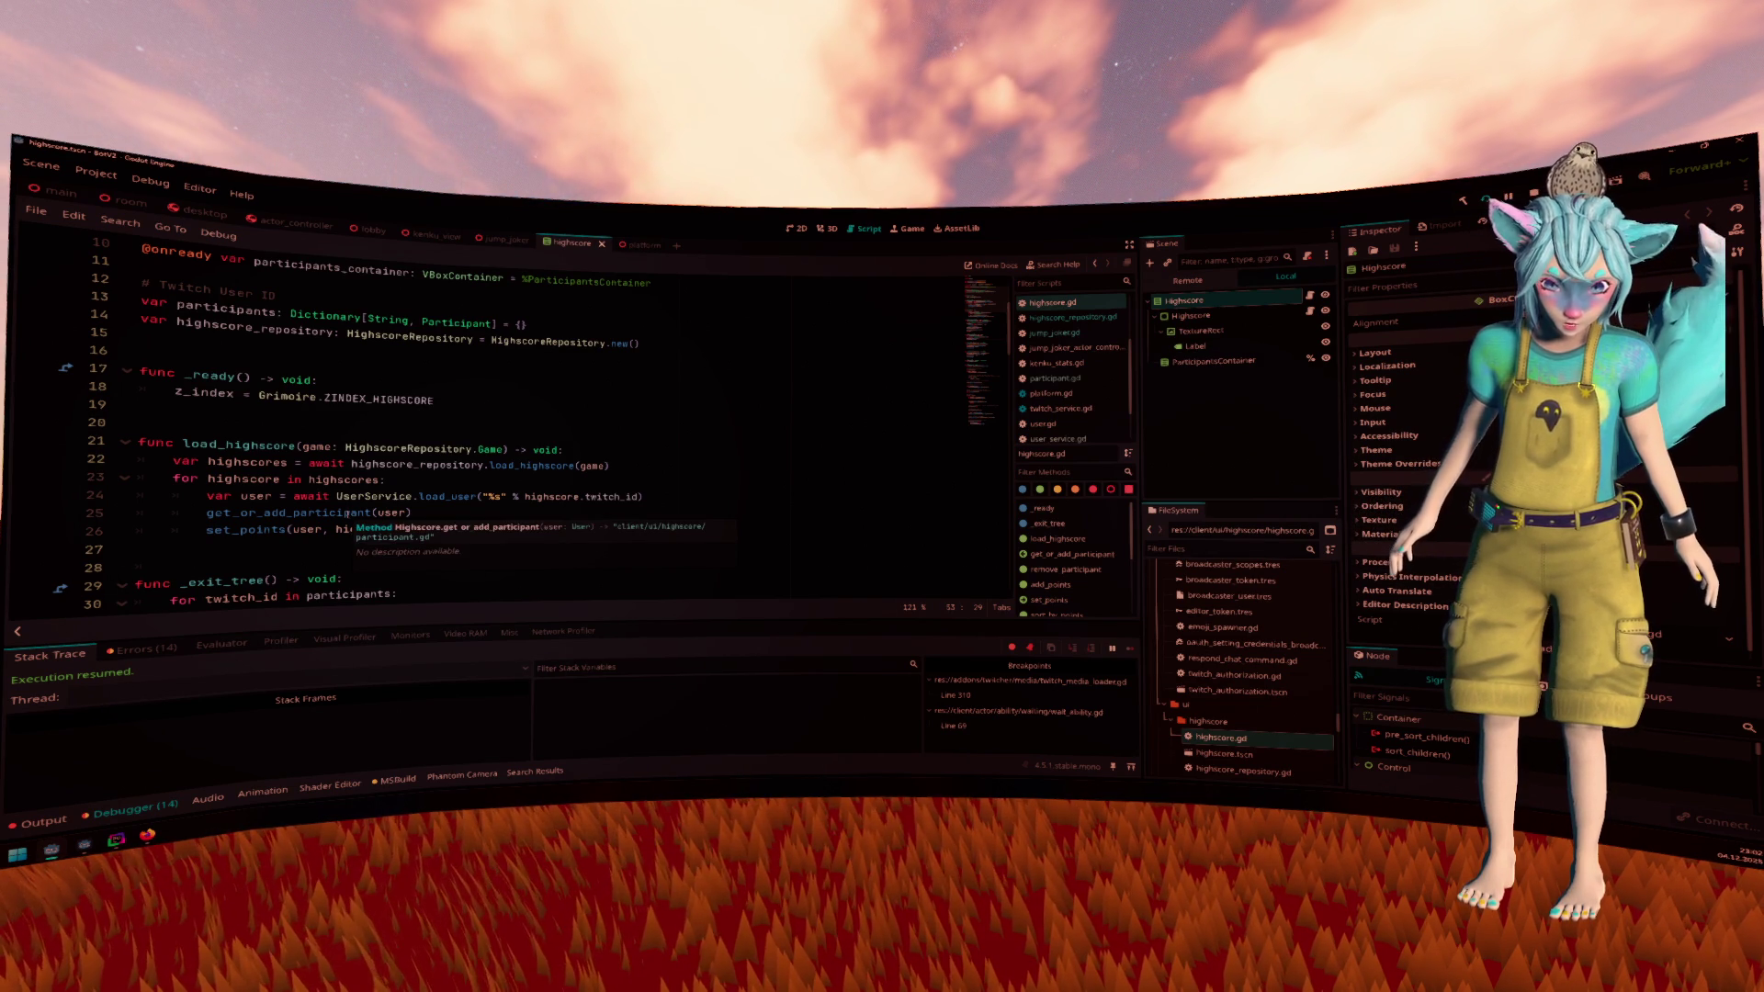
Jump to get_or_add_participant and start a new line after add_child(view)
ctrl+click(346, 514)
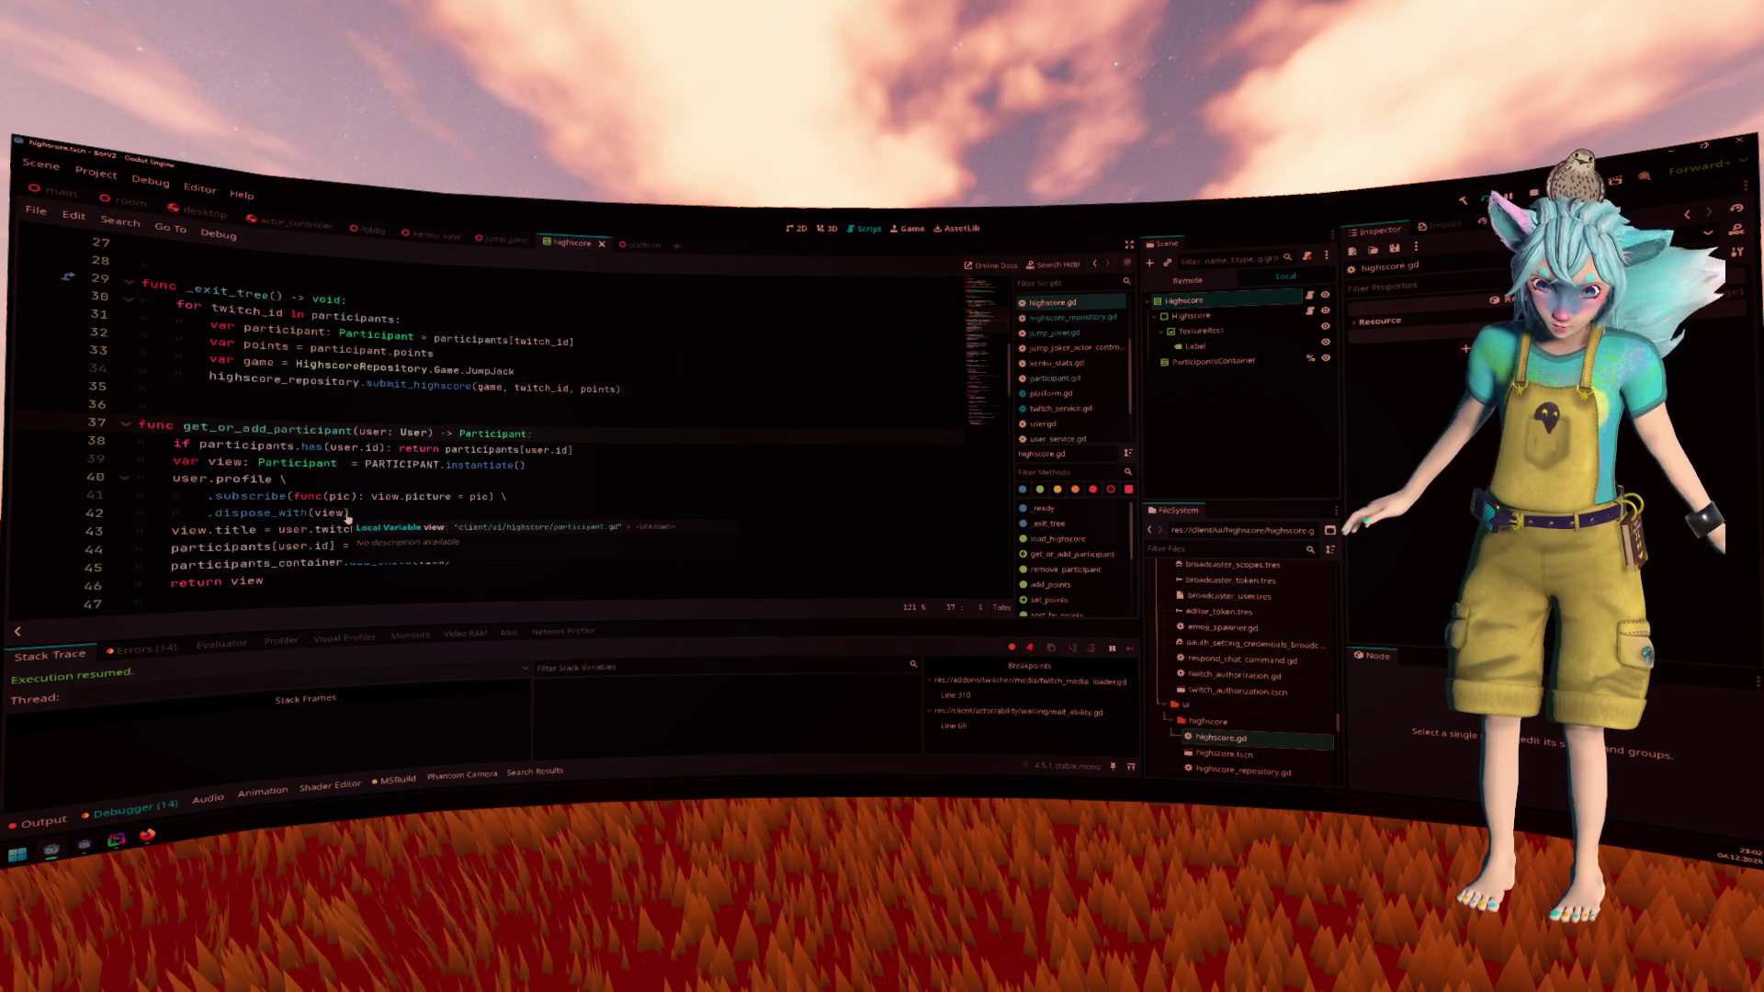
click(633, 543)
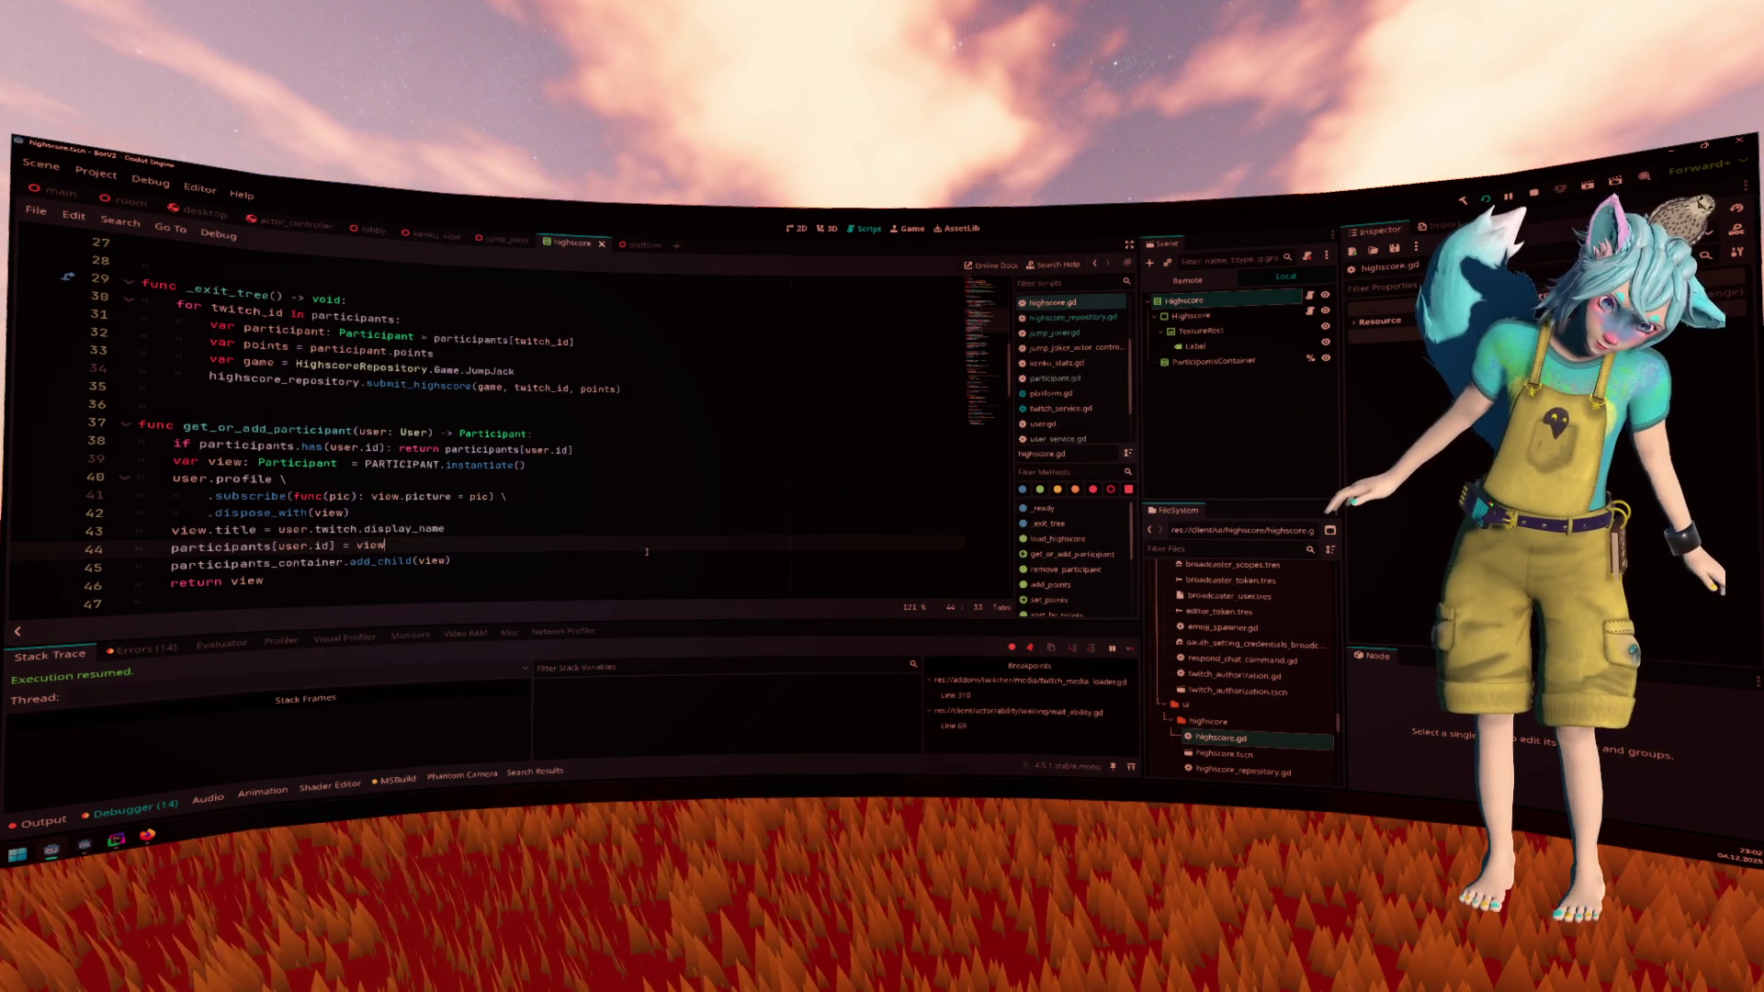
key(Down)
key(Return)
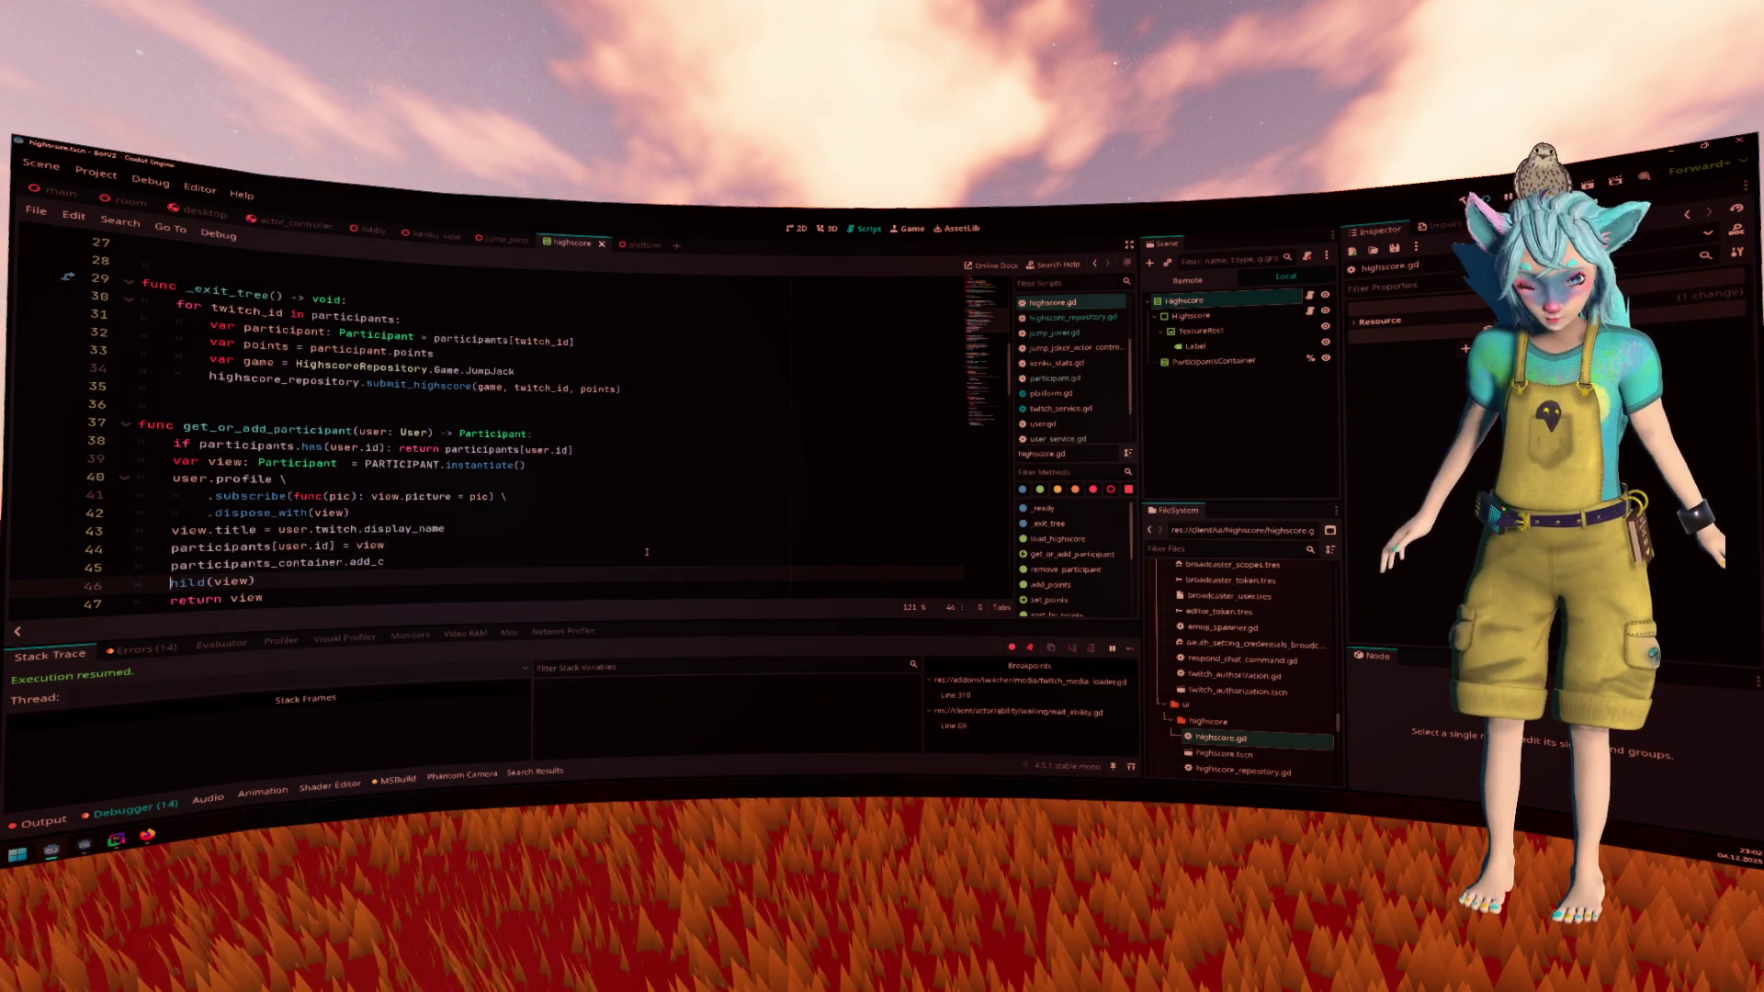
key(ctrl+z)
key(End)
key(Return)
Write highscore_repository.load_for_user(HighscoreRepository.Game.JumpJack, user.id) using autocomplete
text(hig)
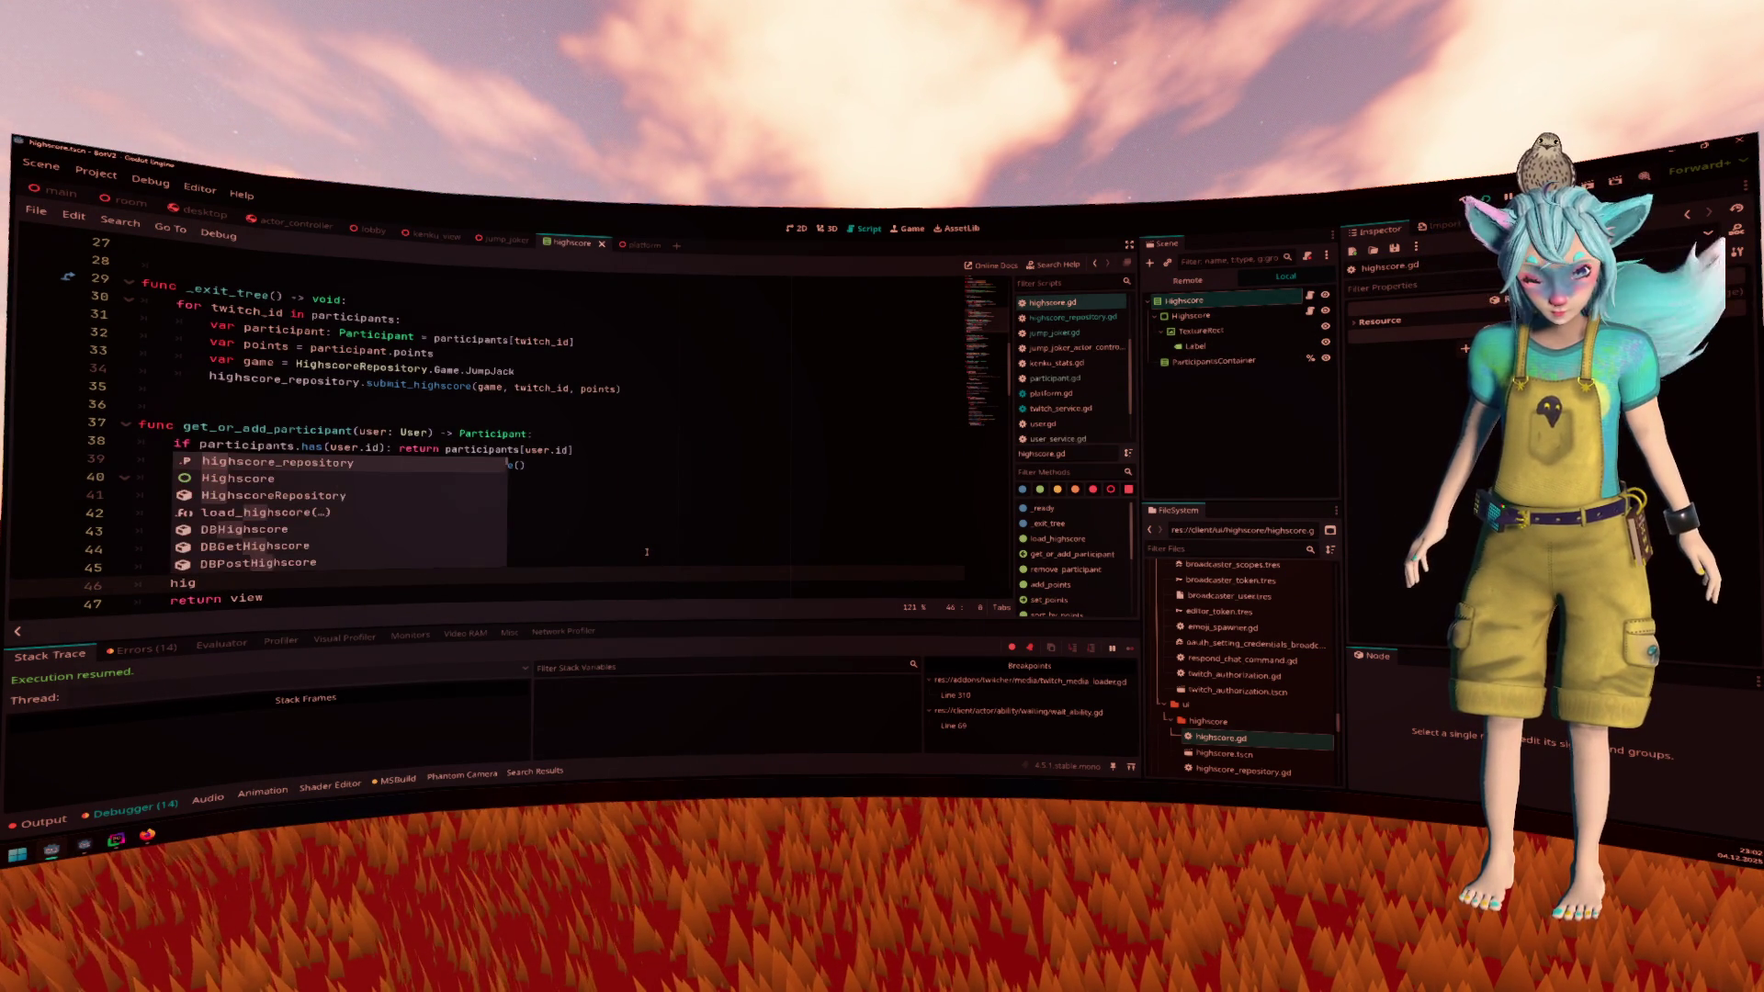
key(Return)
text(.load)
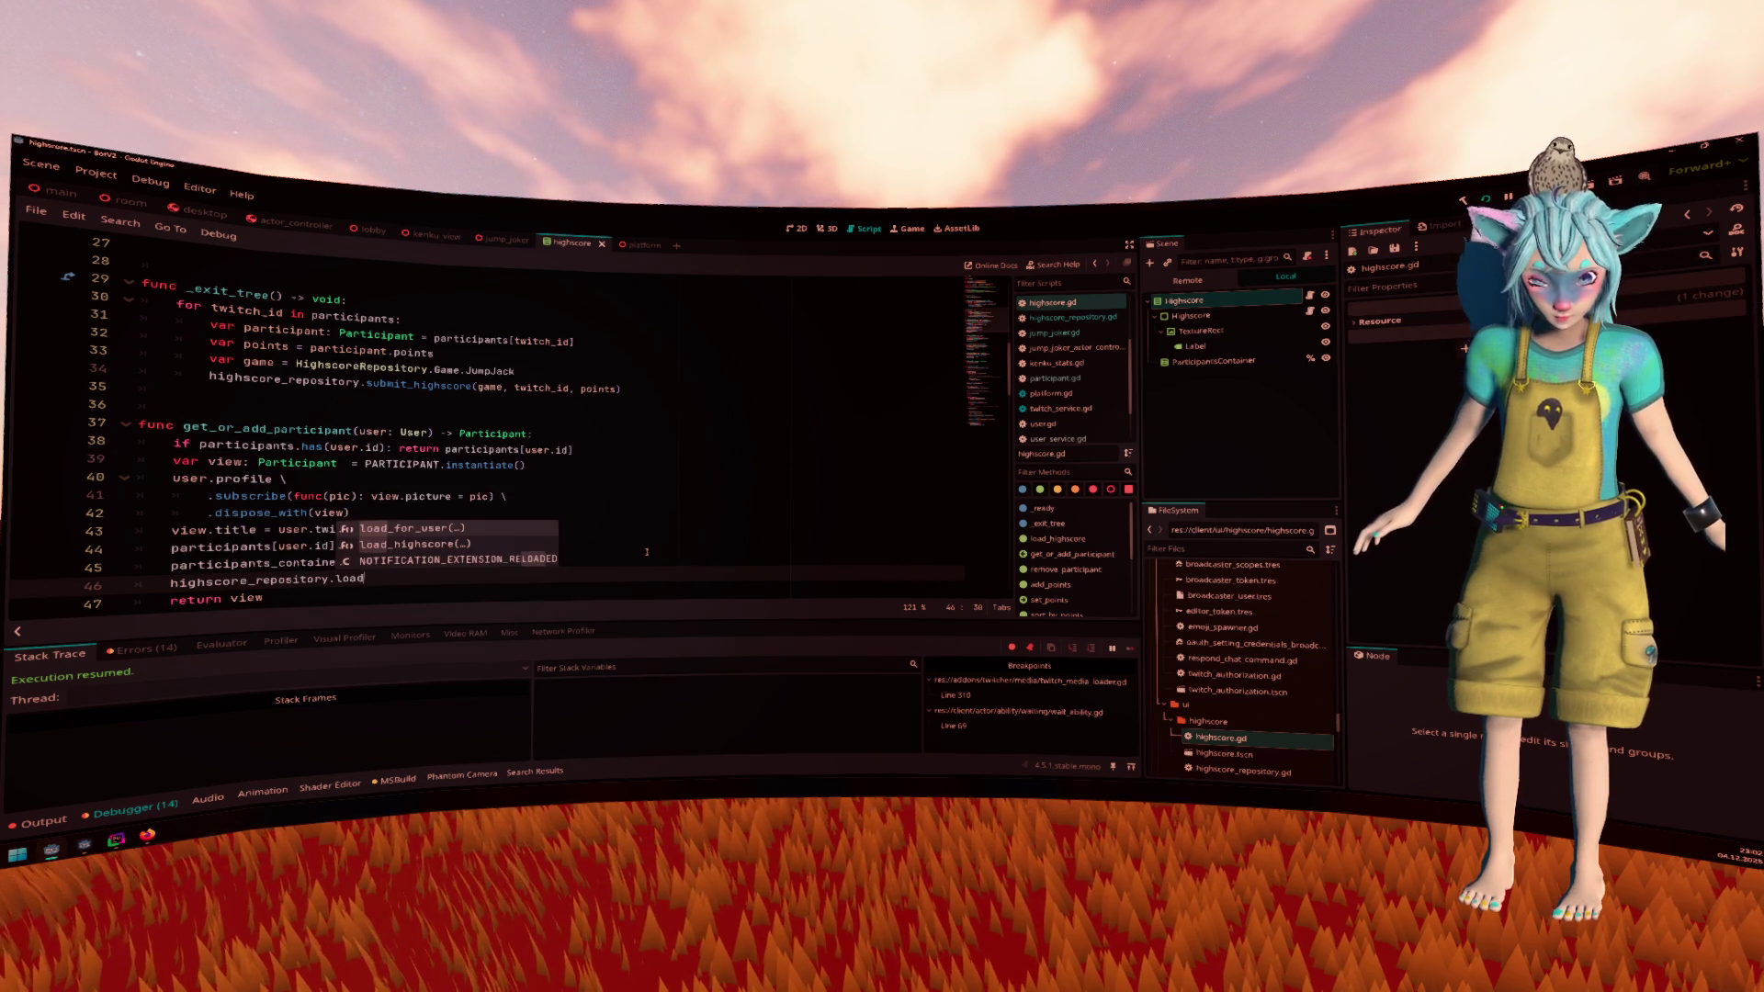
key(Return)
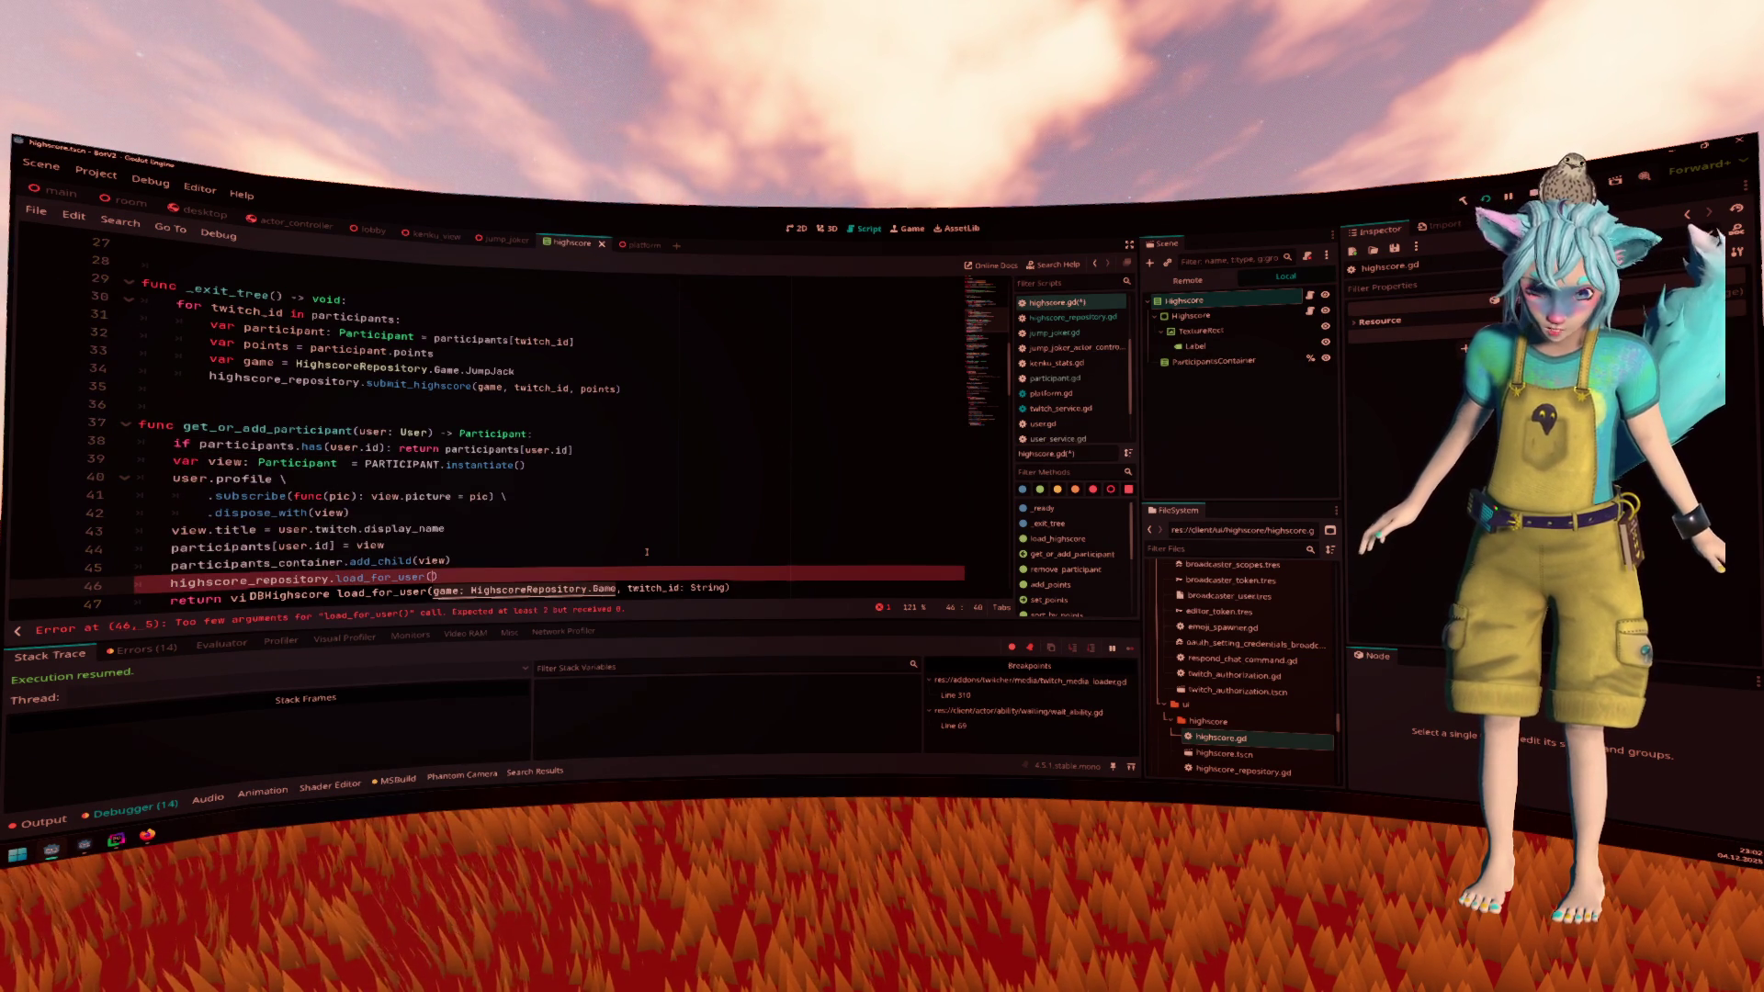
text(High)
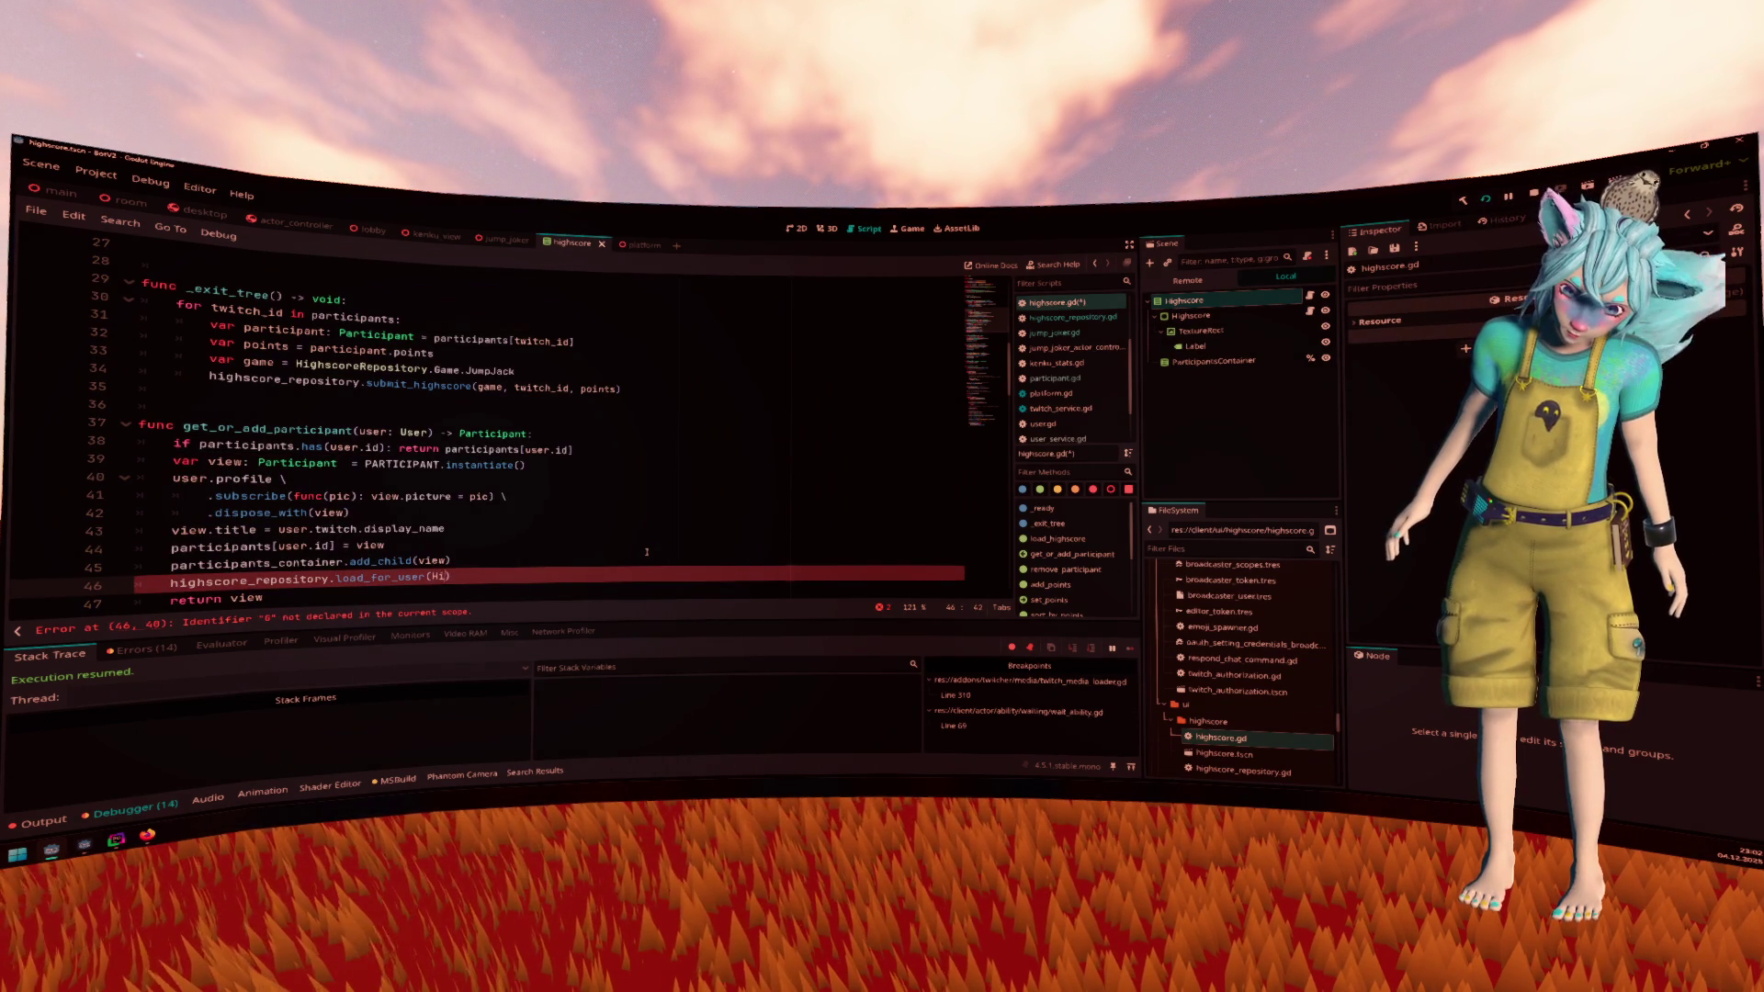
key(Down)
key(Return)
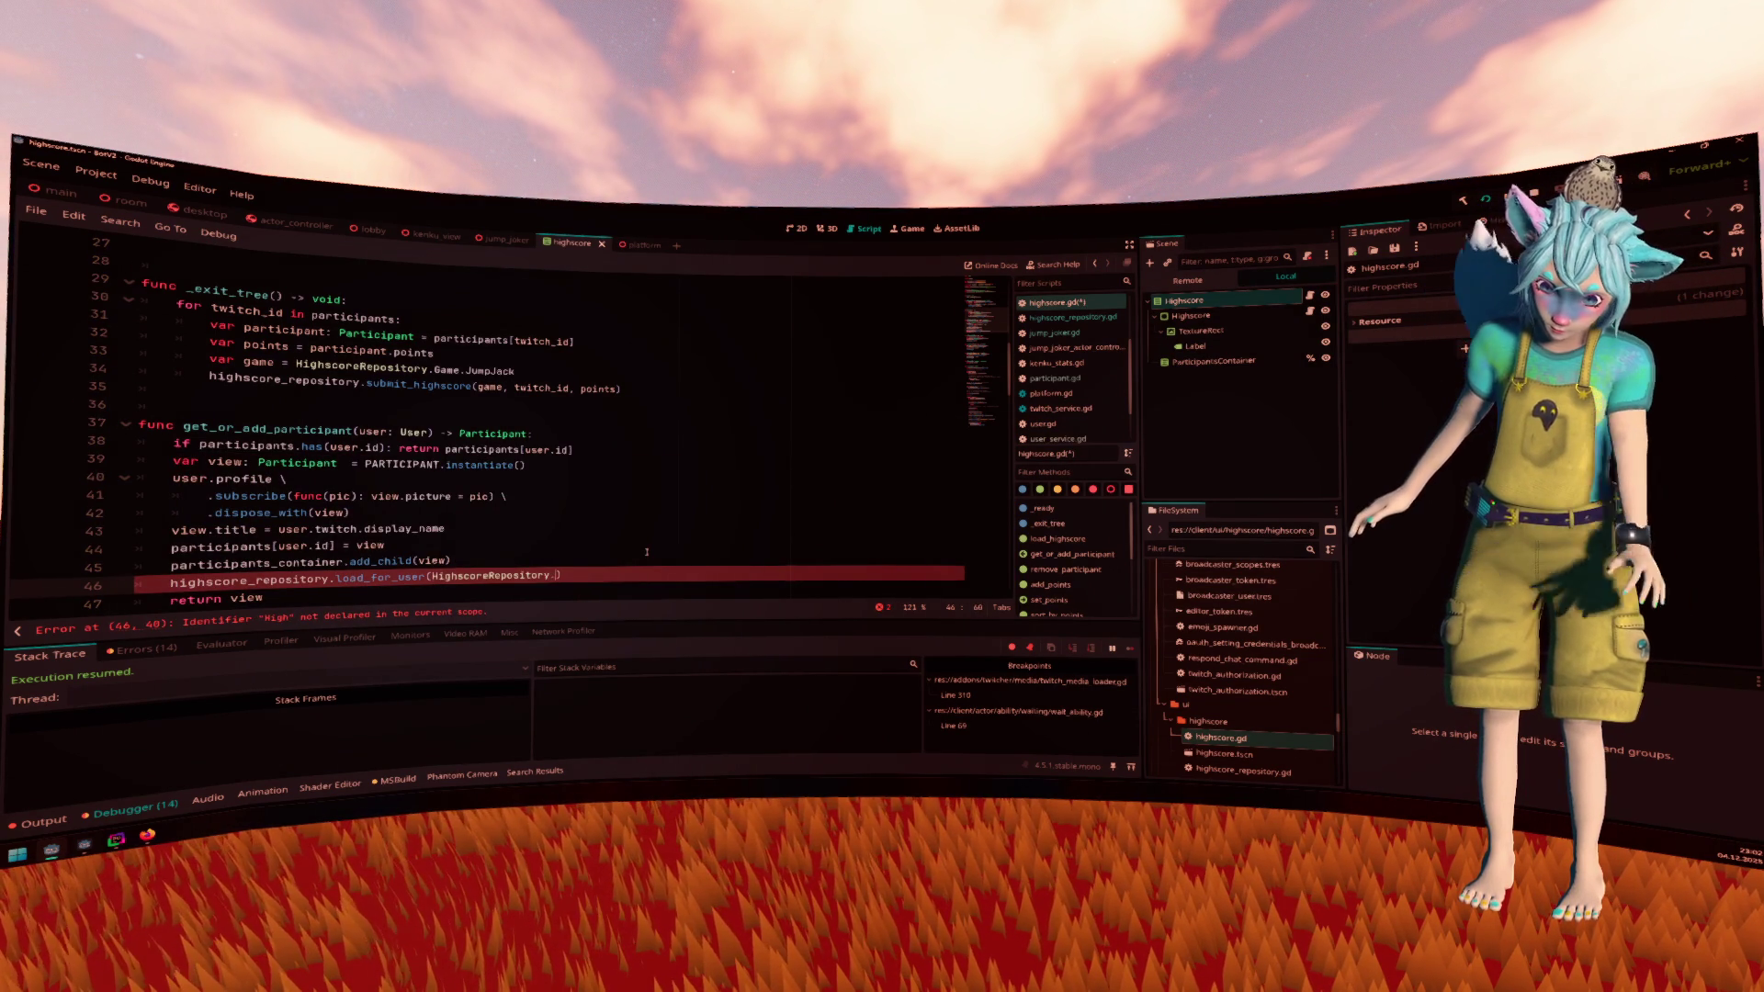
text(Game.)
key(Return)
text(.)
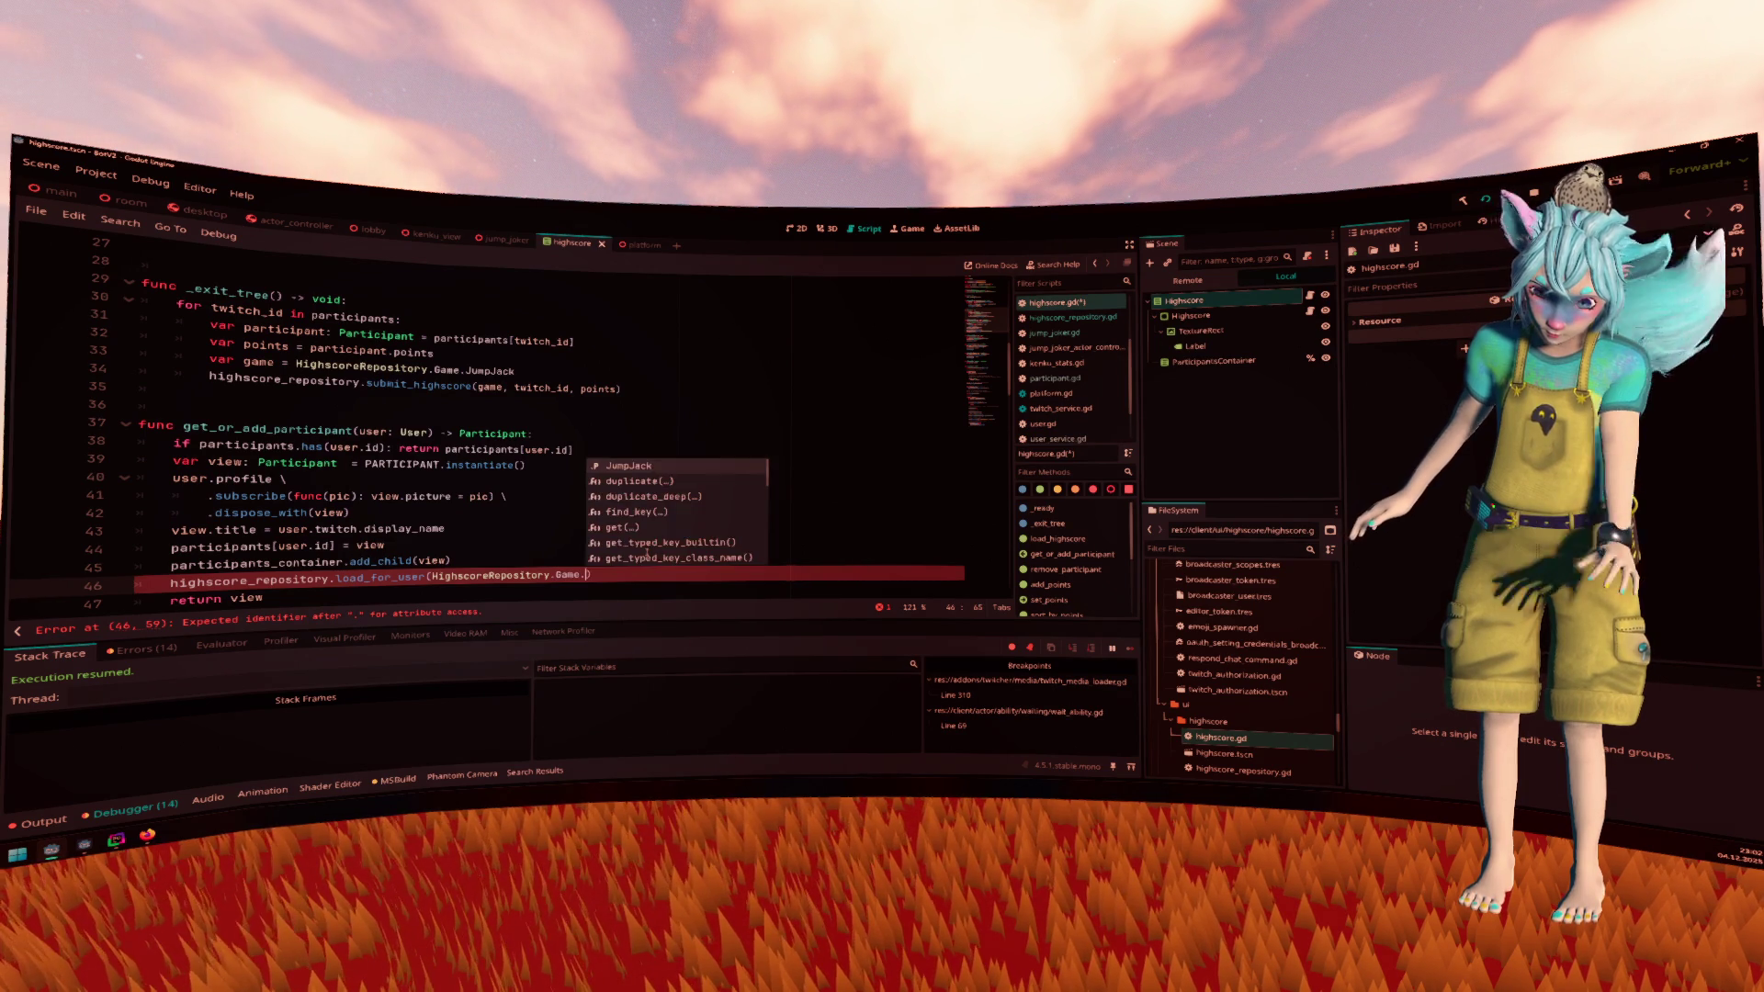
key(Return)
text(, )
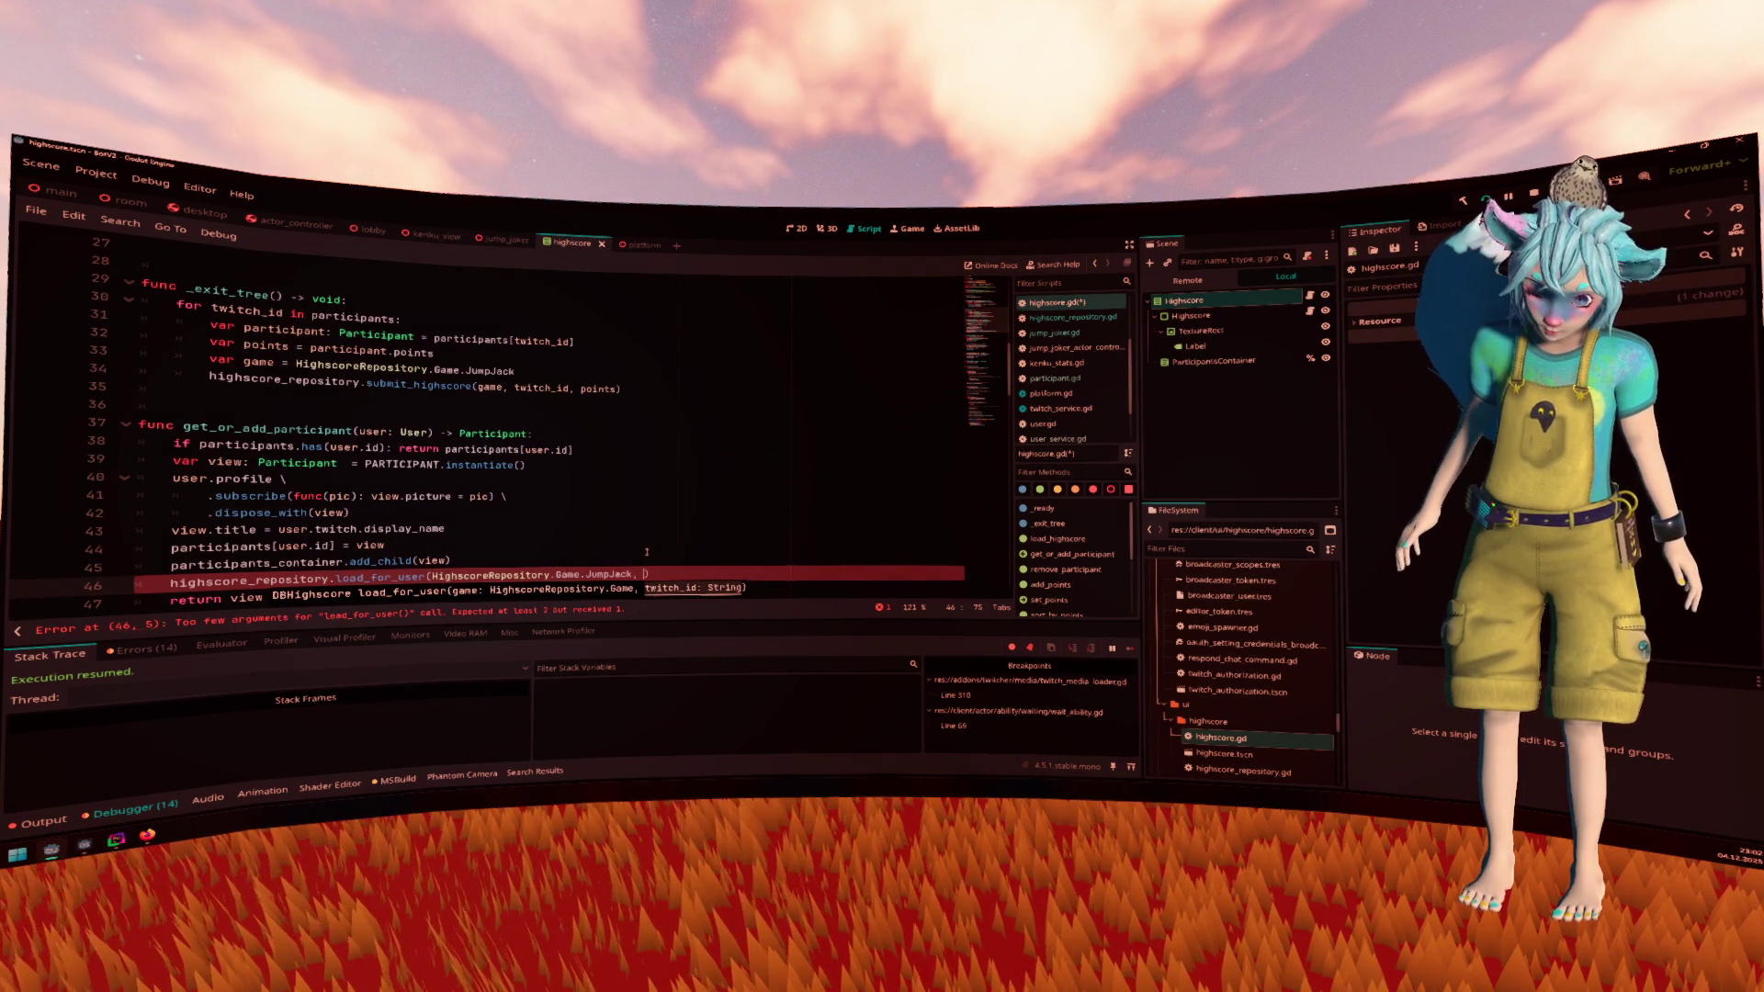
text(user.id)
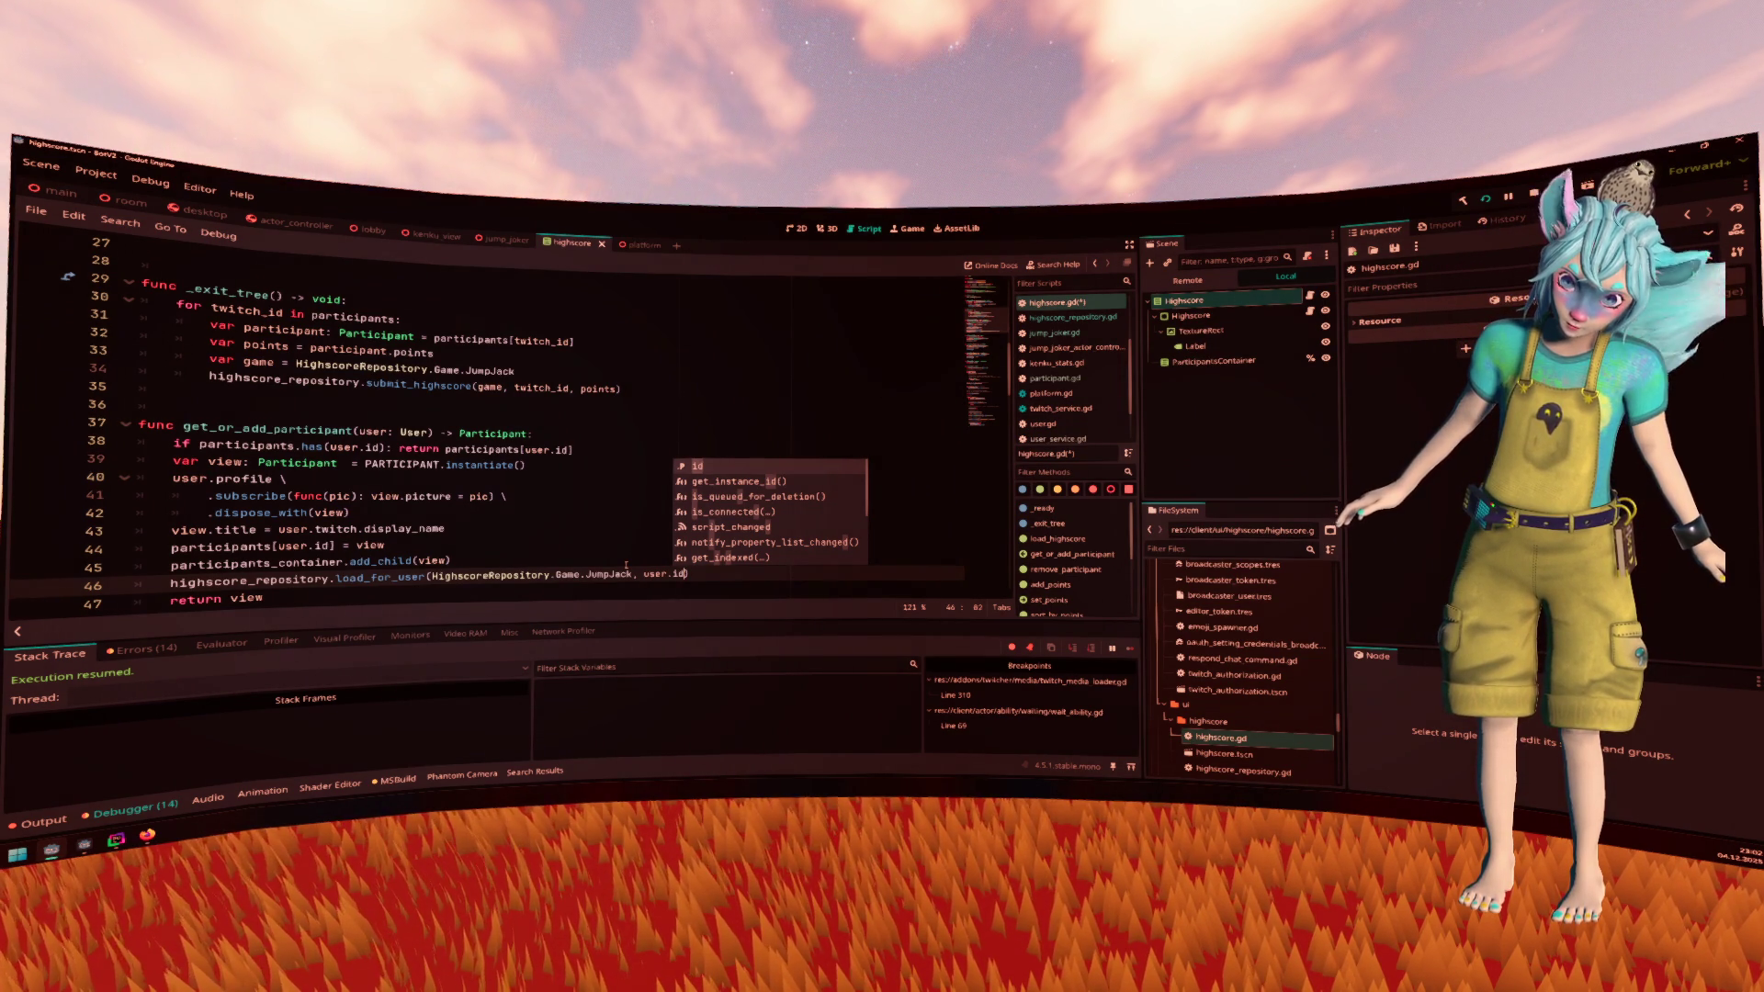
Begin a var declaration in front of the load_for_user call
click(616, 574)
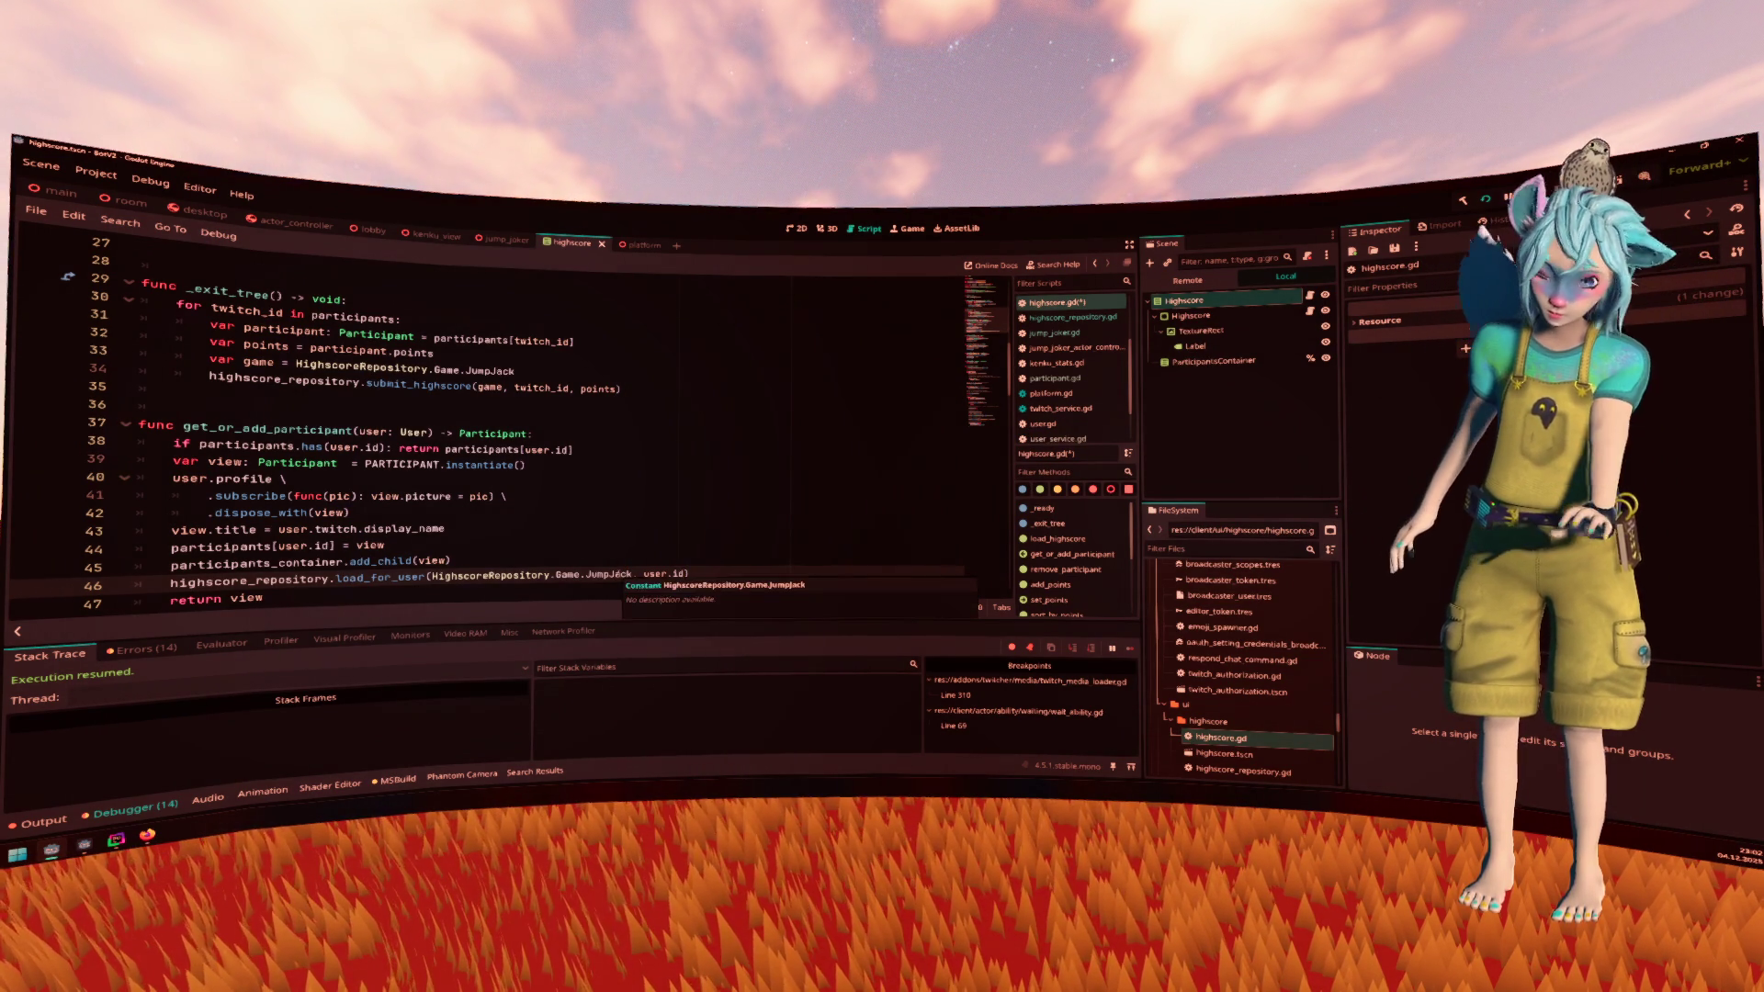
key(Home)
text(var)
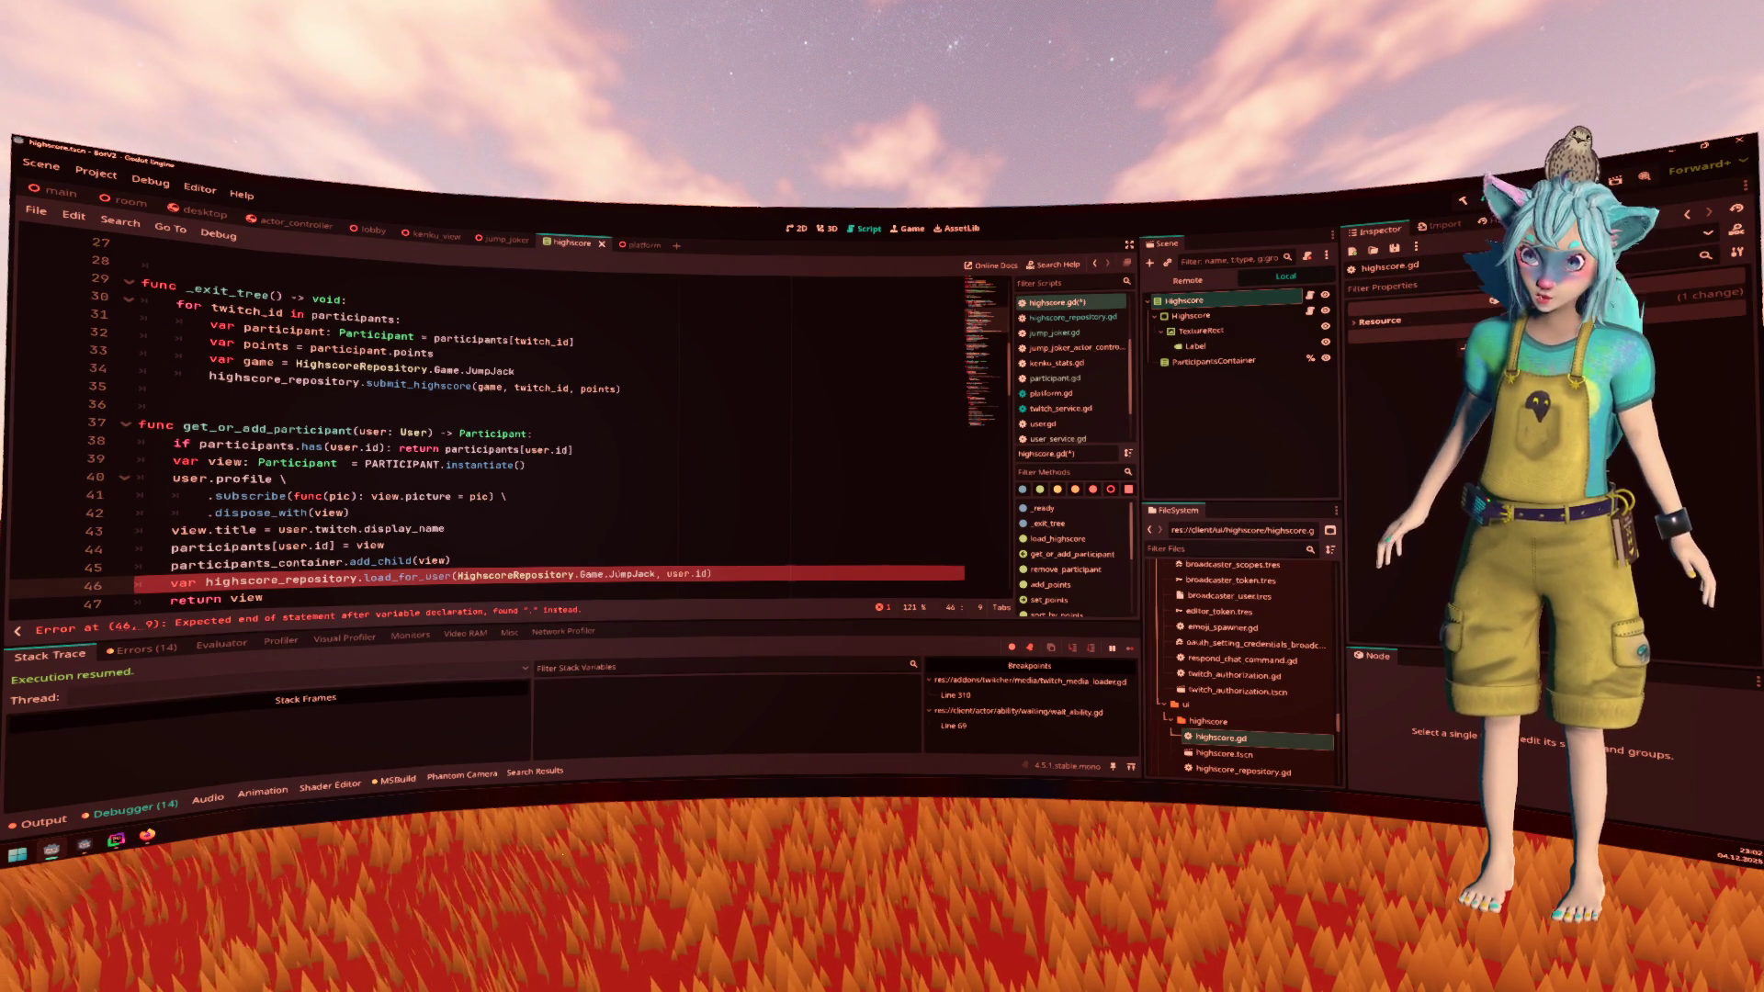
click(221, 582)
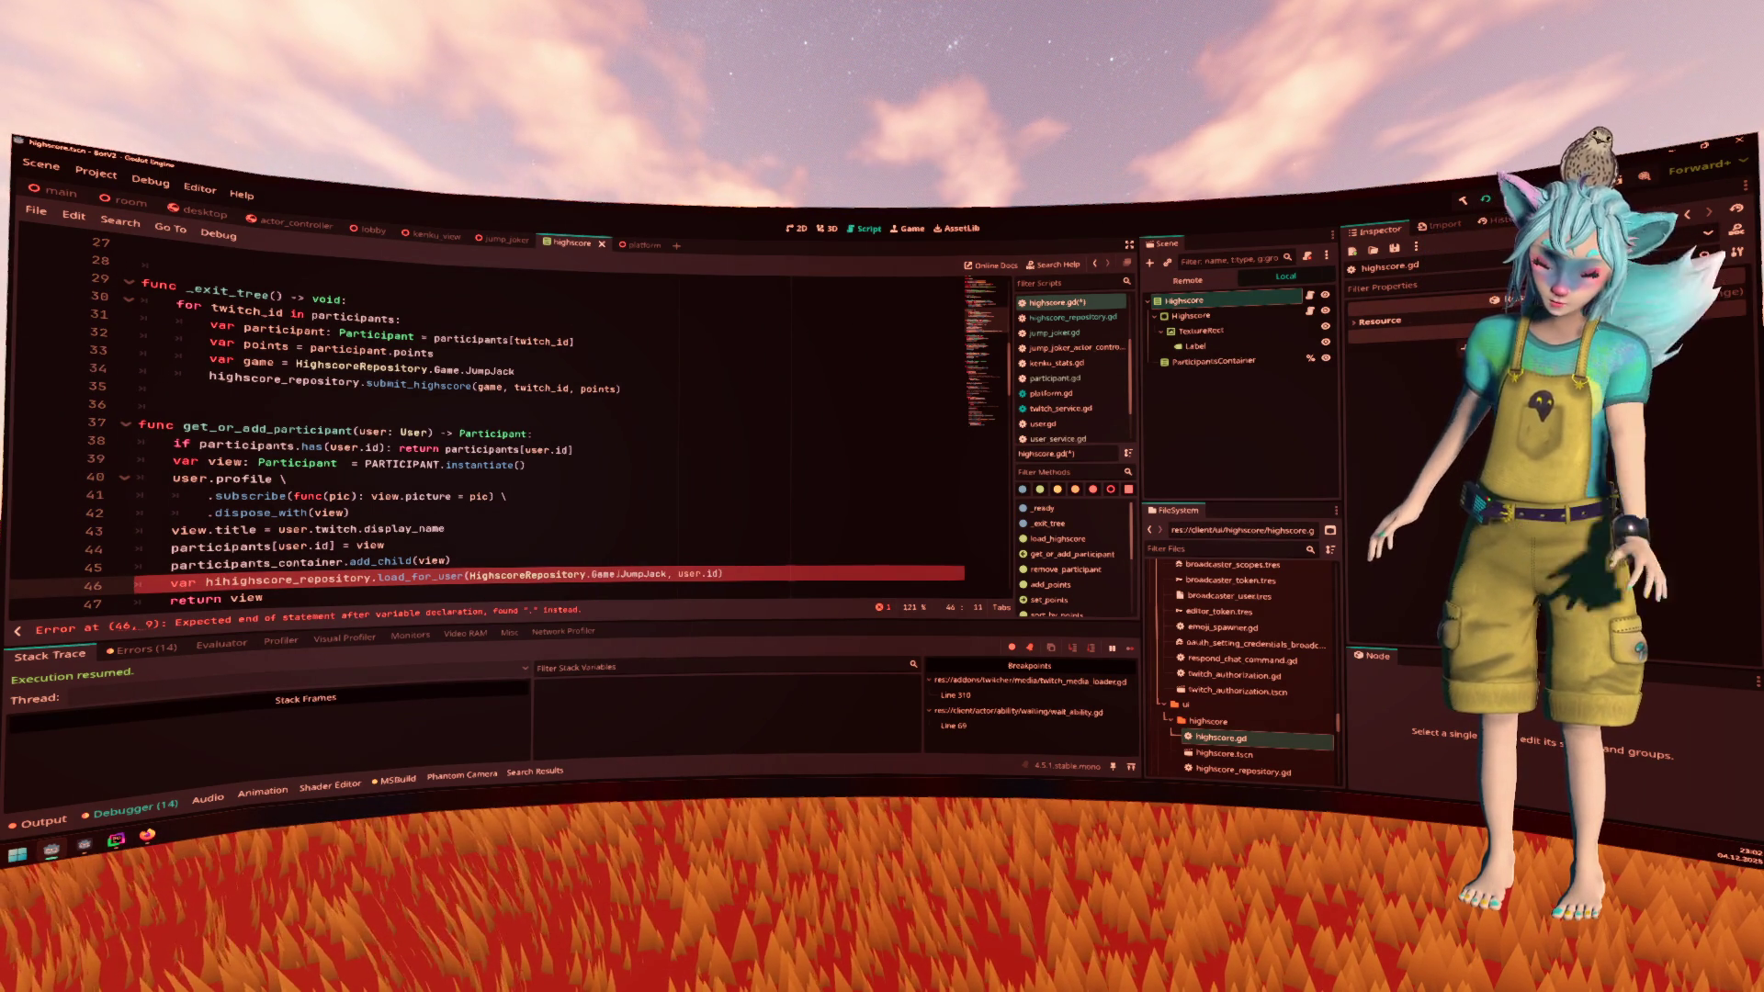
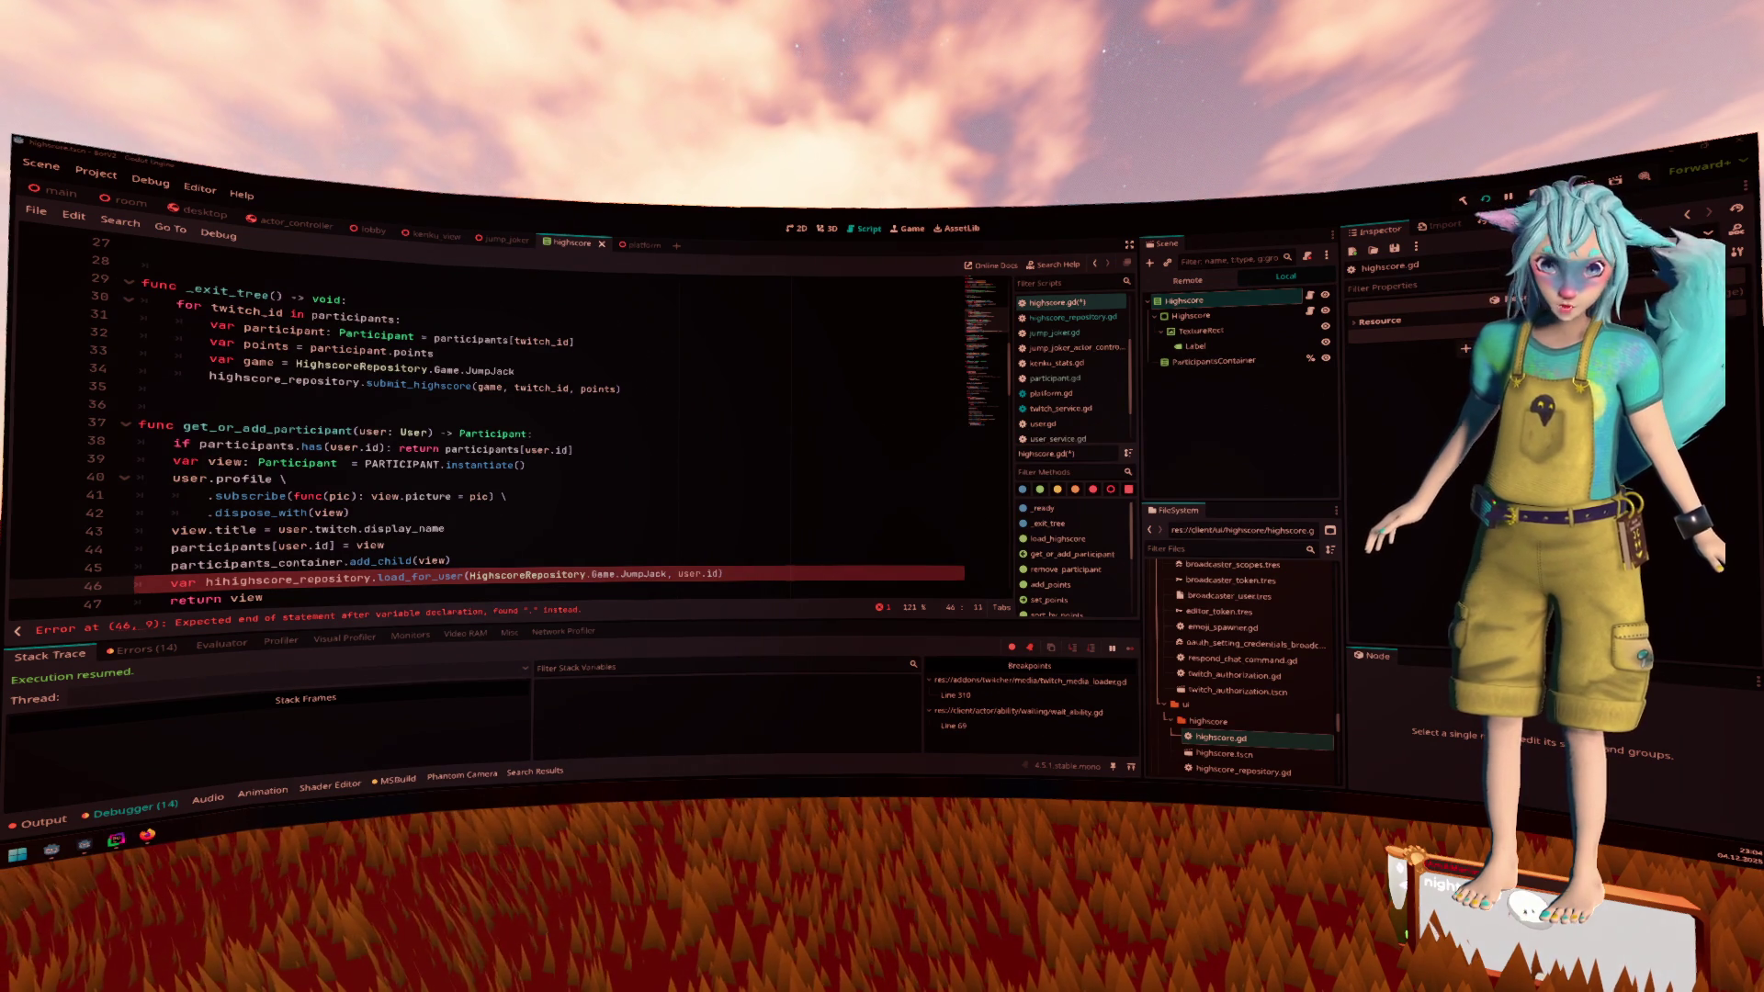
Rewrite line 46 as 'var best_score = await highscore_repository.load_for_user(...)' and add a blank line below
key(super+d)
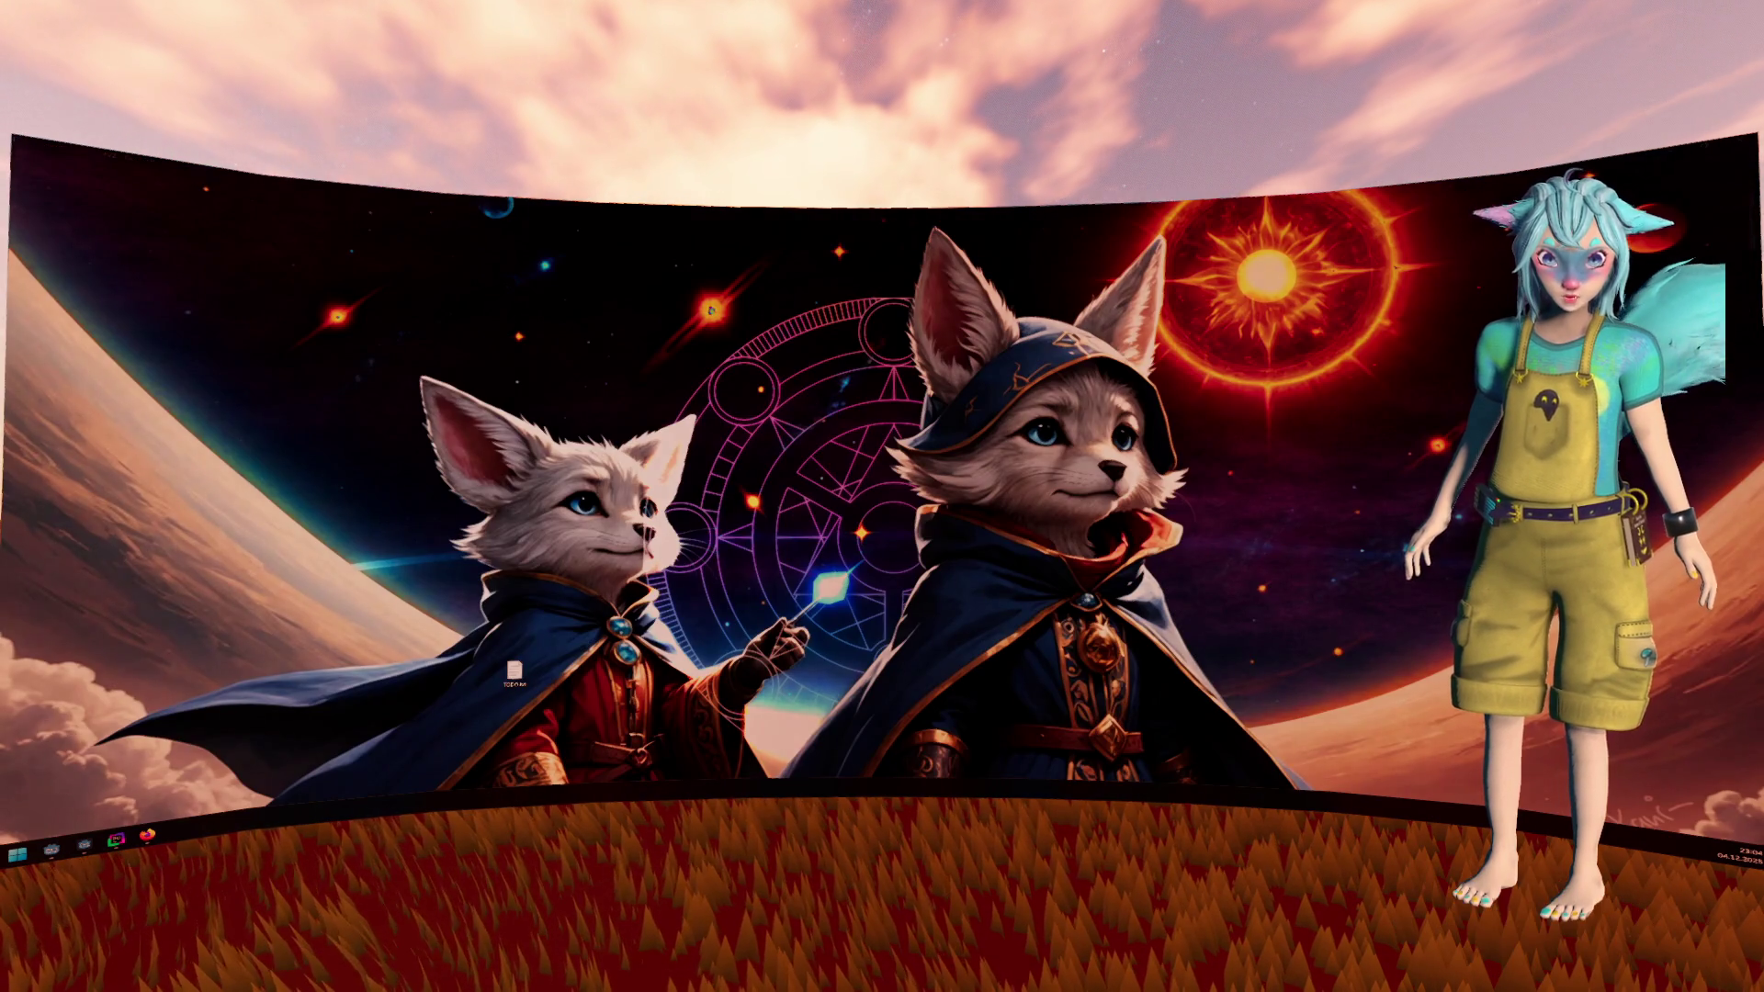
key(super+d)
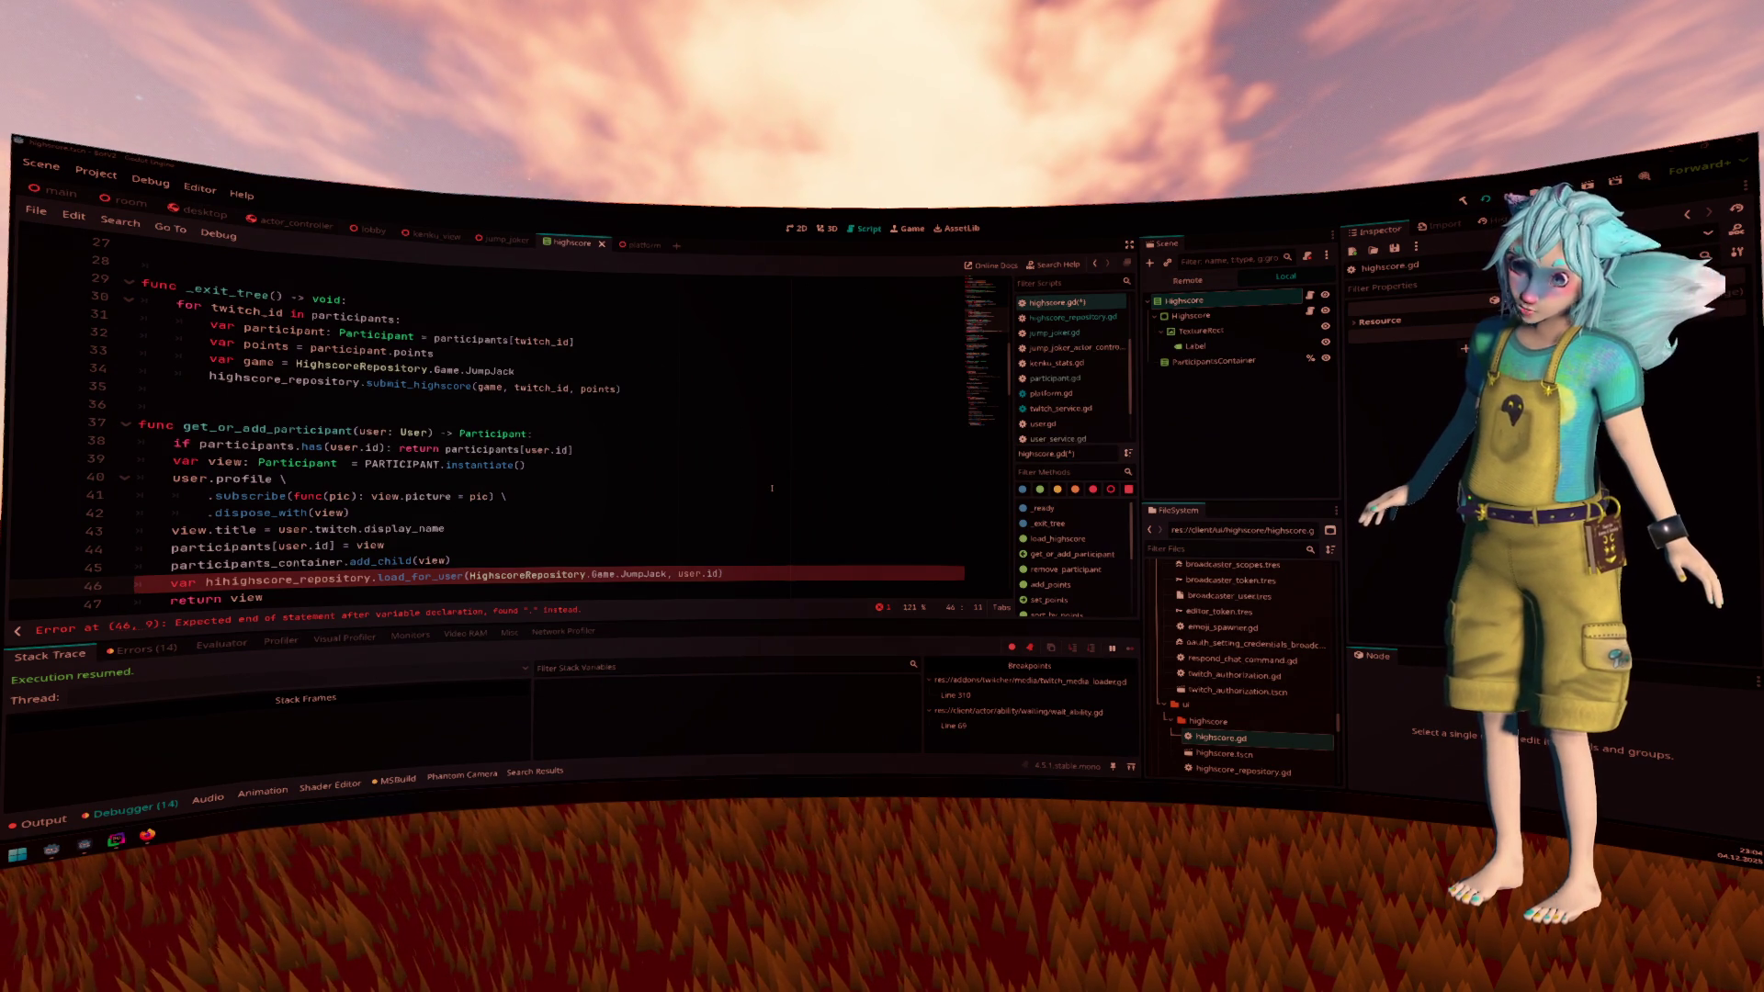
scroll(574, 518, down, 1)
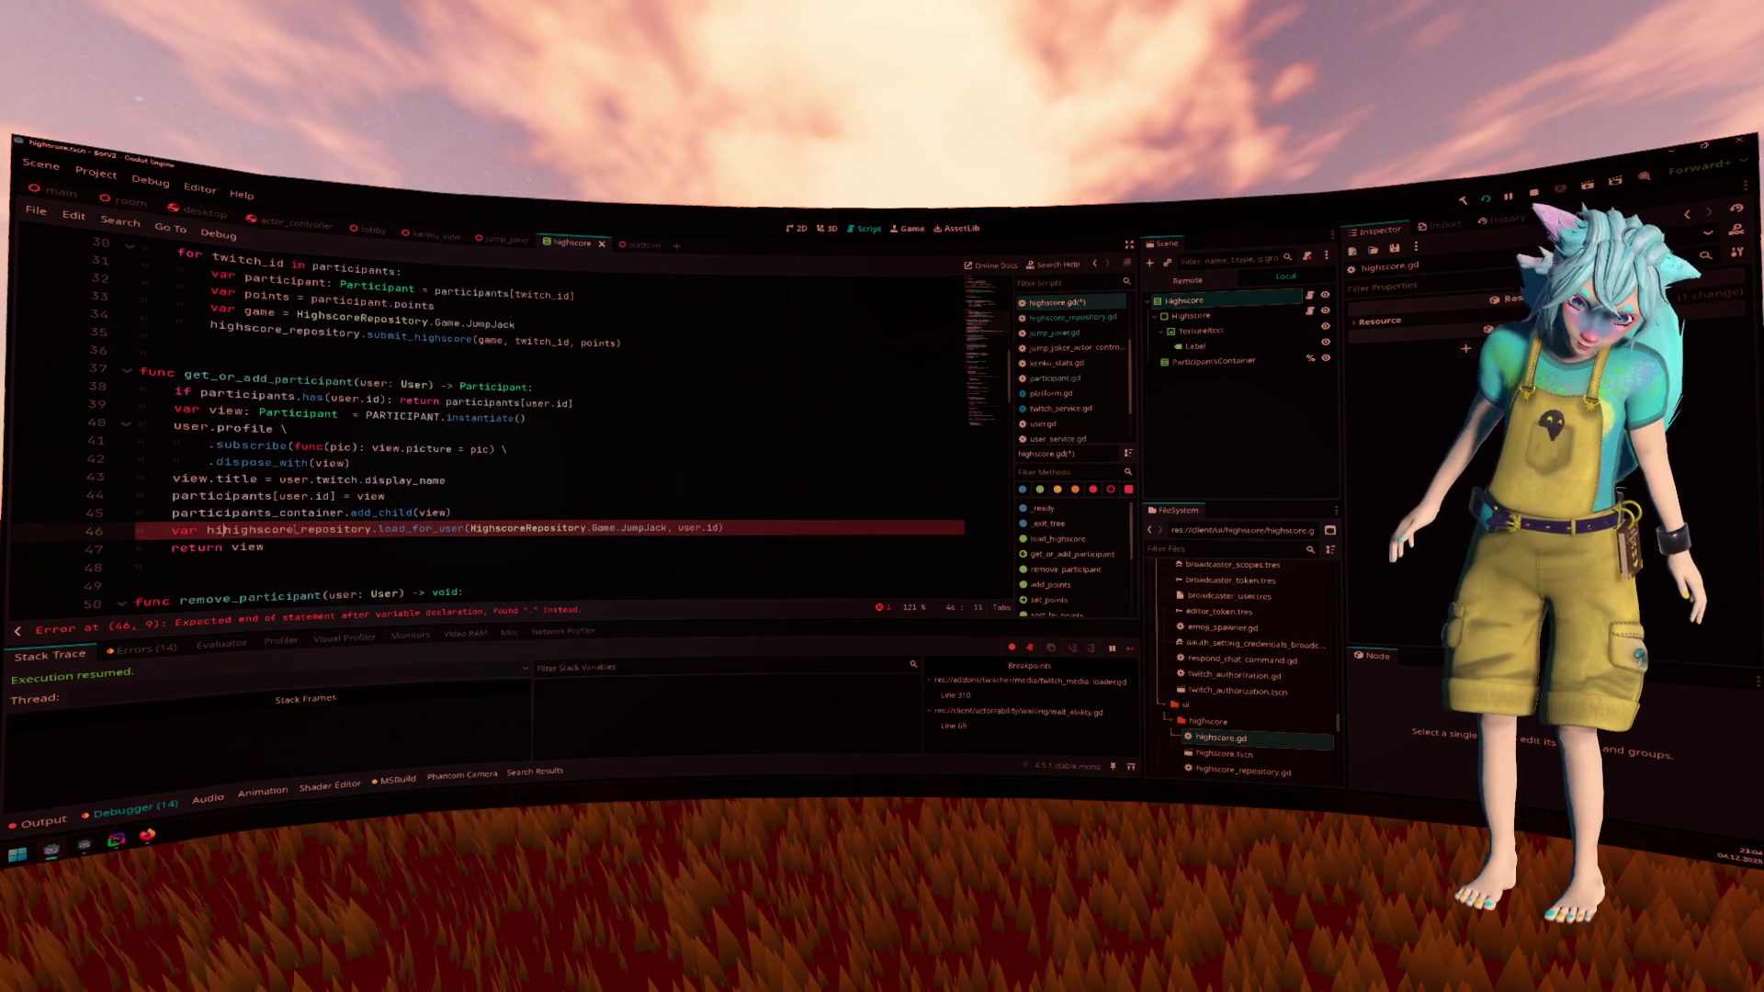
key(BackSpace)
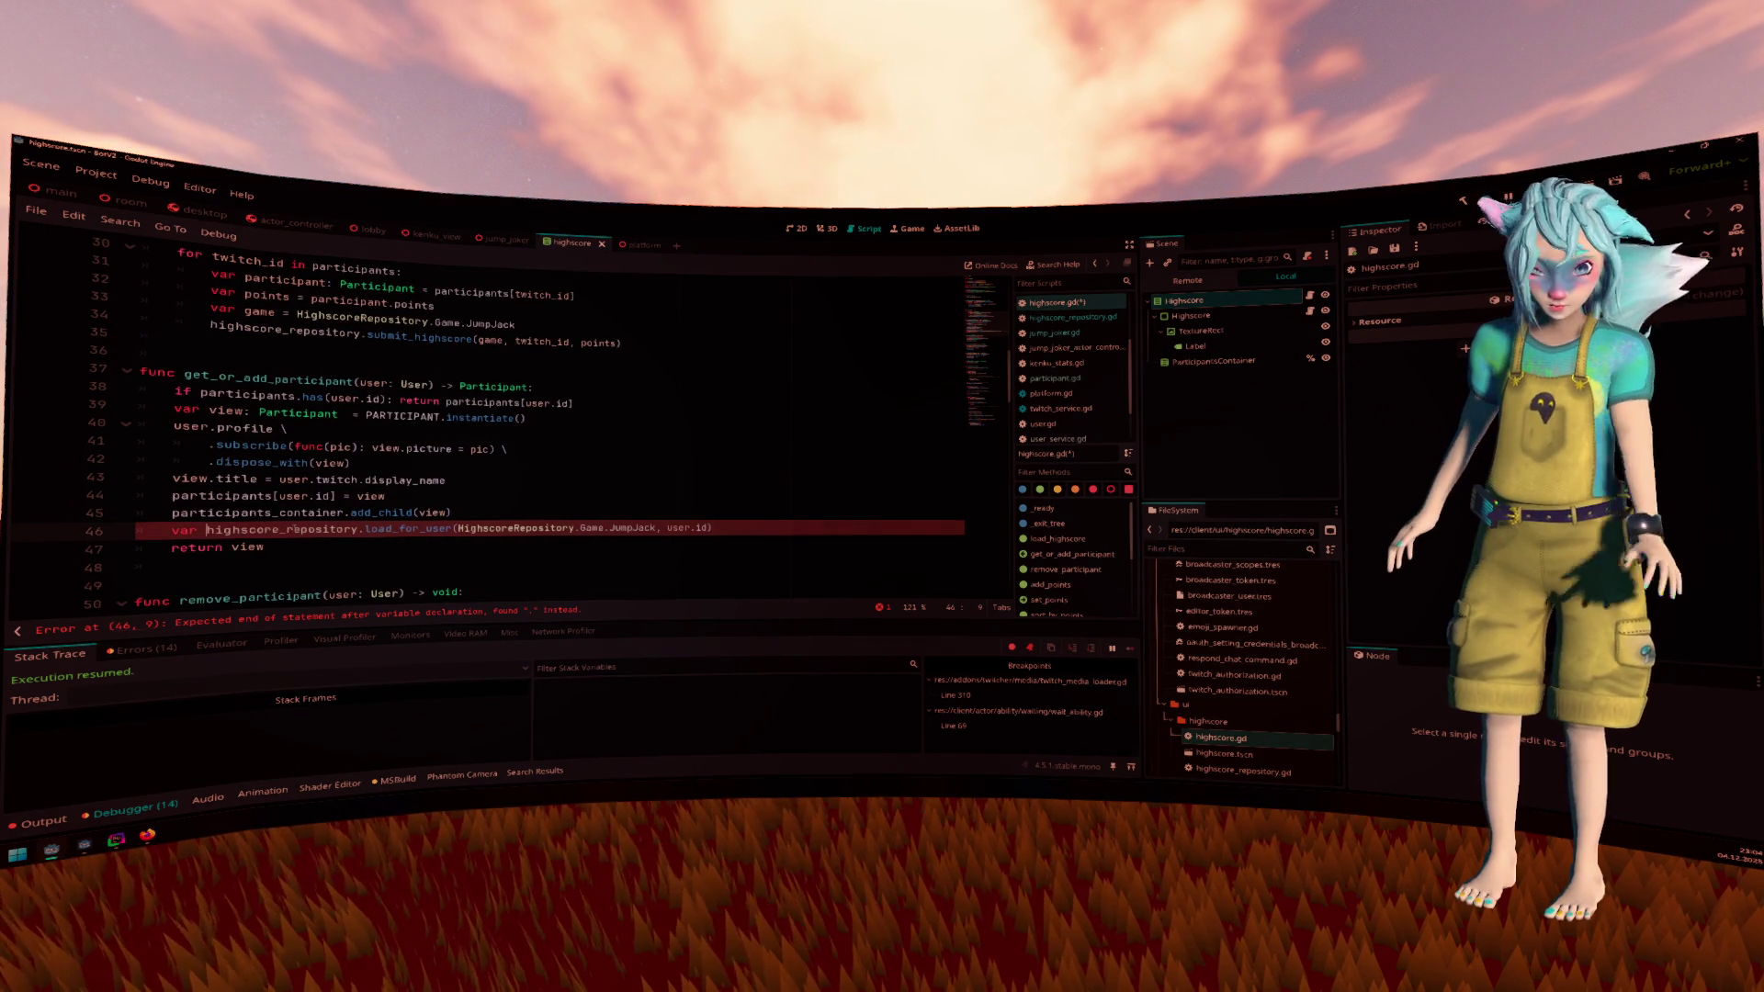
text(max_sc)
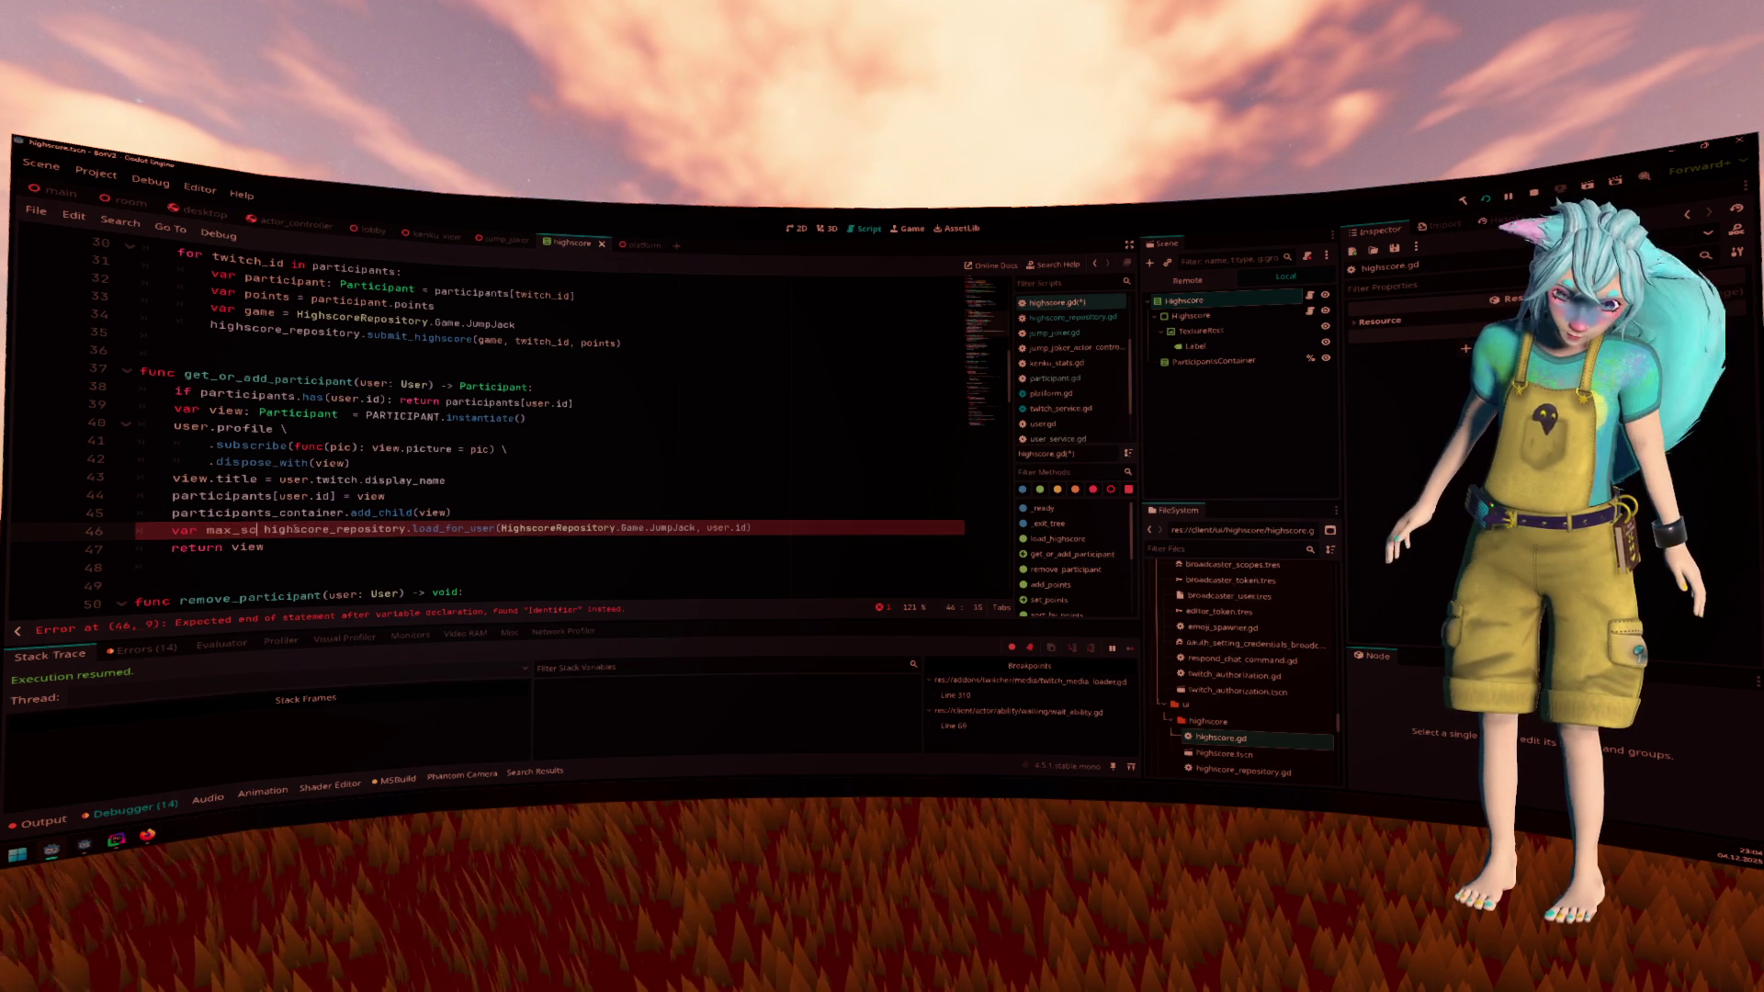
text(a)
key(BackSpace)
key(BackSpace)
text(best_score =)
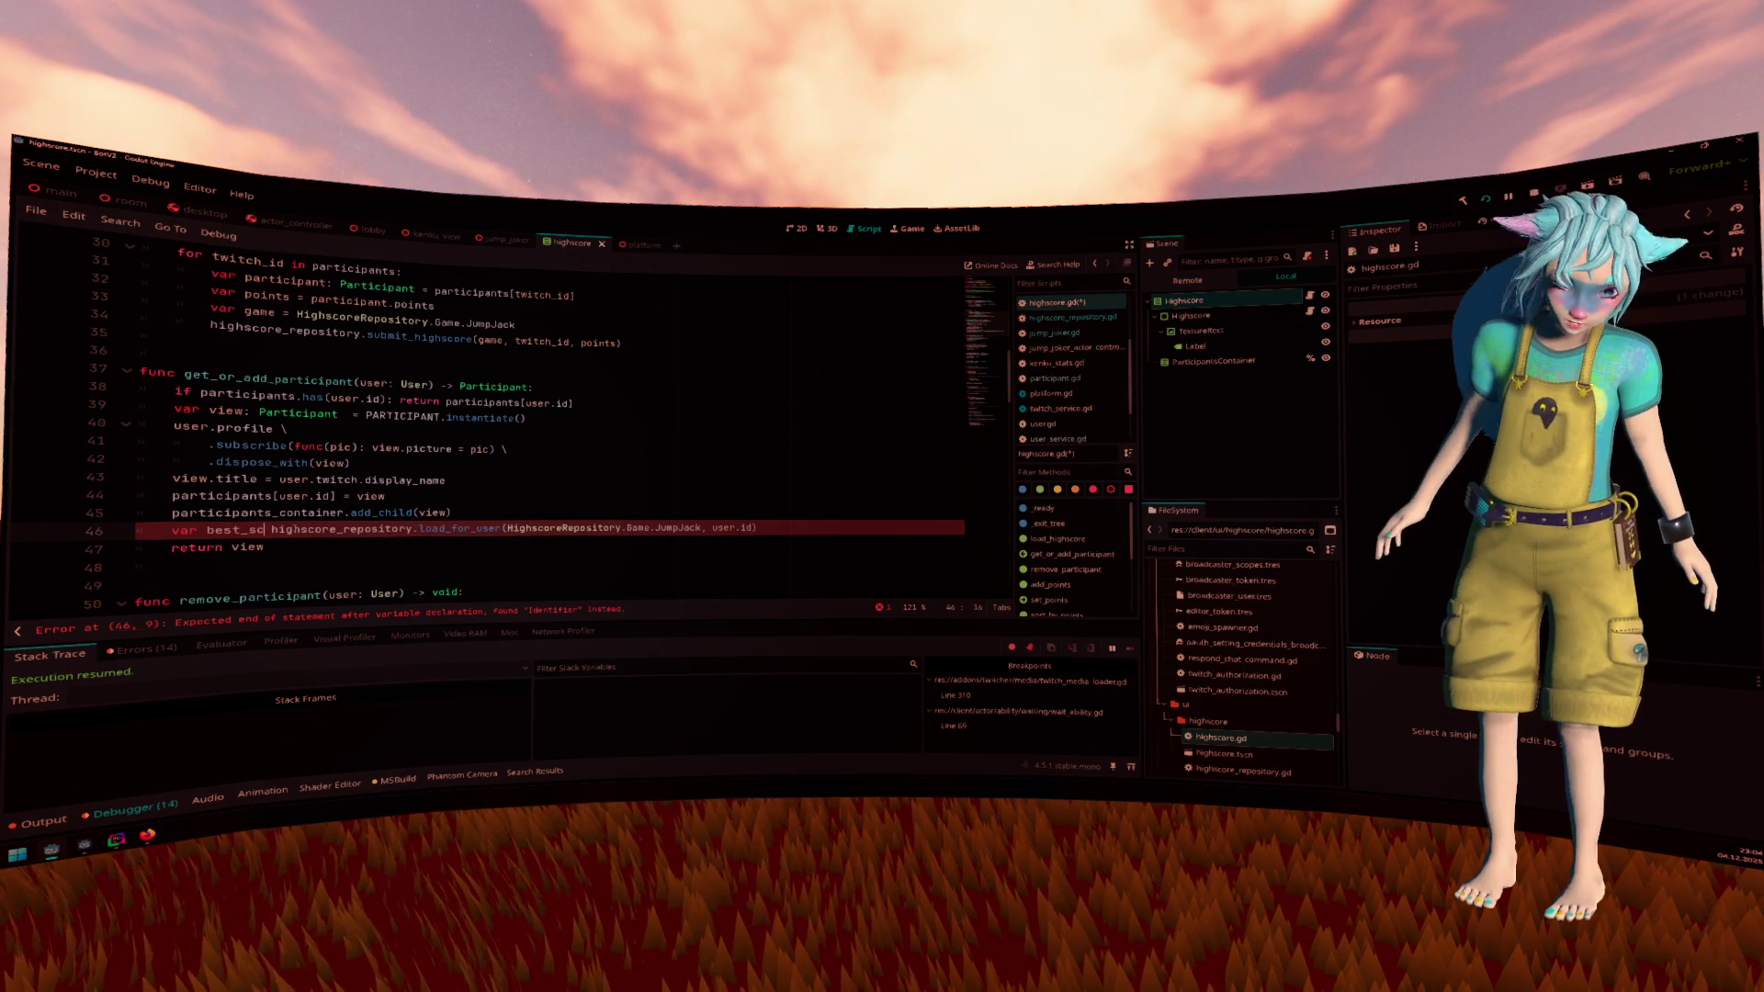
text( await)
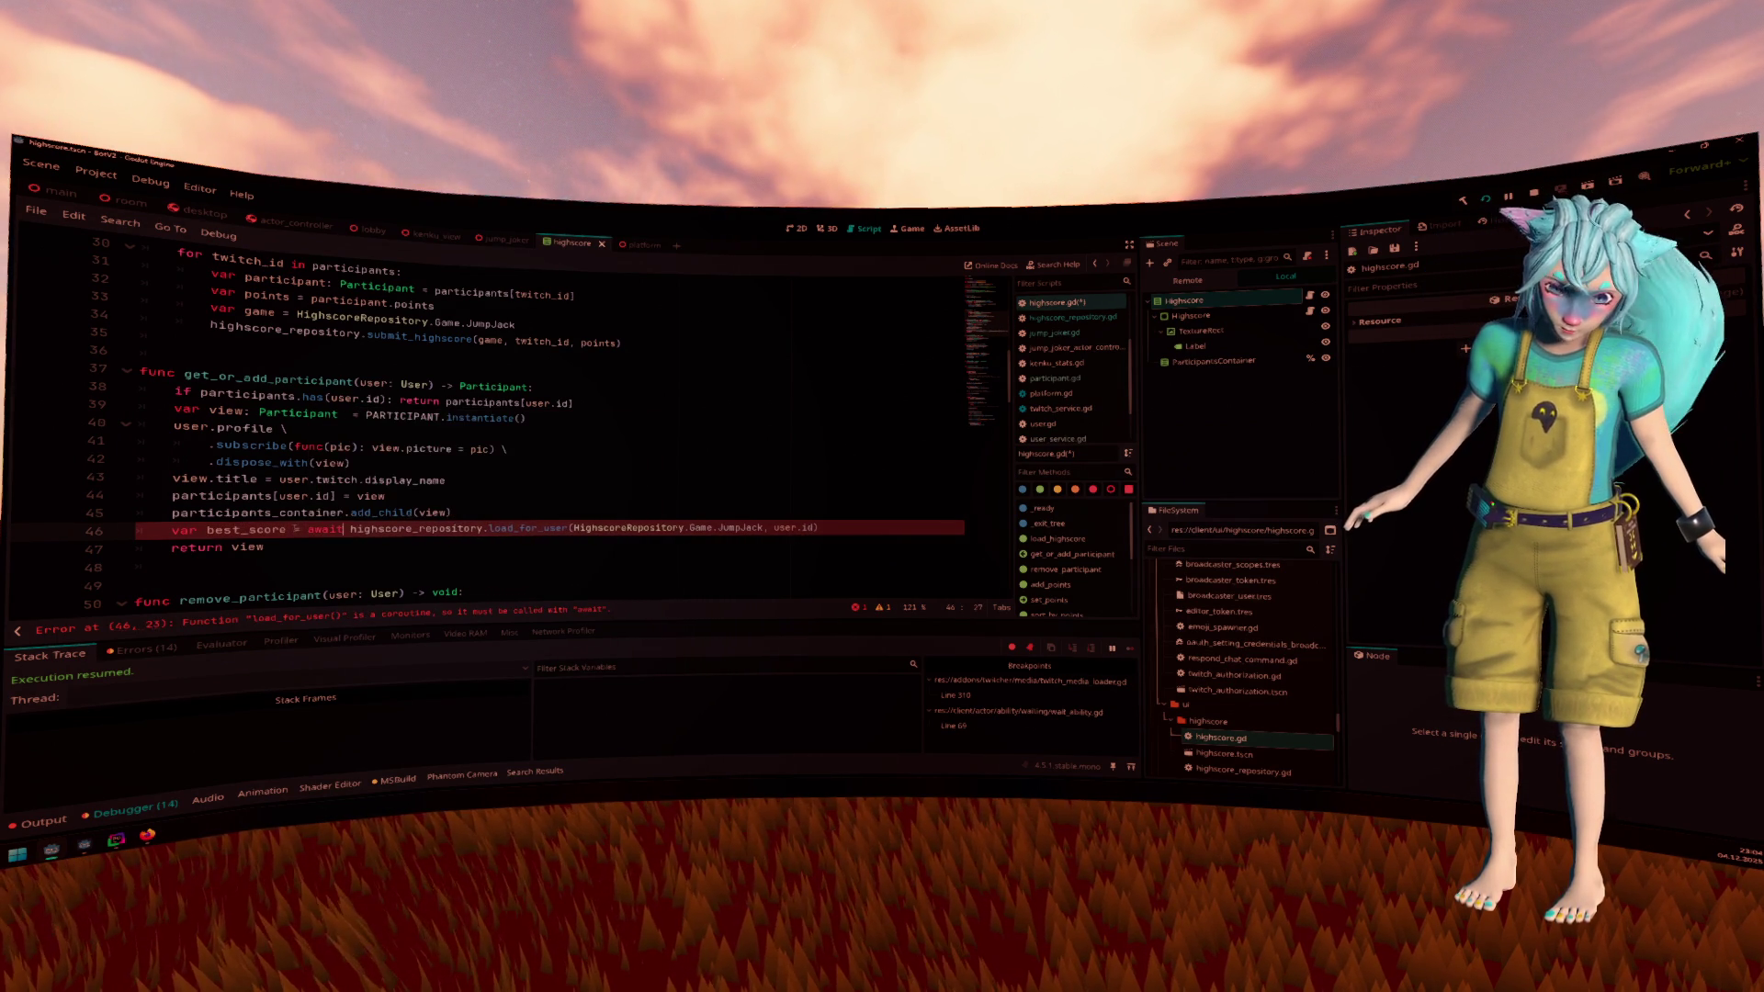
key(End)
key(Return)
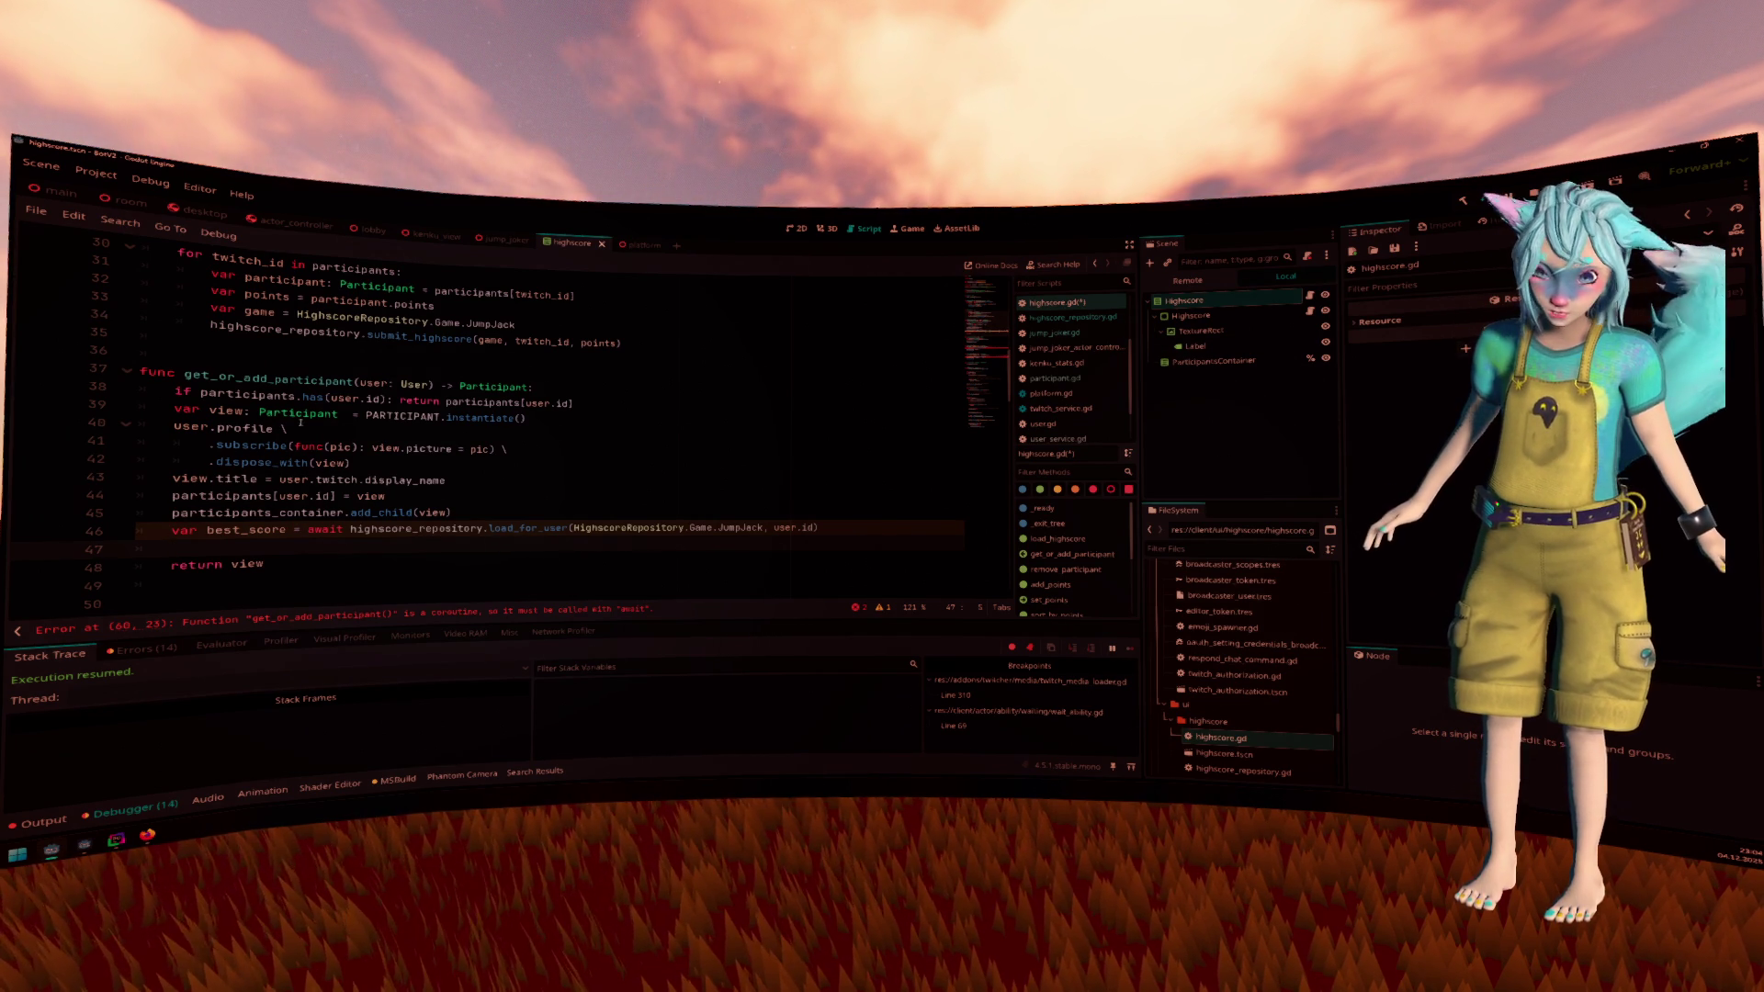
click(278, 382)
scroll(277, 382, up, 6)
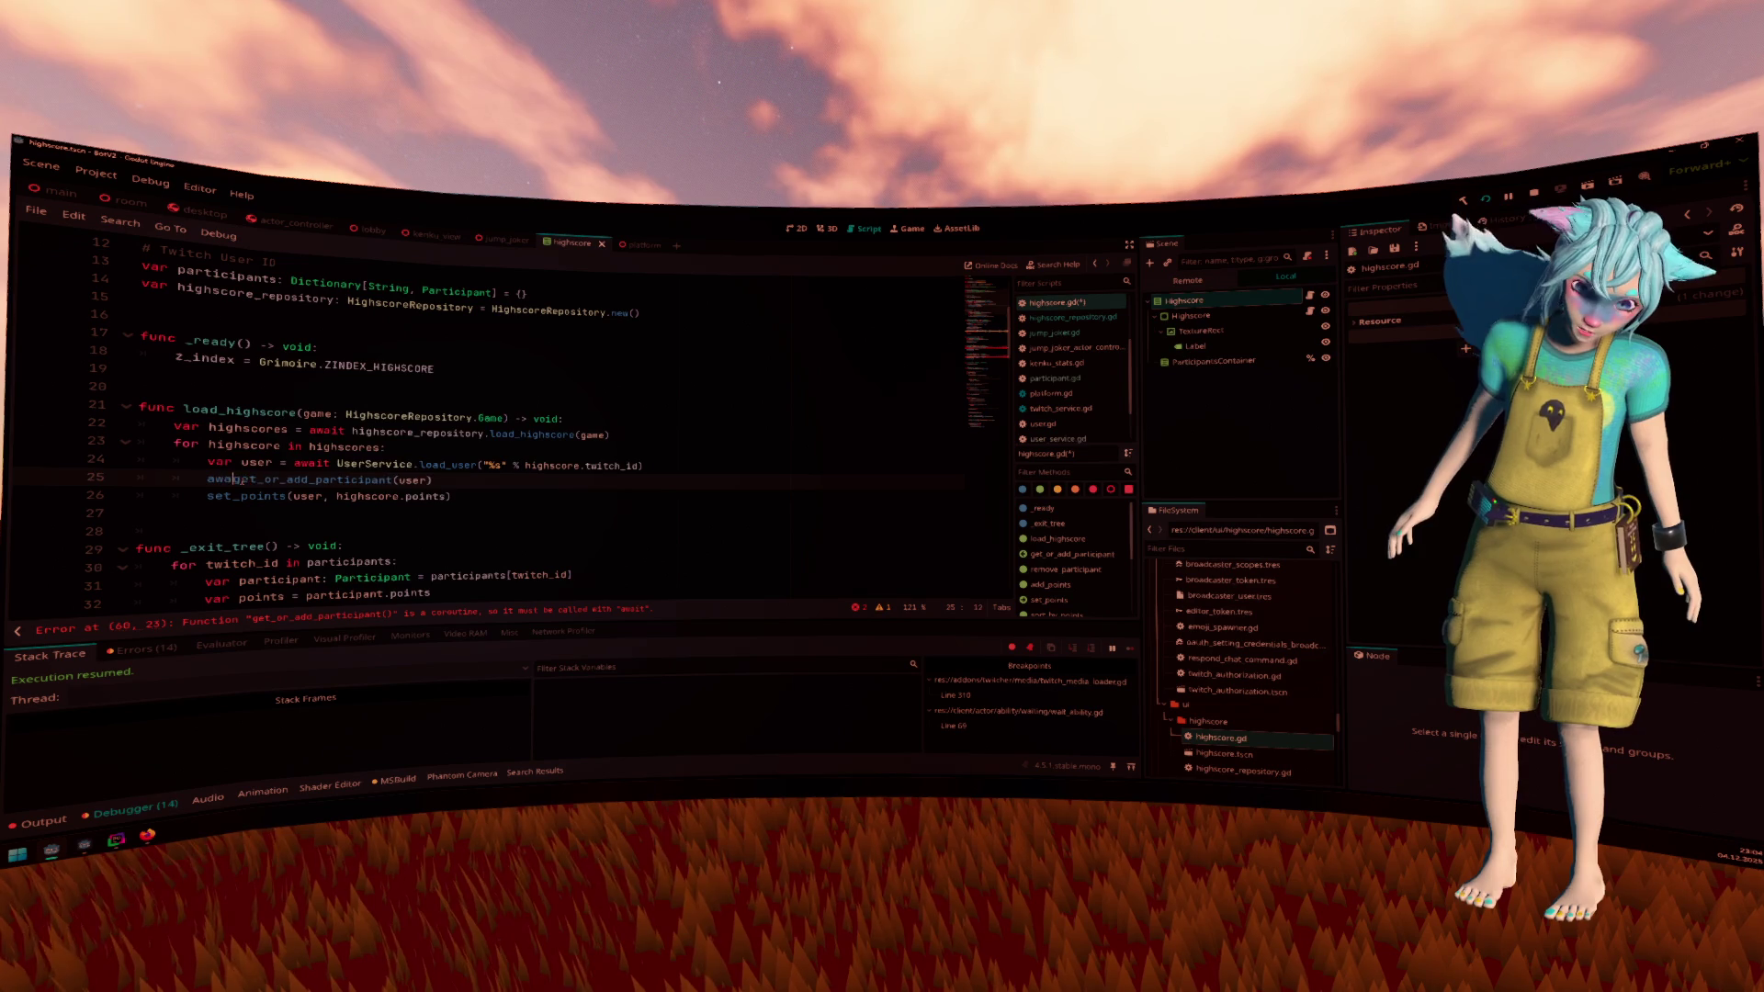
click(208, 479)
text(awai)
key(Return)
scroll(242, 485, down, 11)
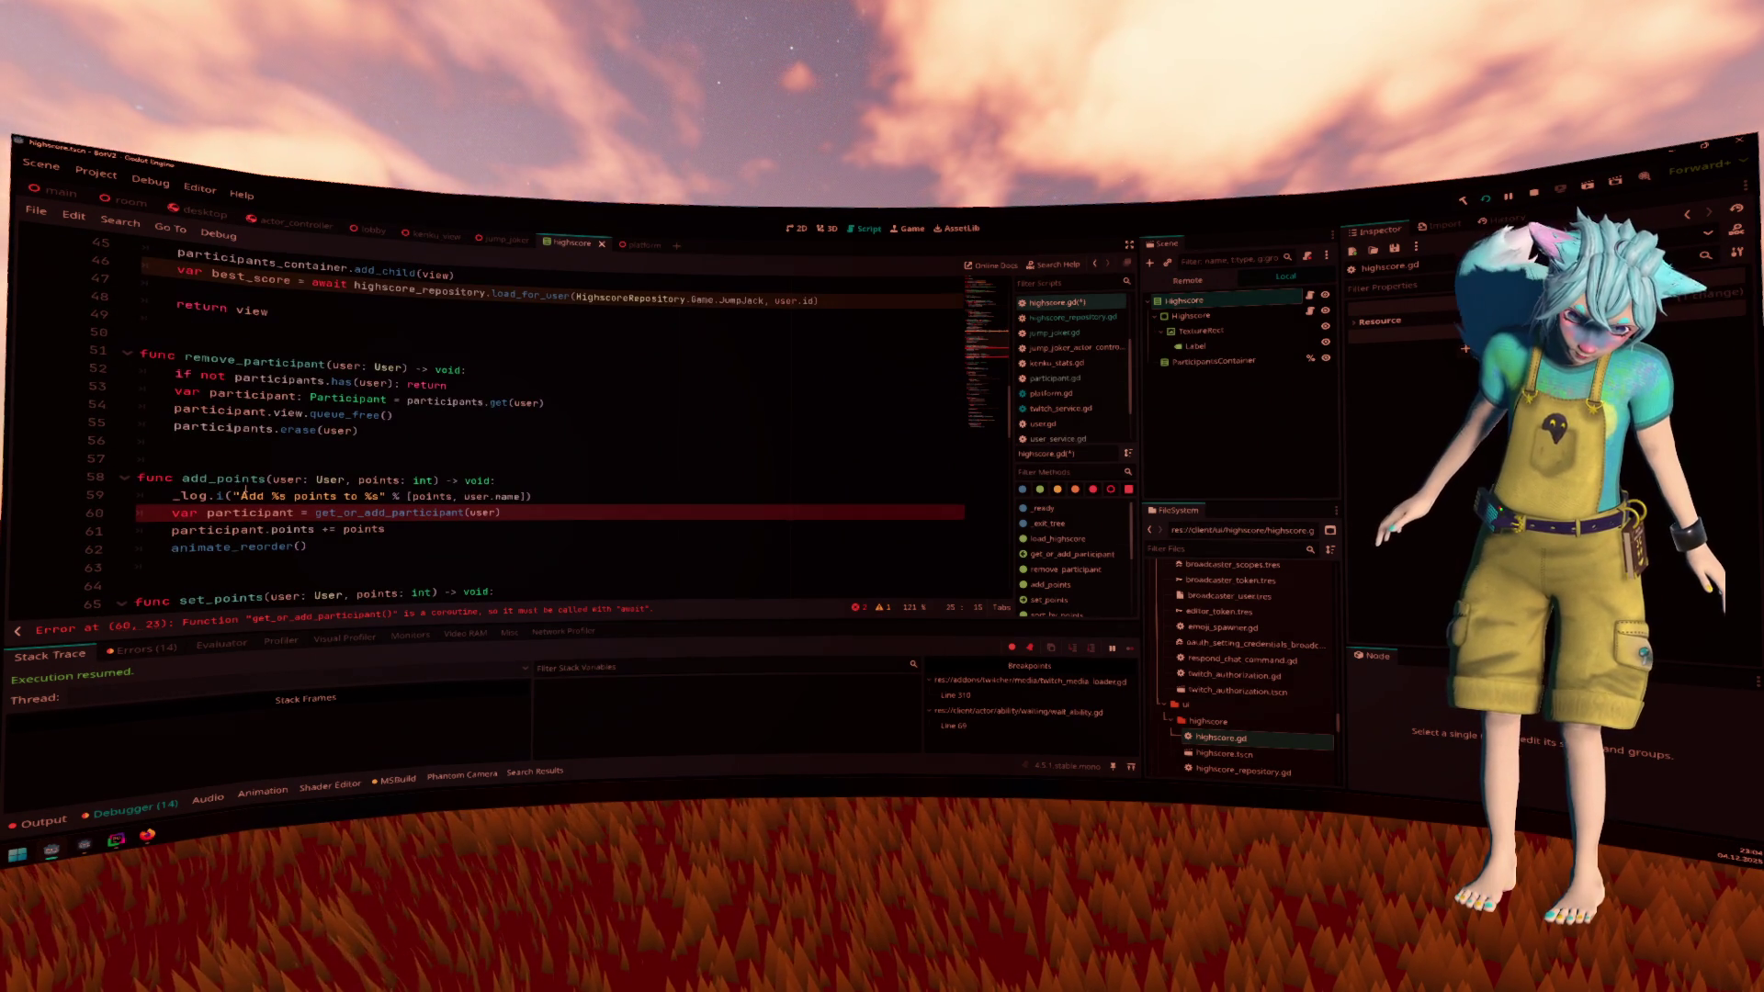
scroll(242, 492, up, 8)
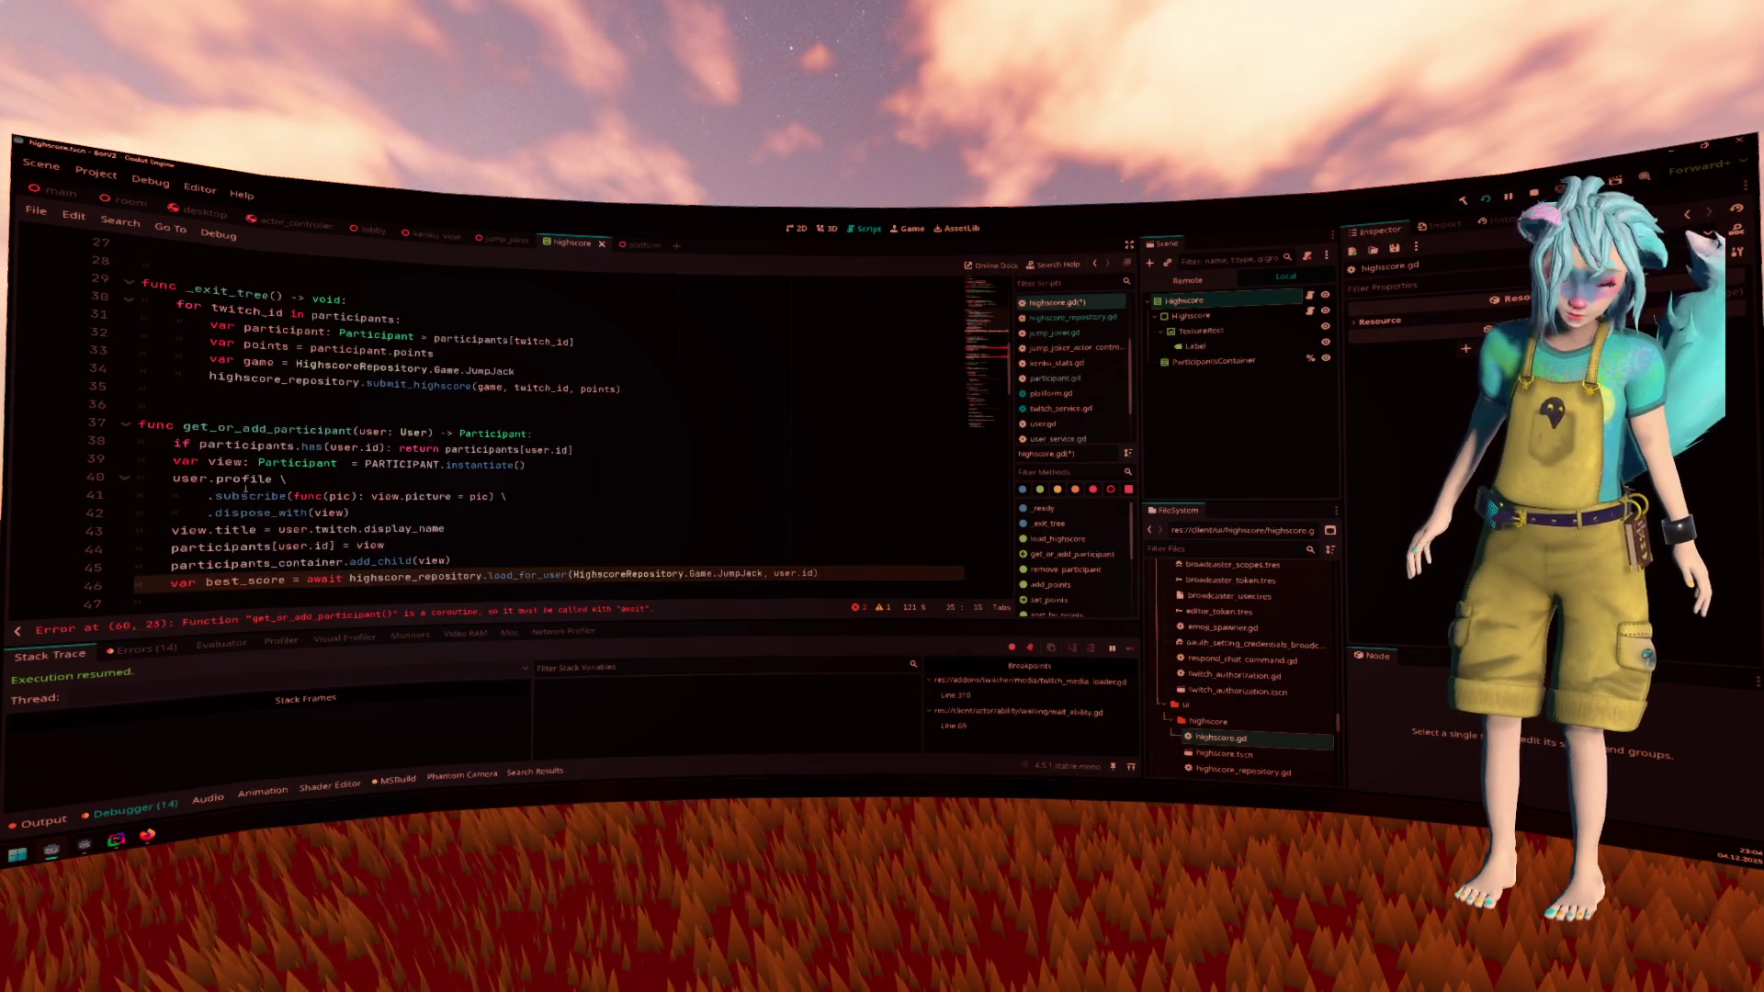
scroll(243, 487, up, 2)
drag(209, 429, 259, 430)
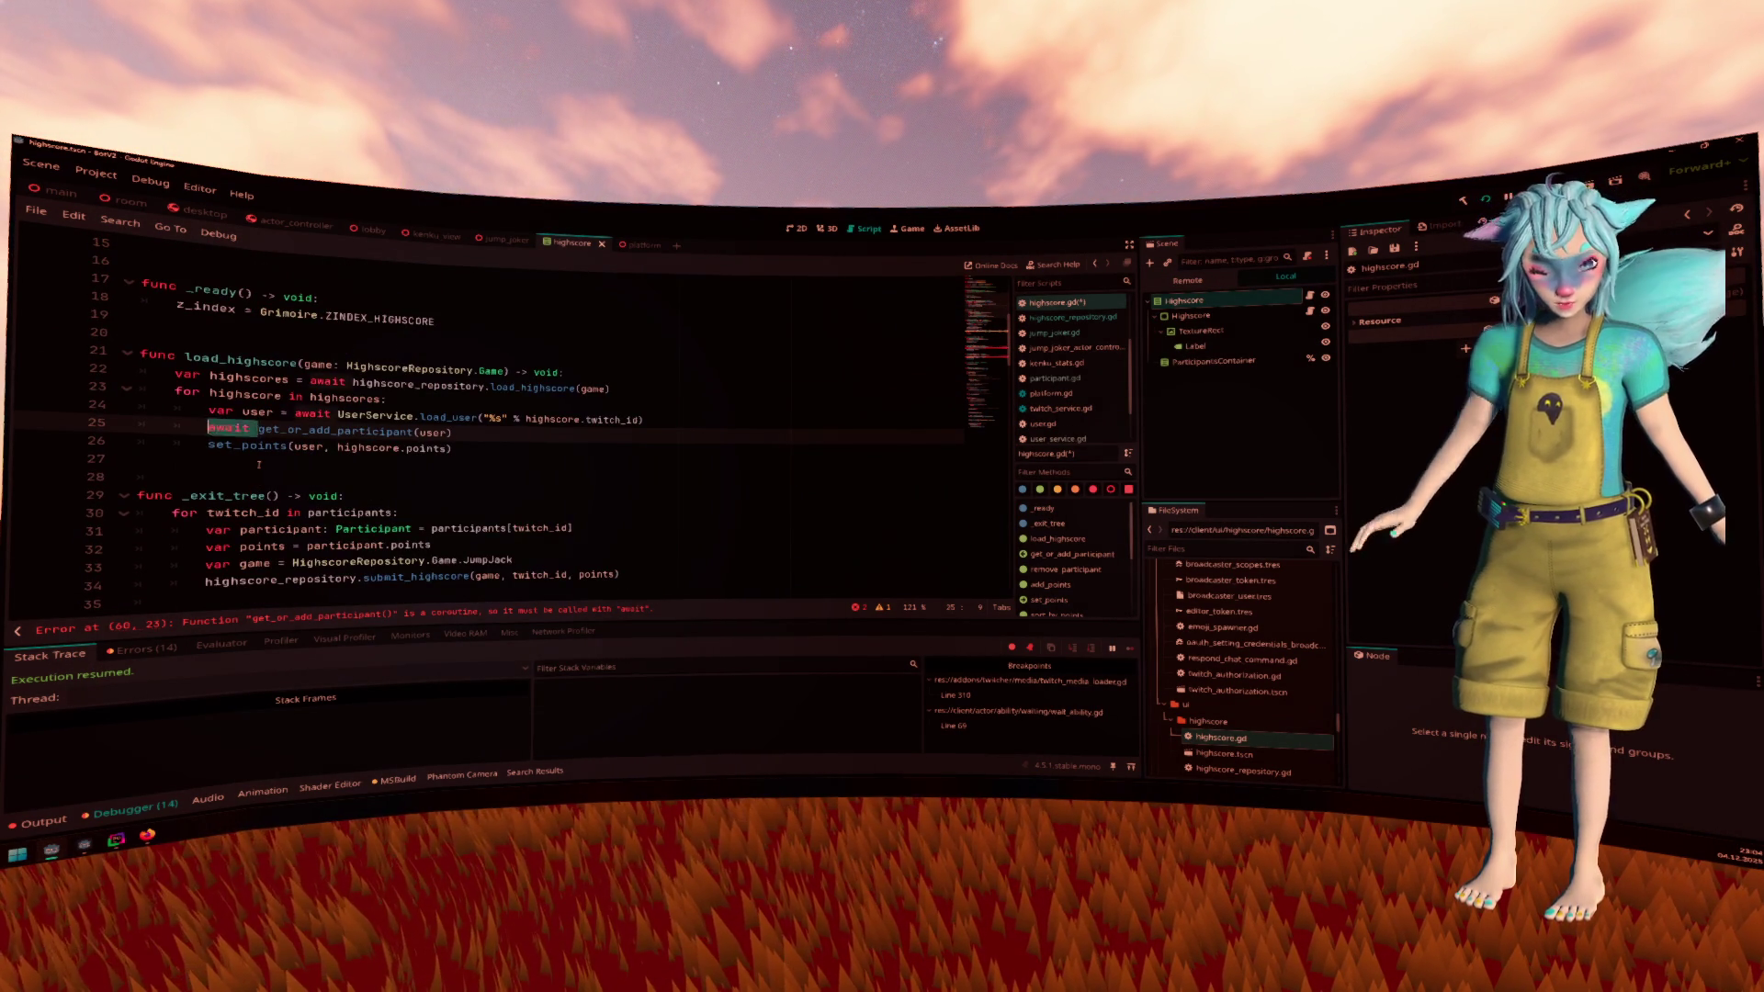
key(BackSpace)
ctrl+click(275, 430)
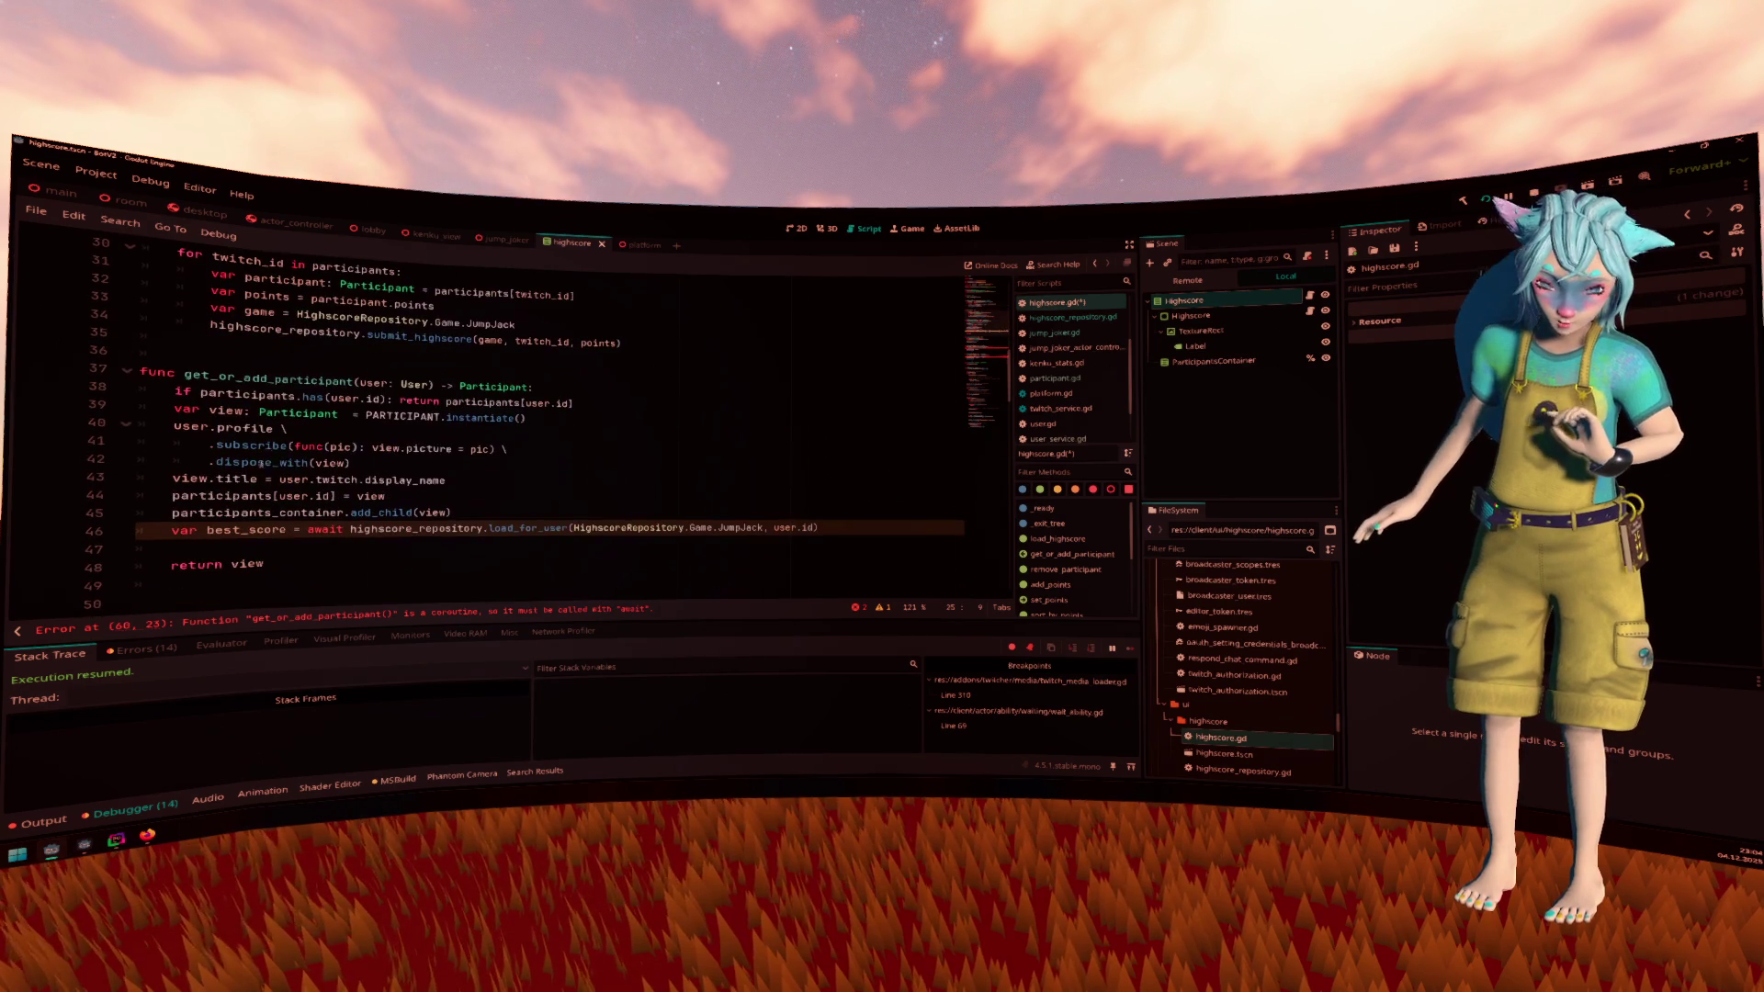
double_click(488, 381)
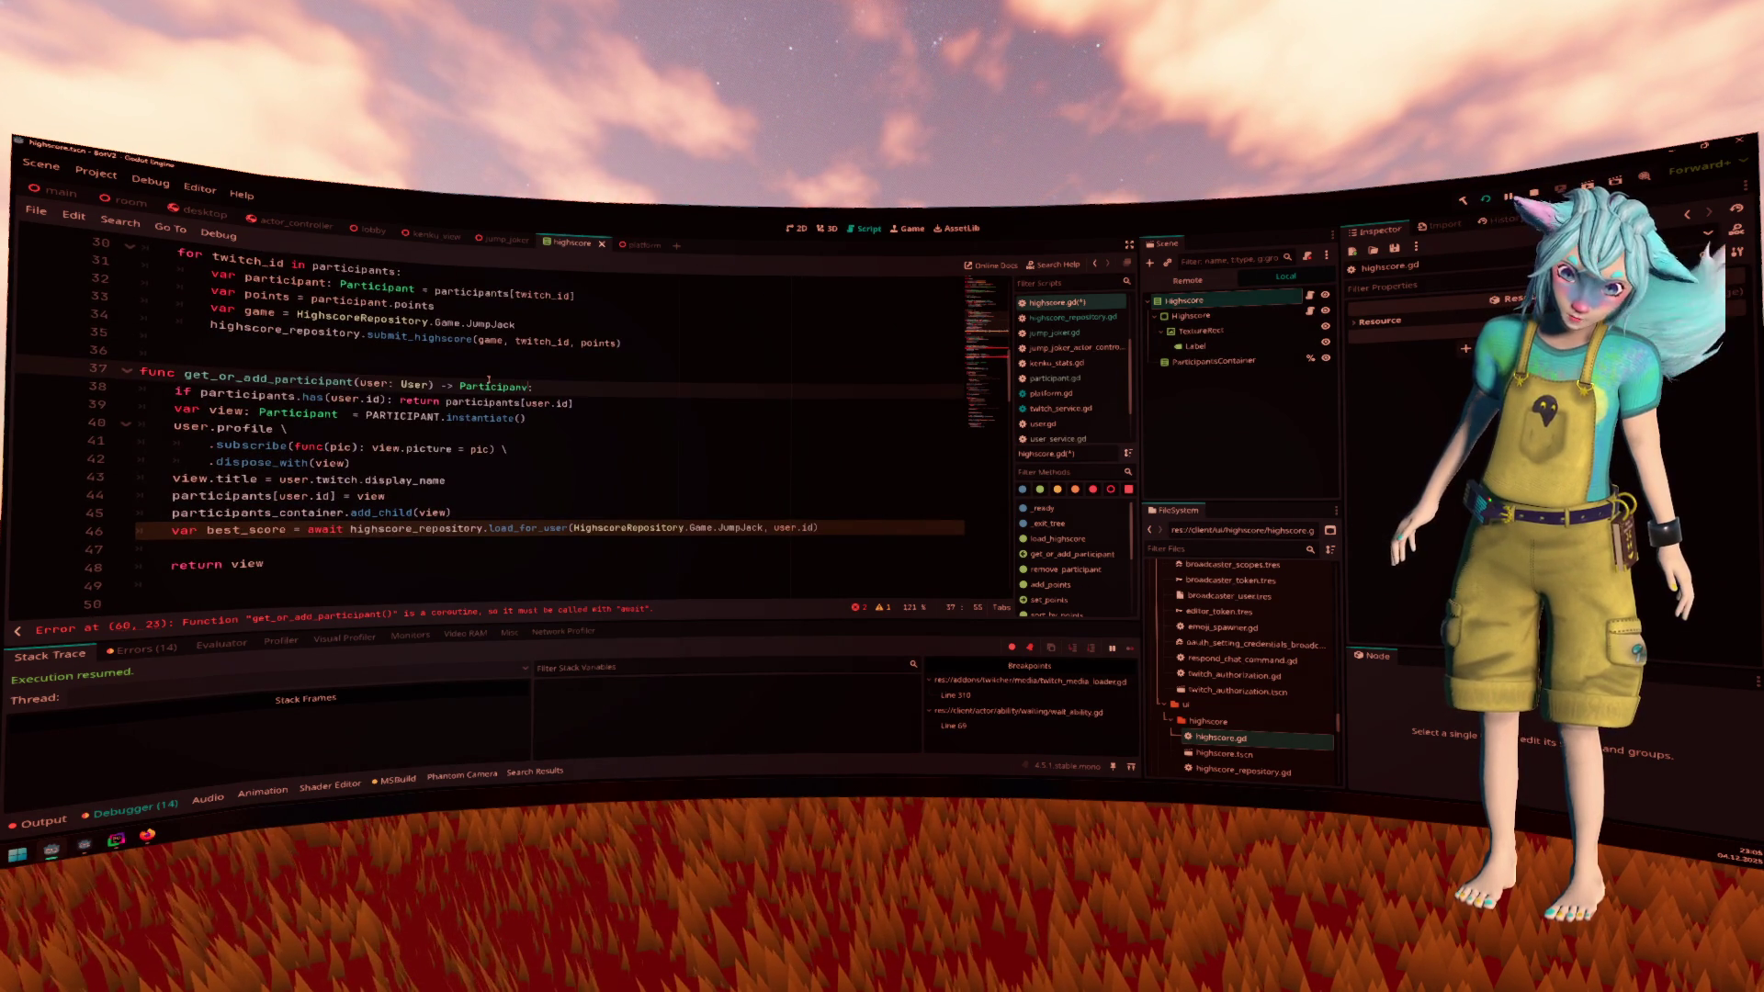
Change the return type on line 37 to void and strip the returned participant from line 38
text(void)
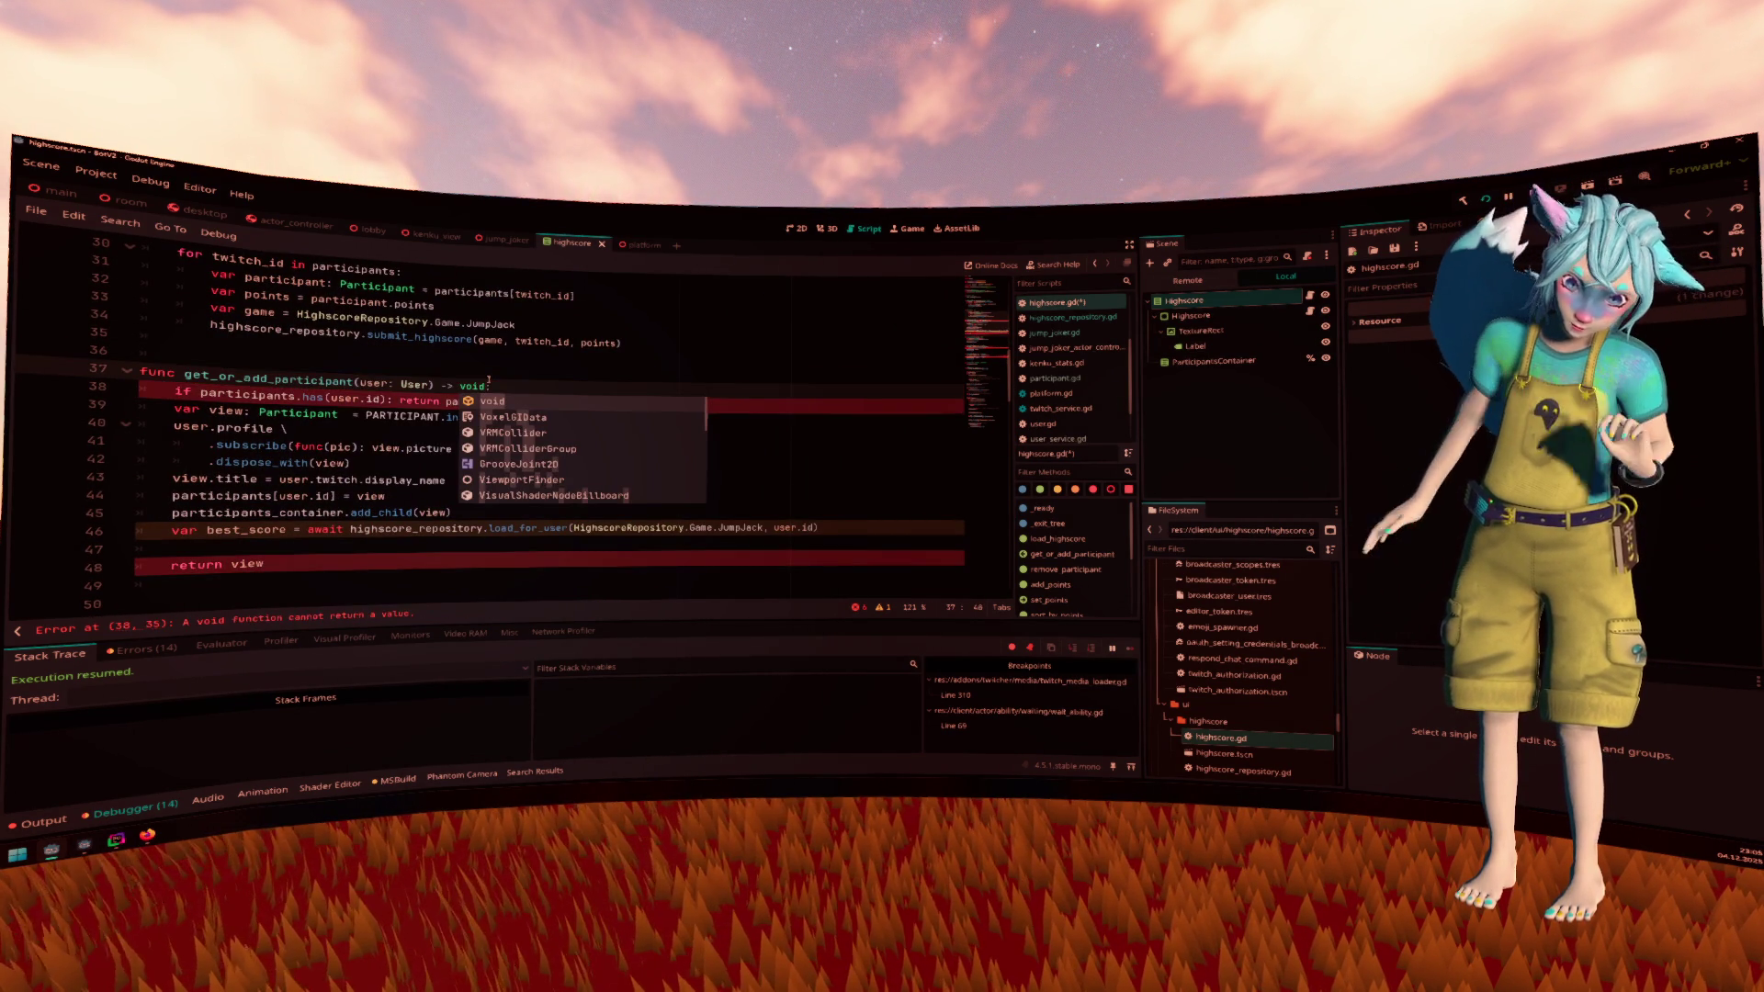
key(Escape)
key(Up)
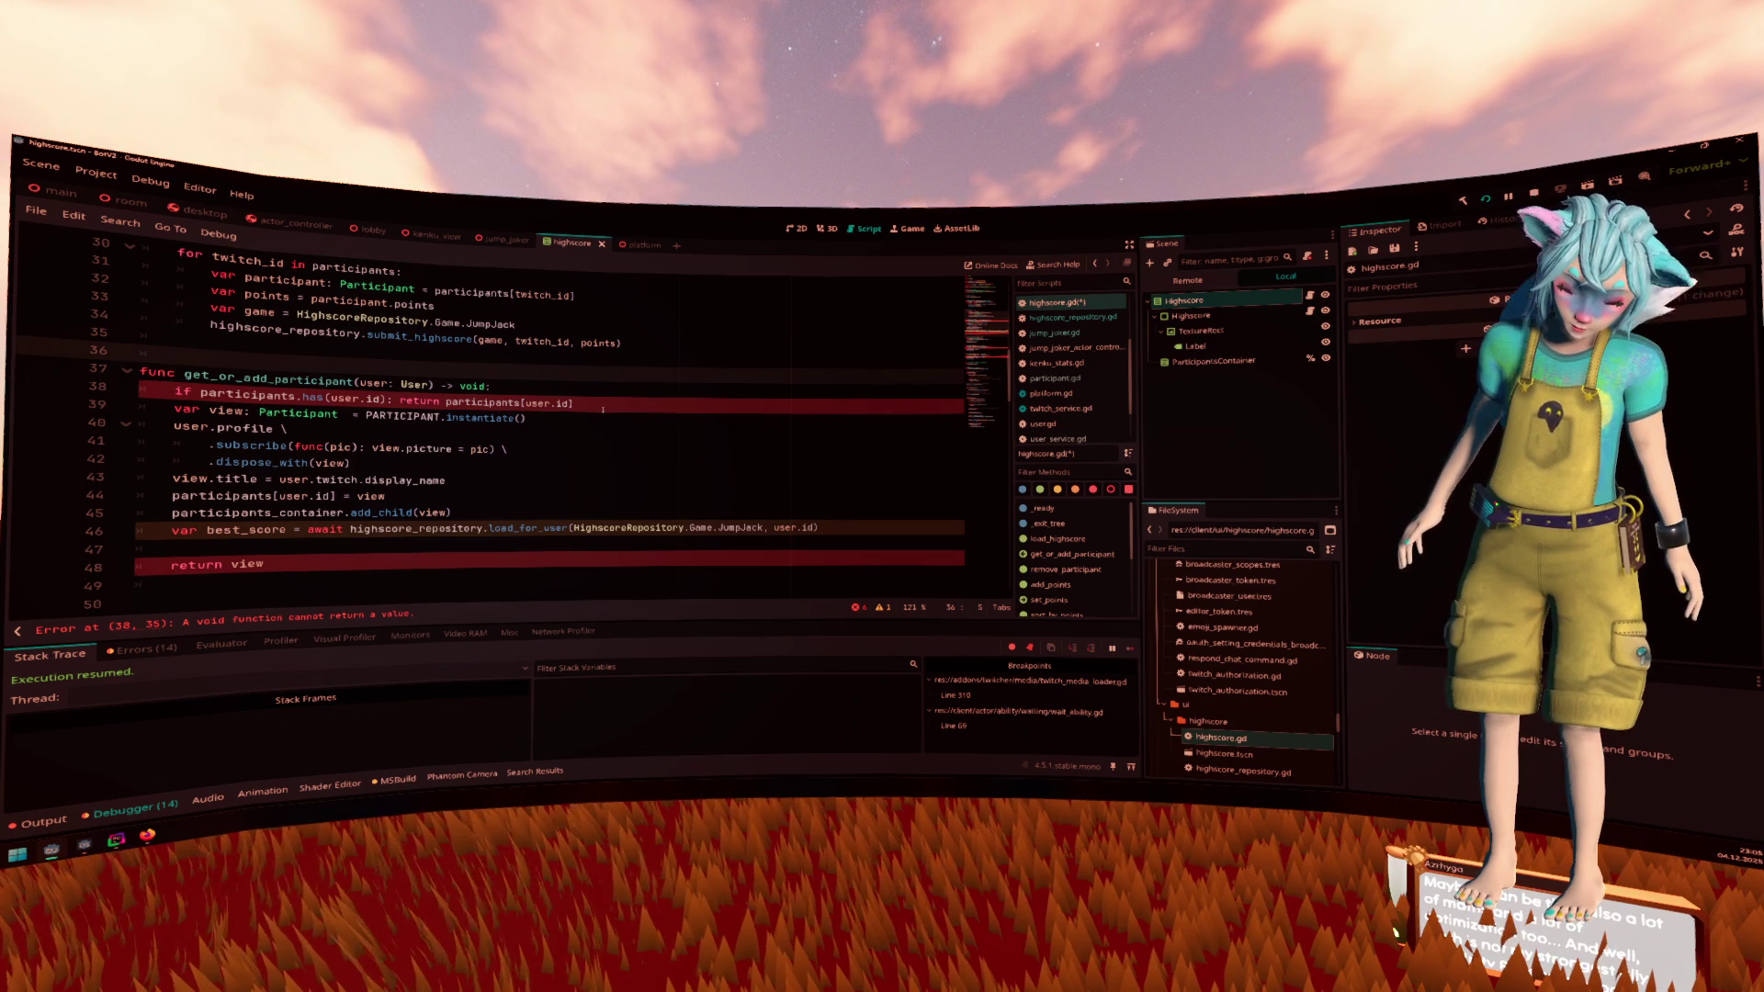
click(447, 402)
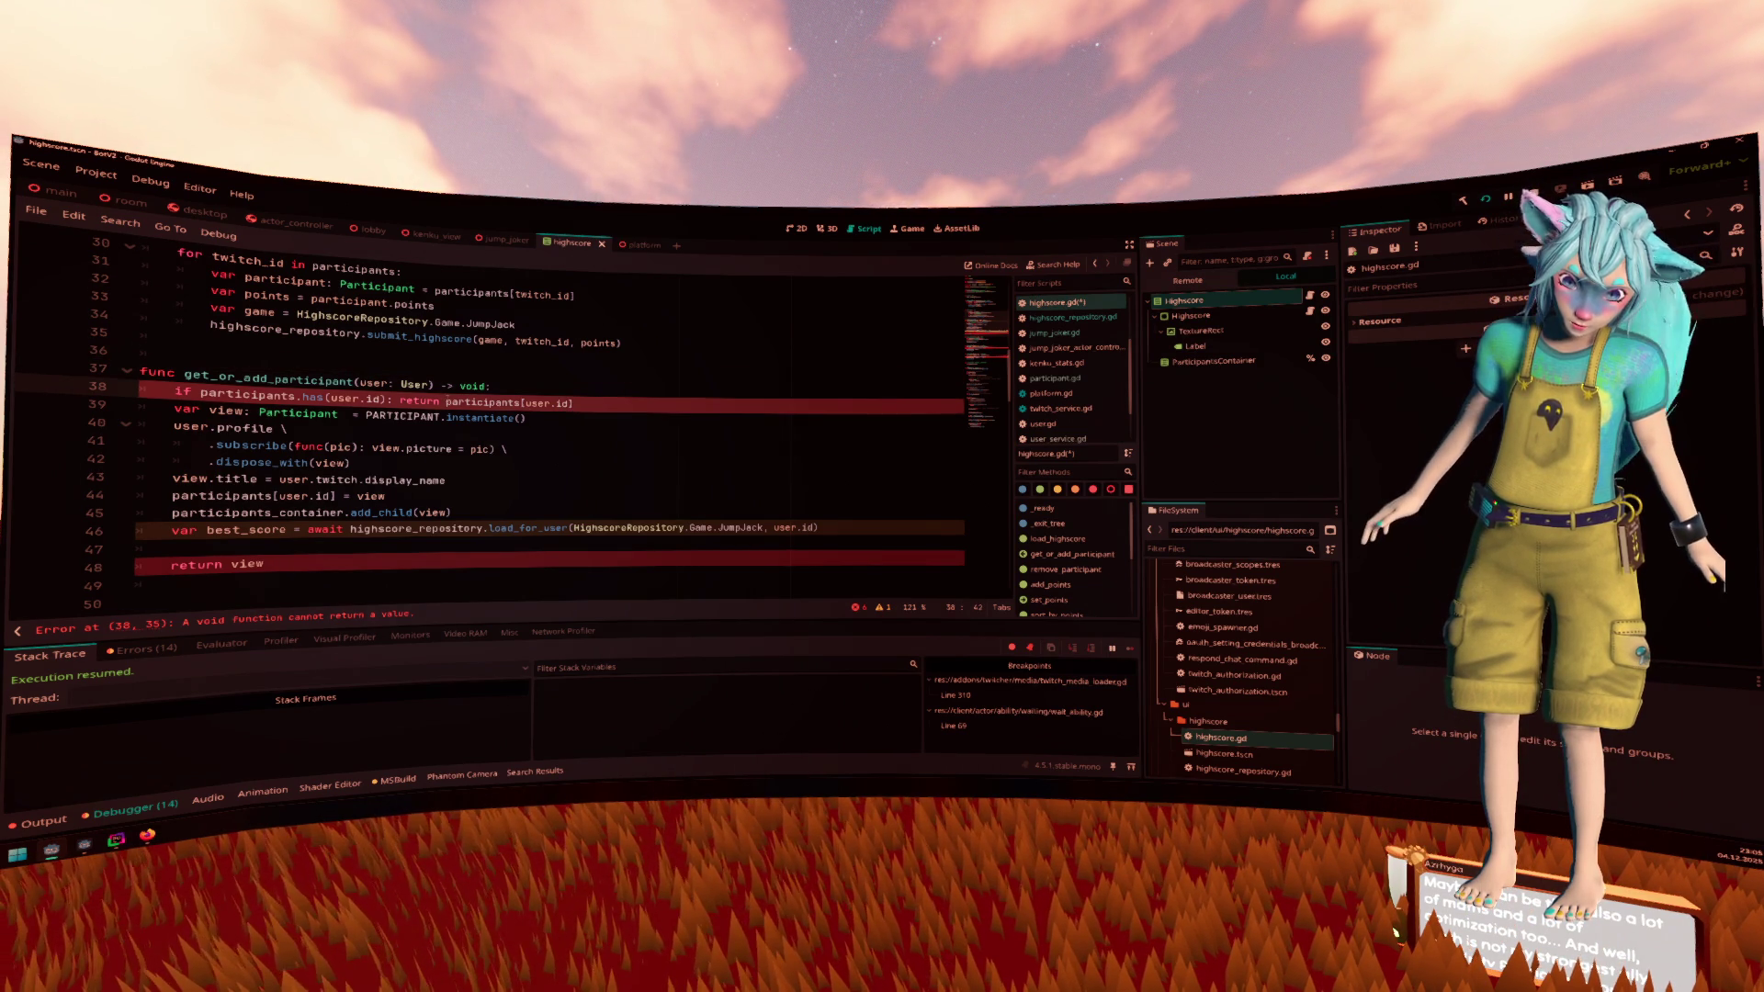
key(shift+End)
key(Delete)
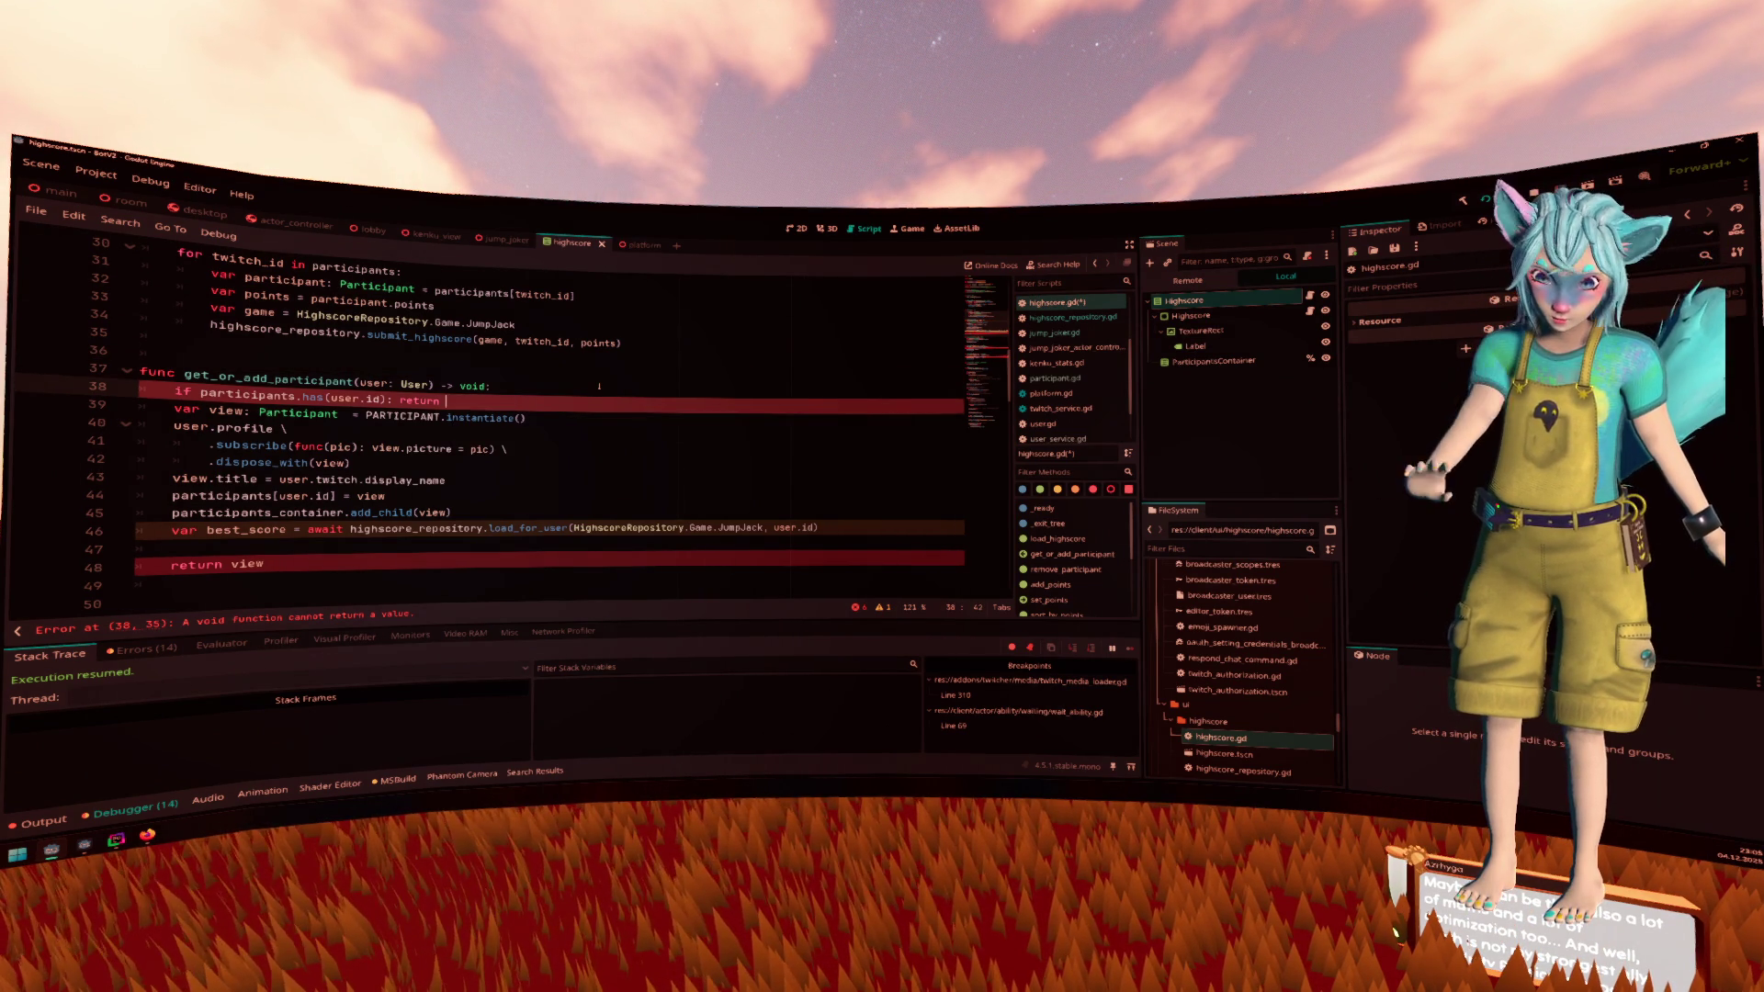
key(BackSpace)
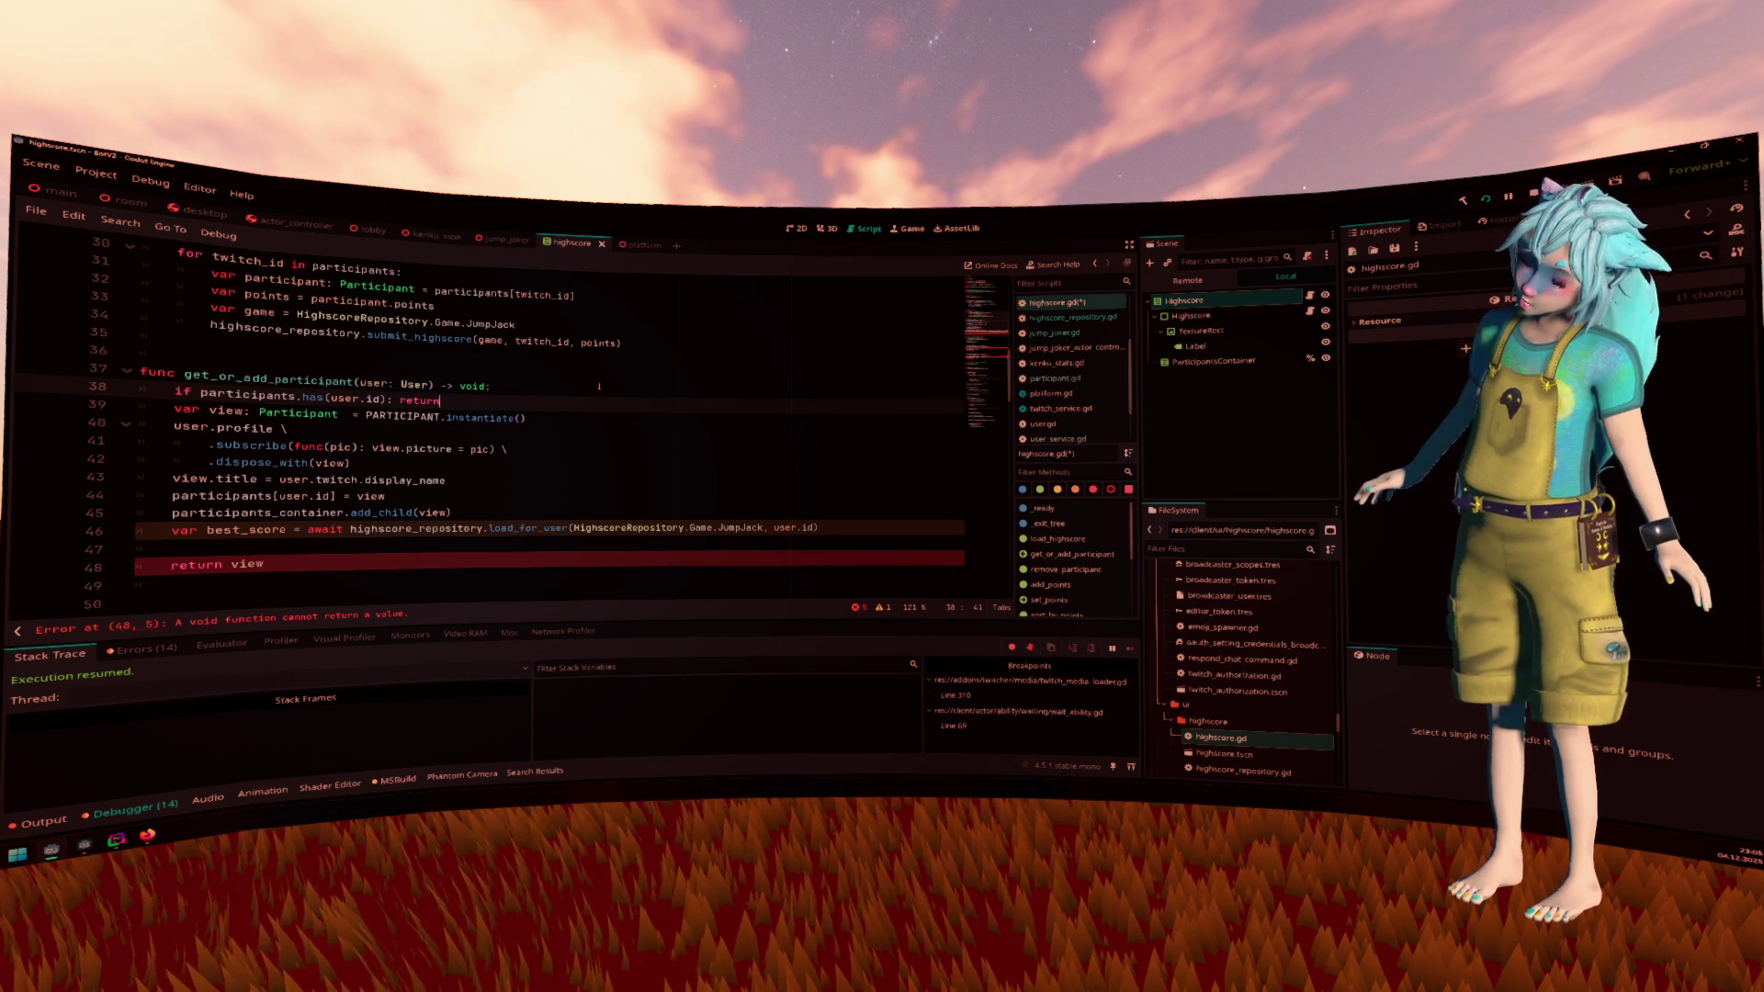
Undo the return-value removal and start retyping the return type as Participant
scroll(595, 389, down, 2)
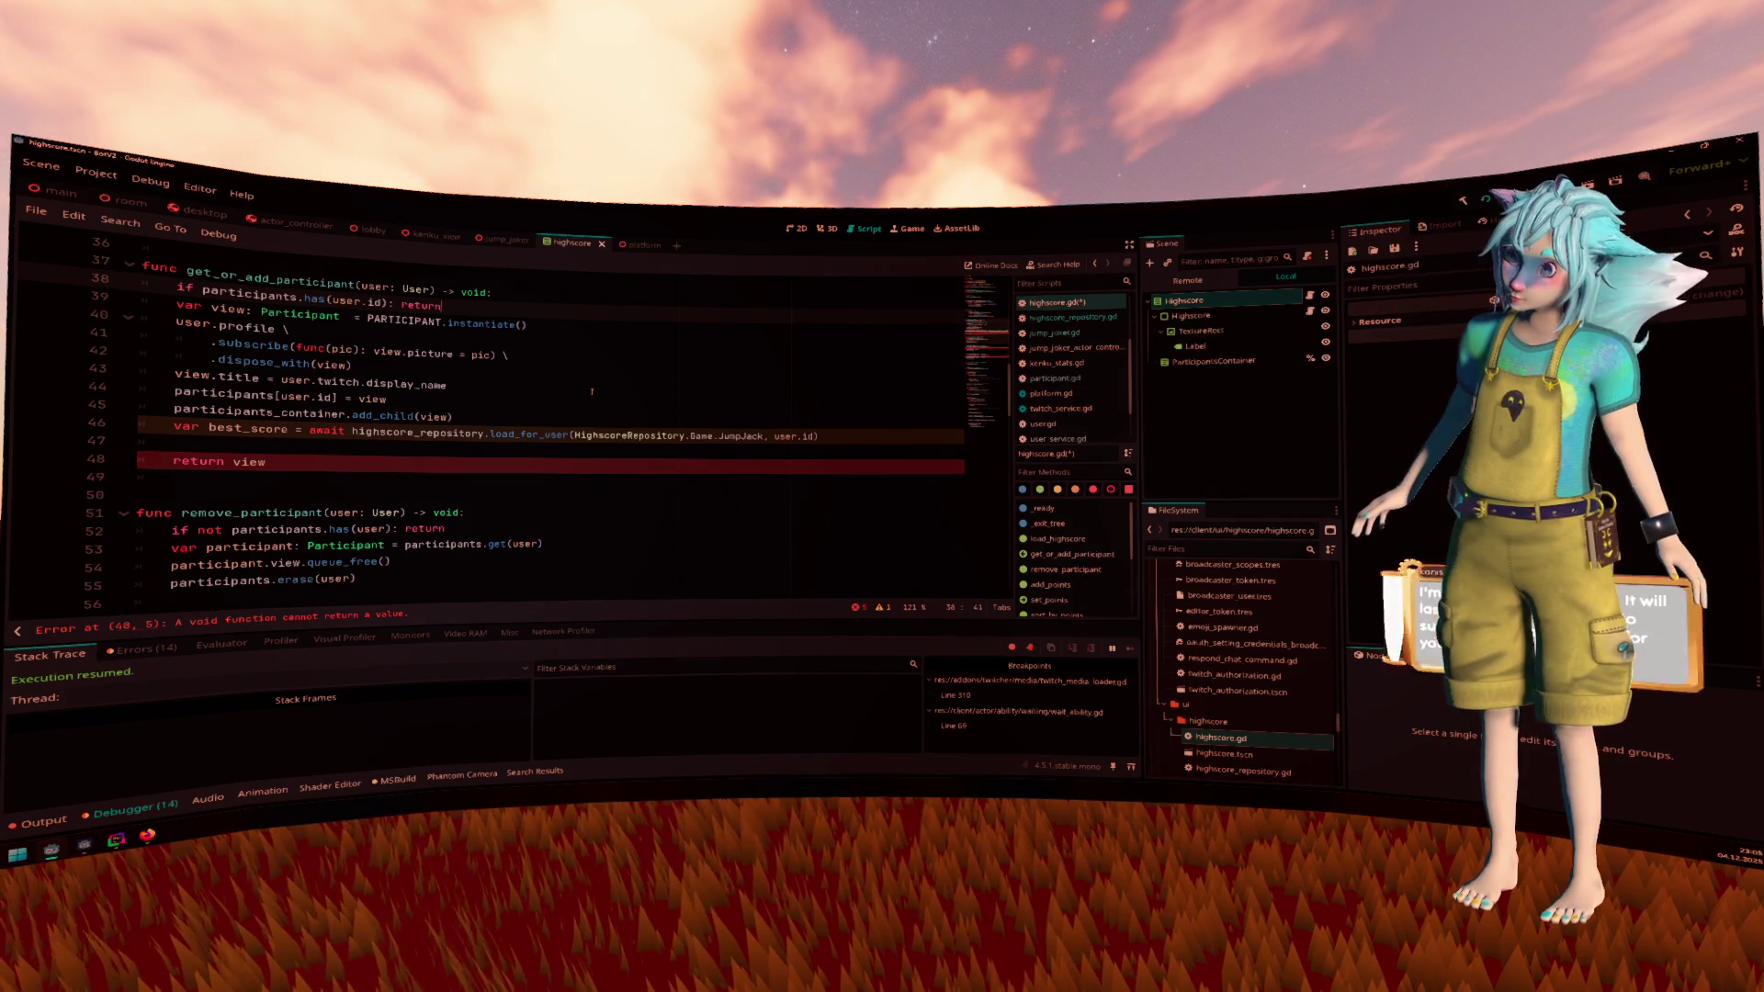
key(ctrl+z)
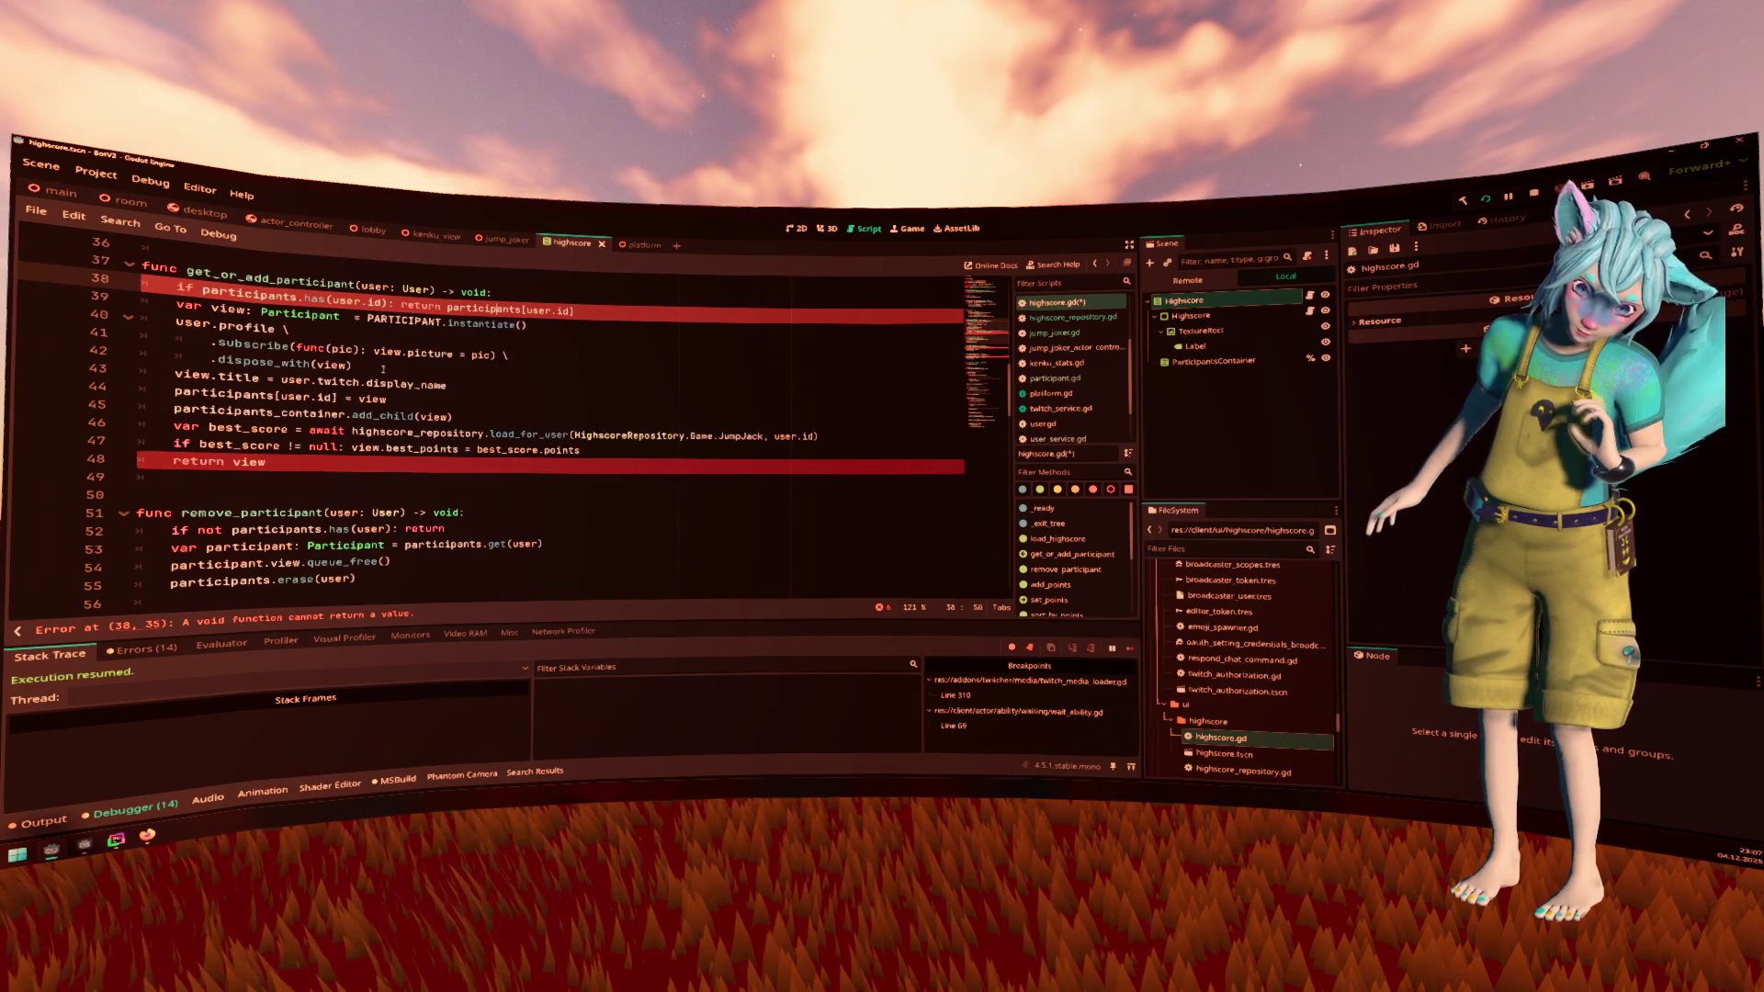
double_click(475, 292)
text(Part)
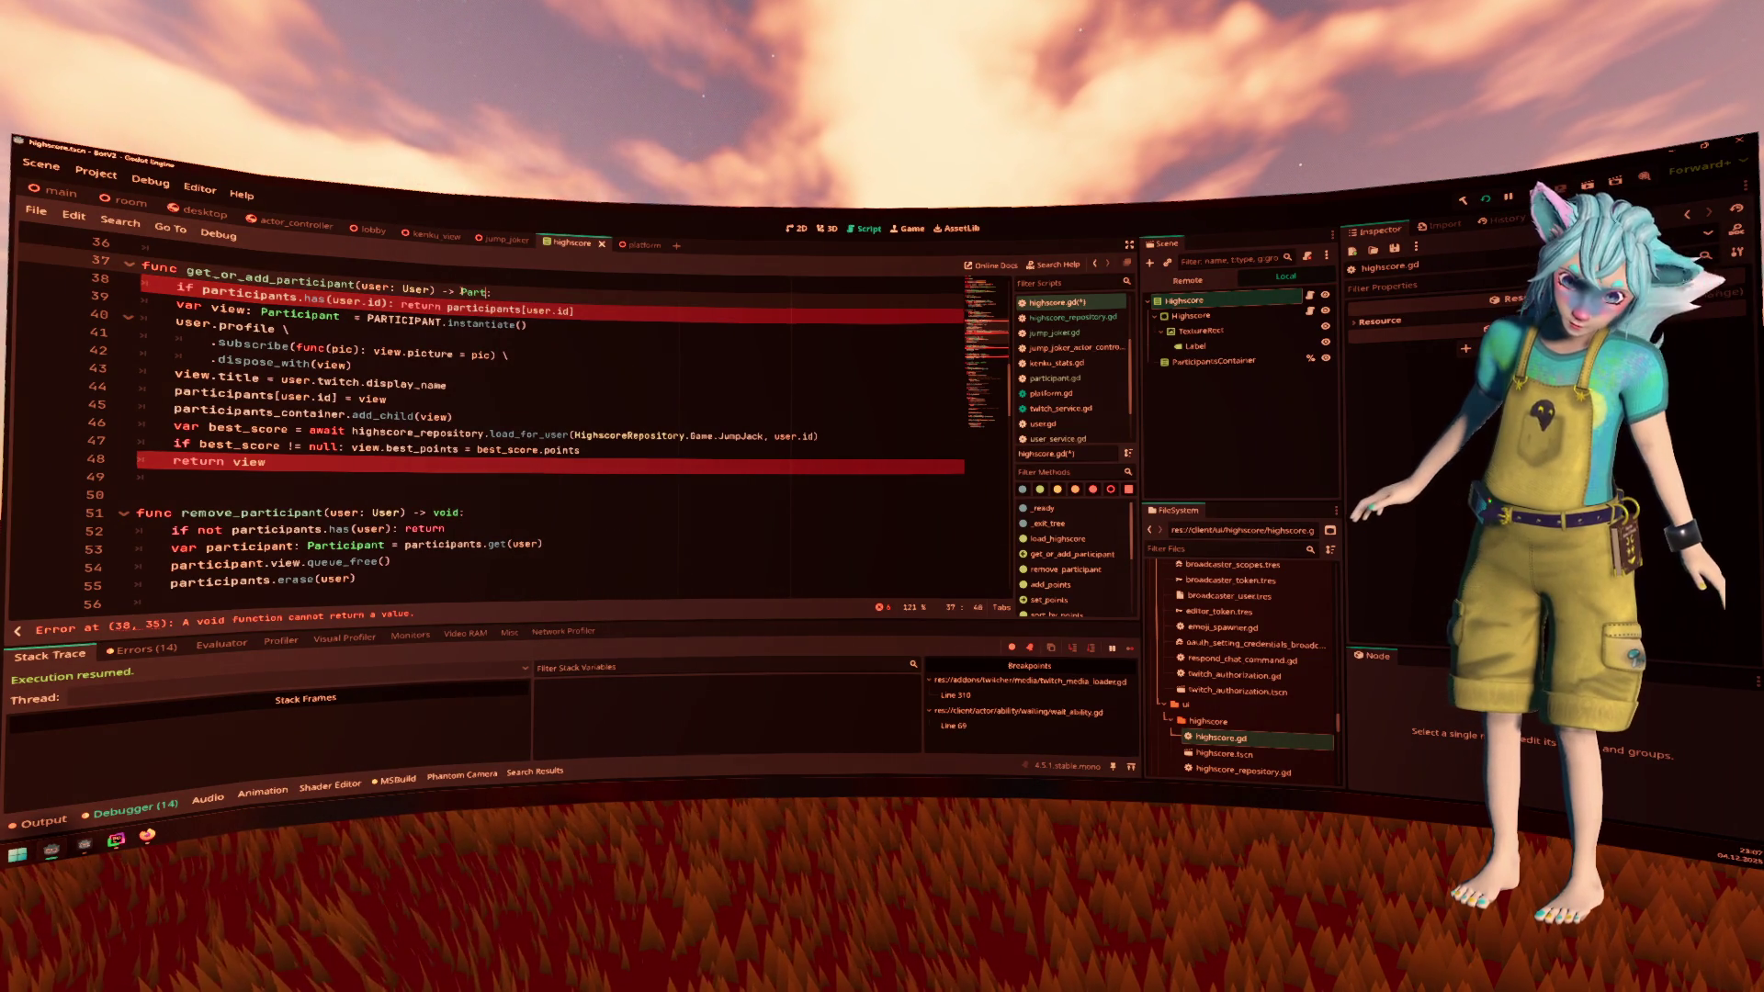
text(icipant)
Complete the return type as Participant and add await before get_or_add_participant on line 60
click(528, 364)
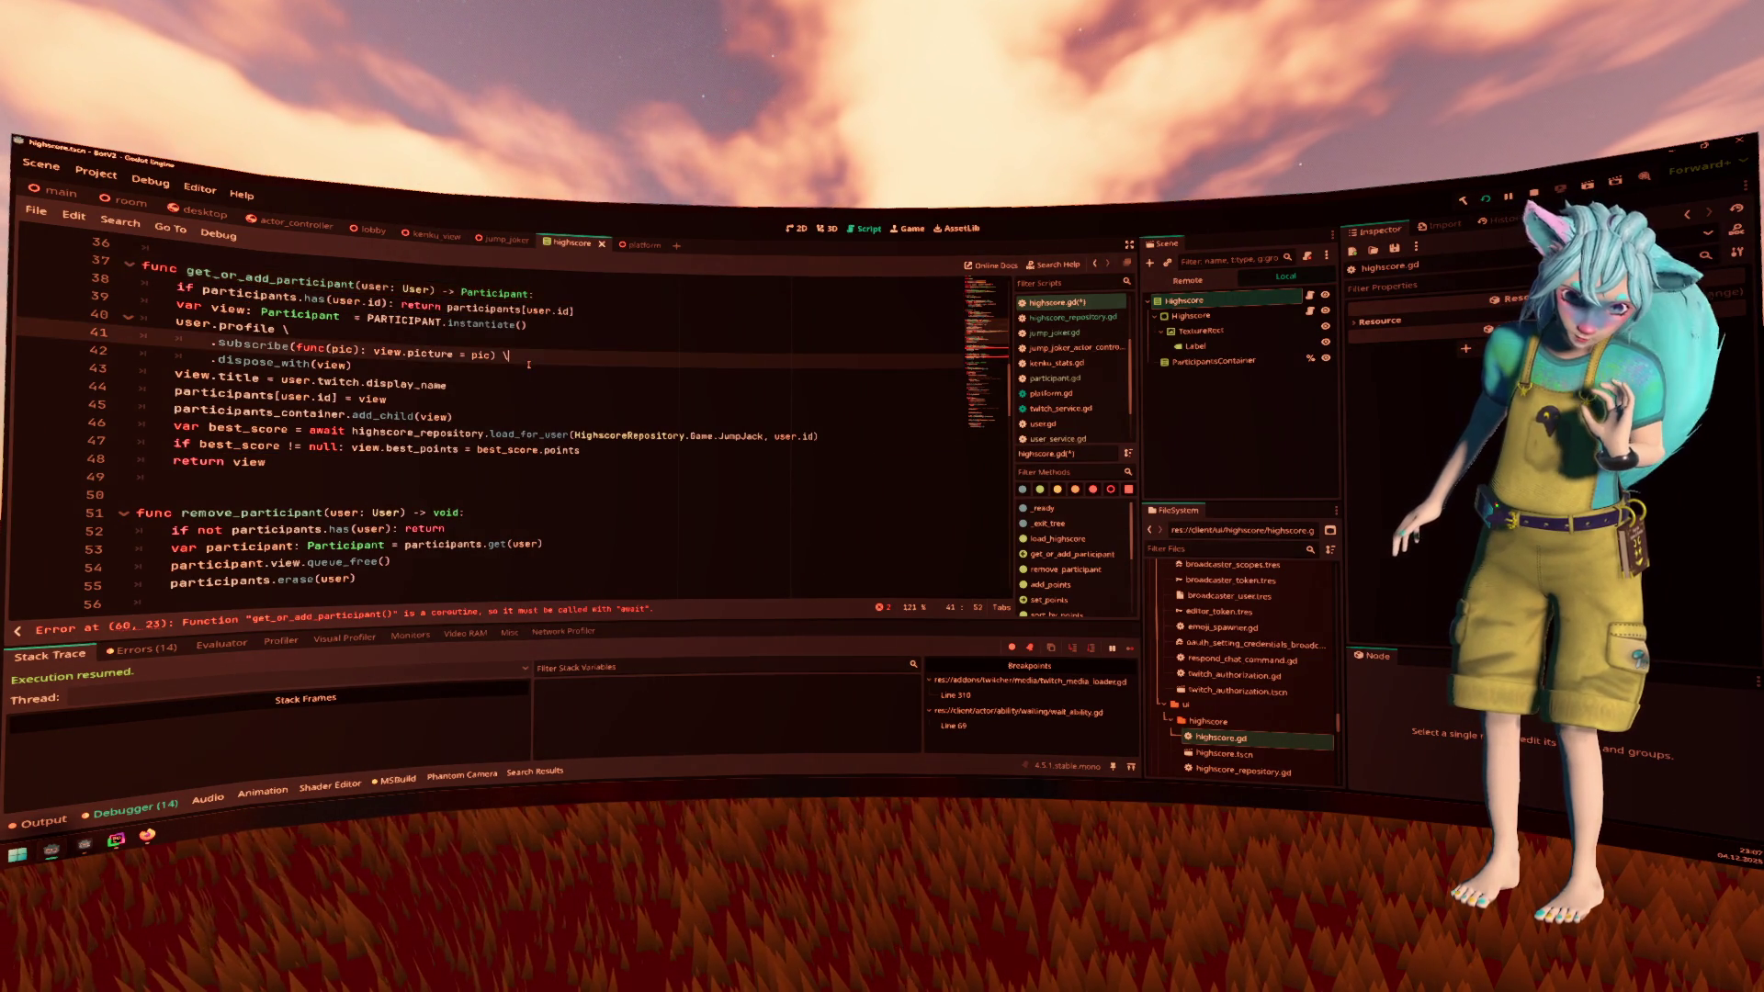
scroll(528, 364, down, 7)
click(311, 315)
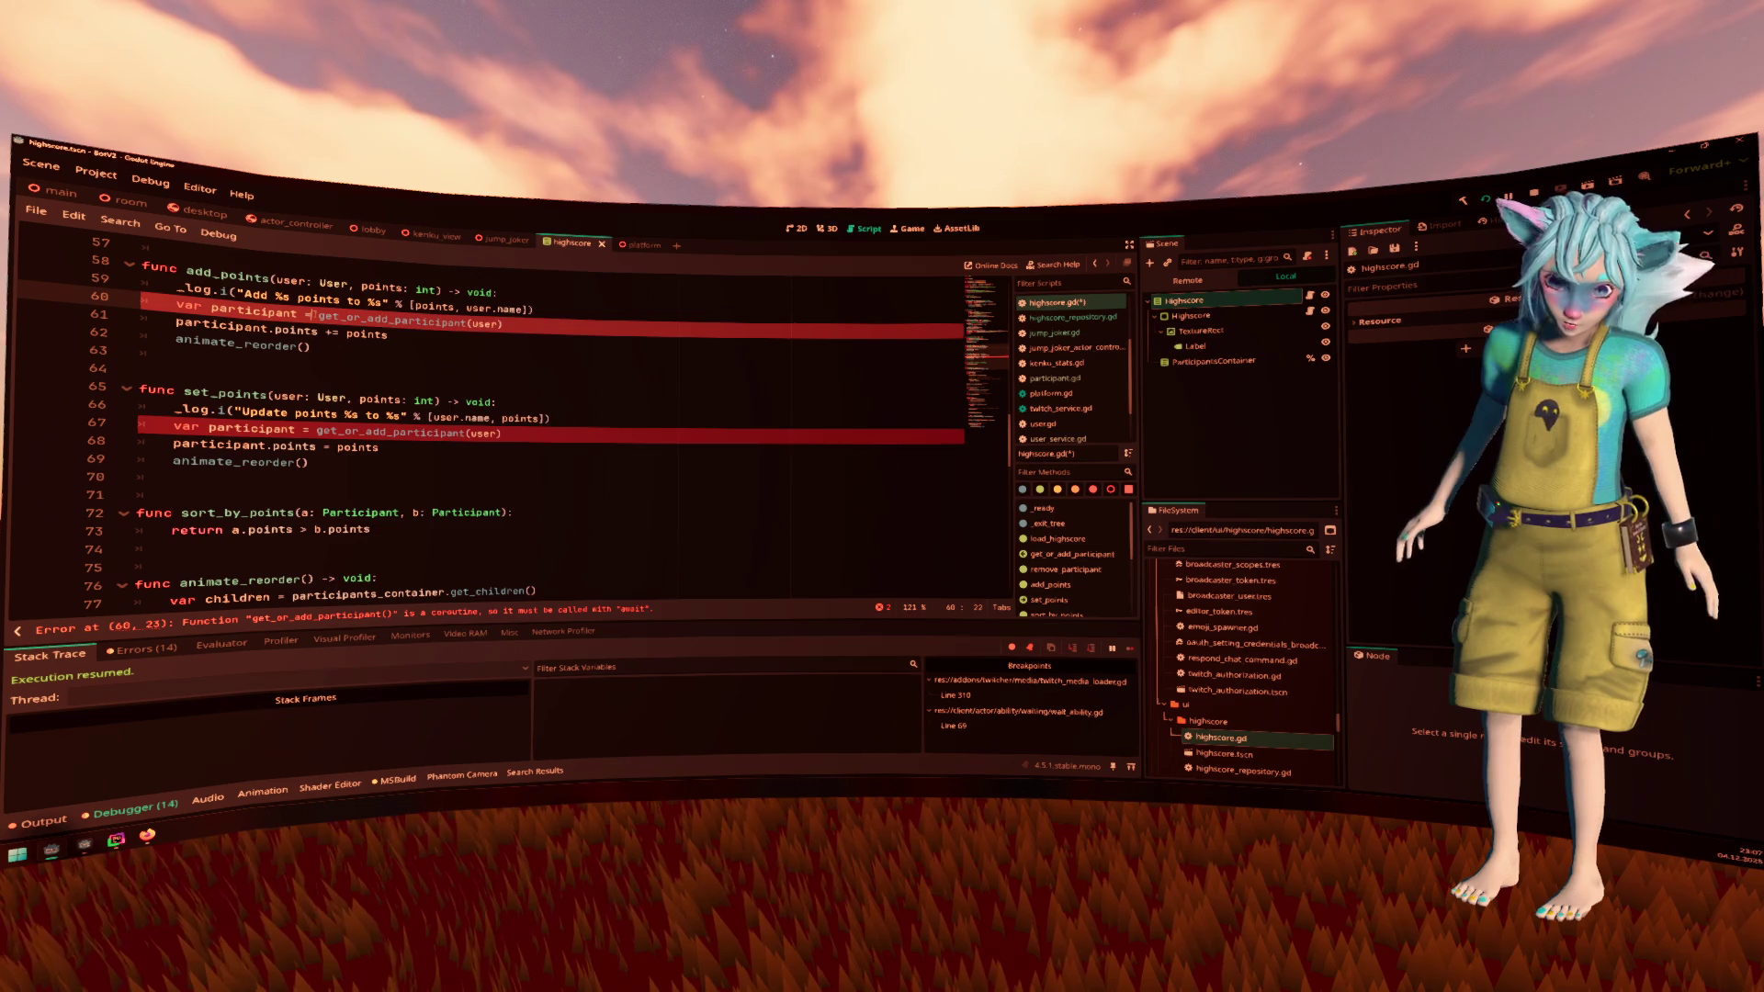
text(await)
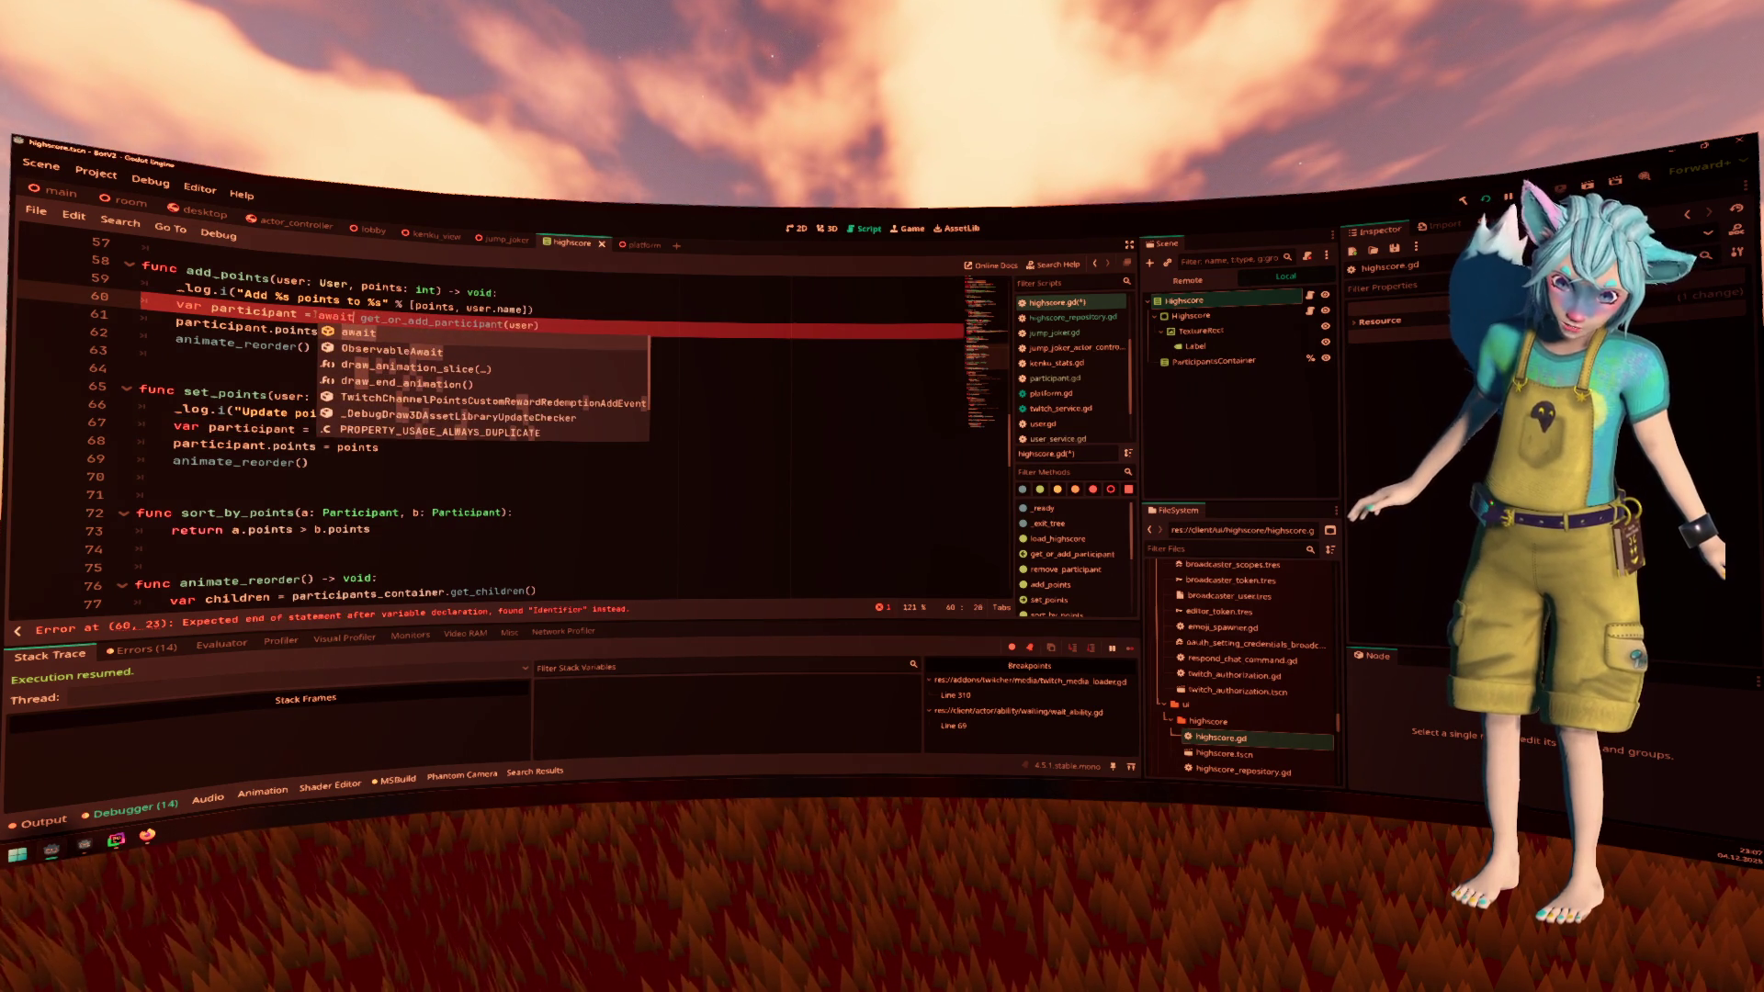
click(324, 298)
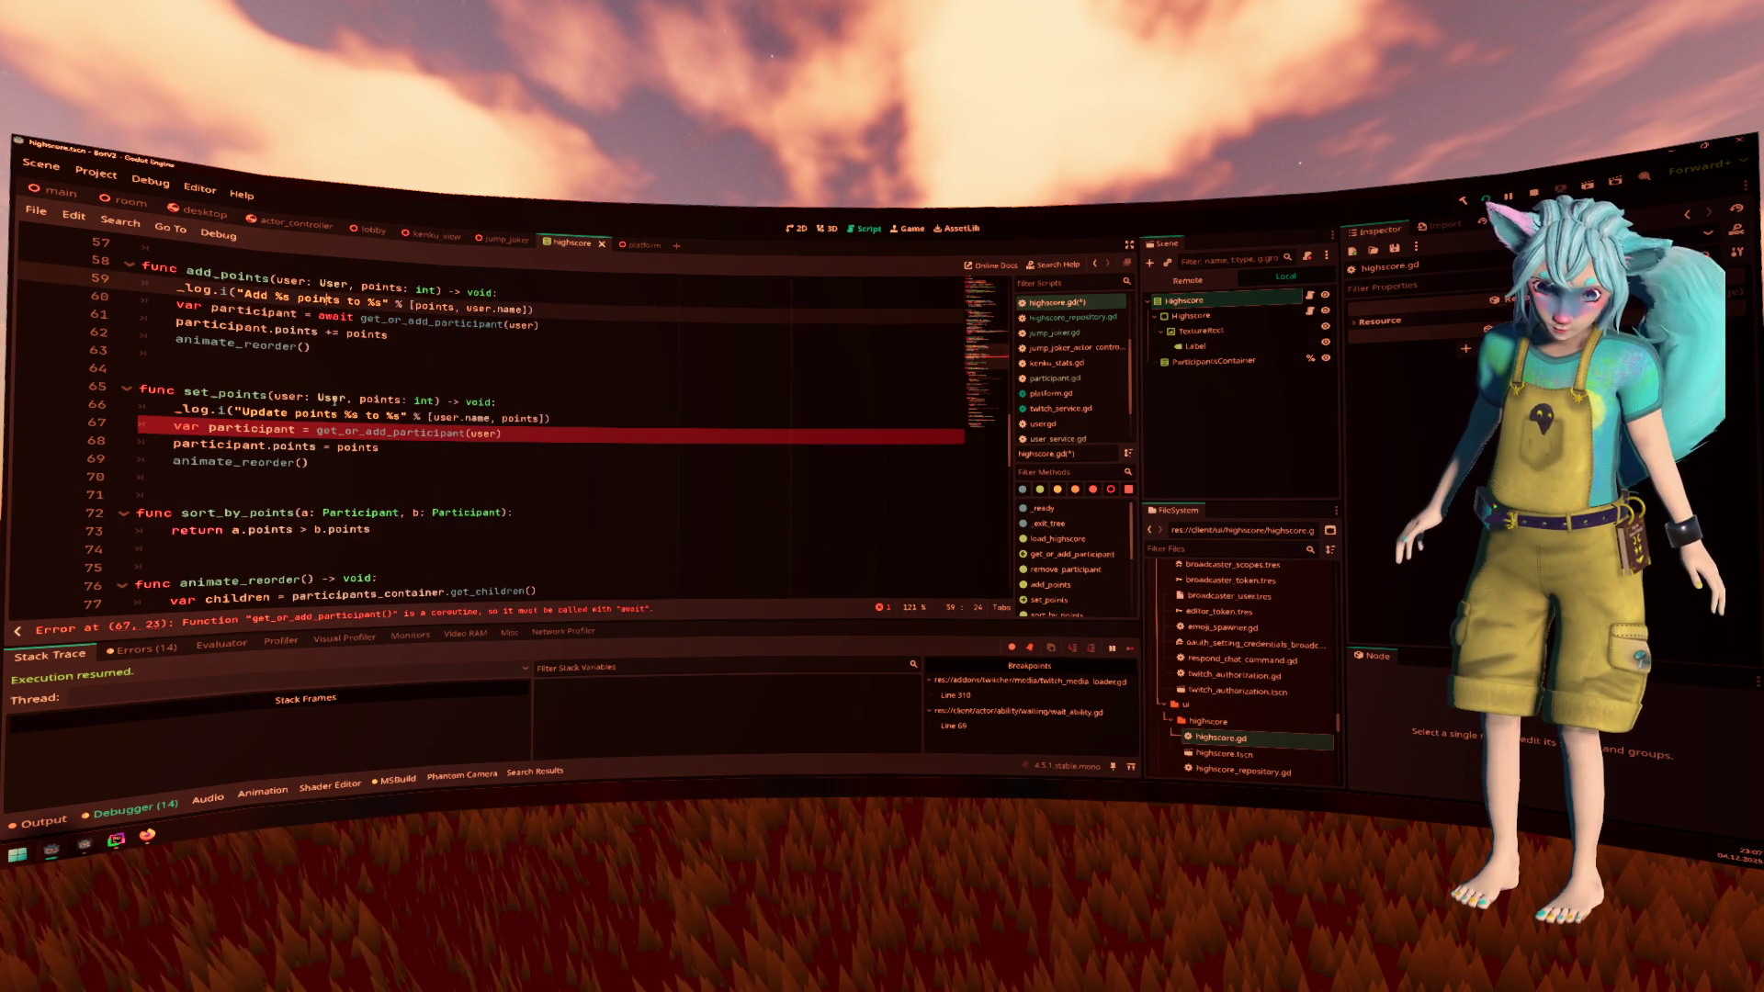
Add await before the get_or_add_participant call on line 67
click(315, 432)
text(await)
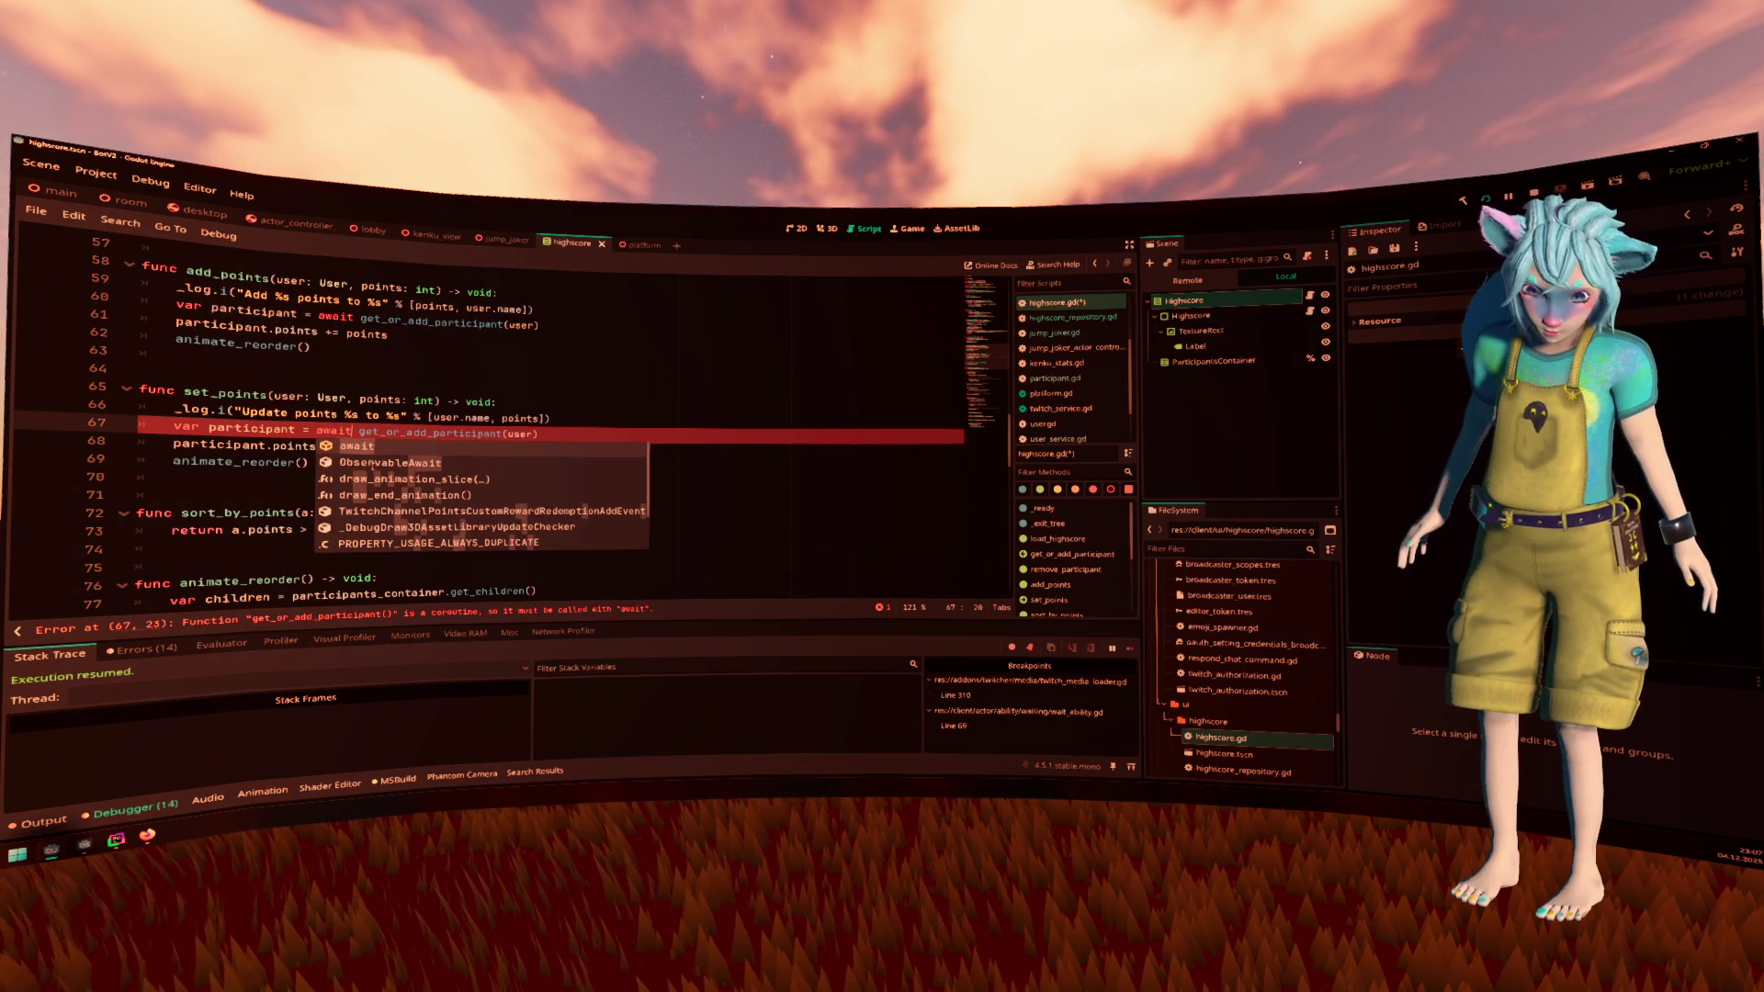
key(Escape)
scroll(376, 462, up, 8)
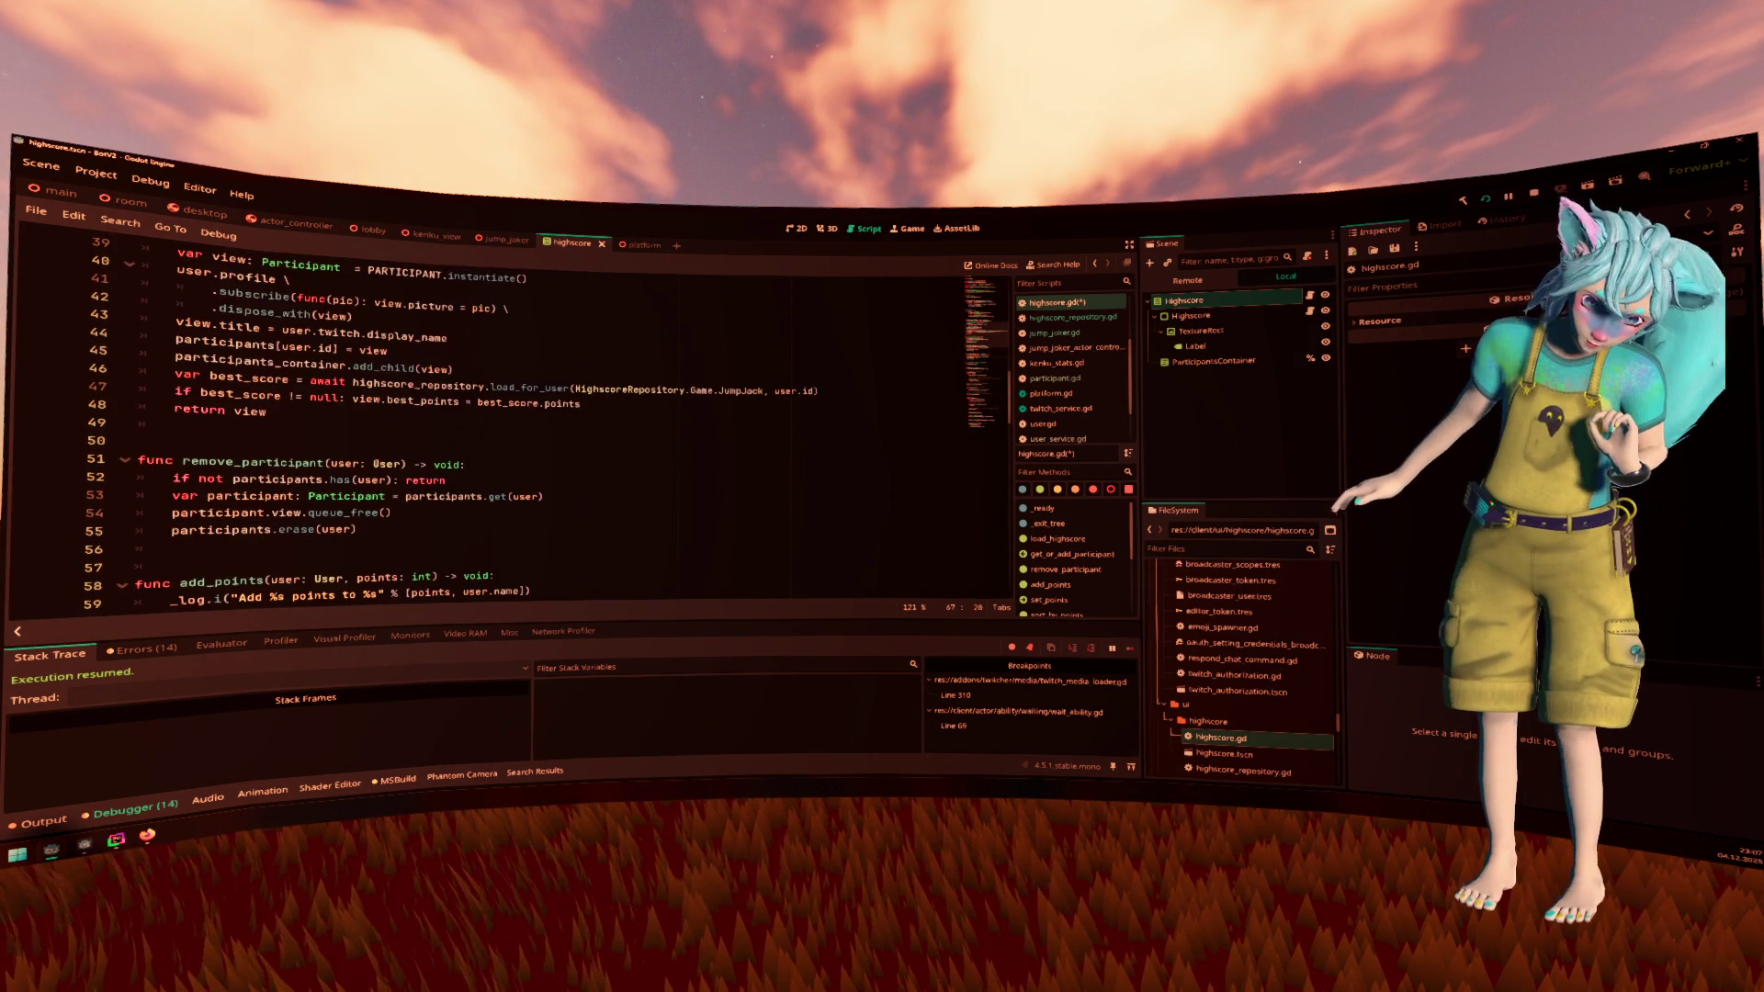
Look over the rest of highscore.gd, then open jump_joker.gd from the Scripts list
scroll(375, 462, up, 3)
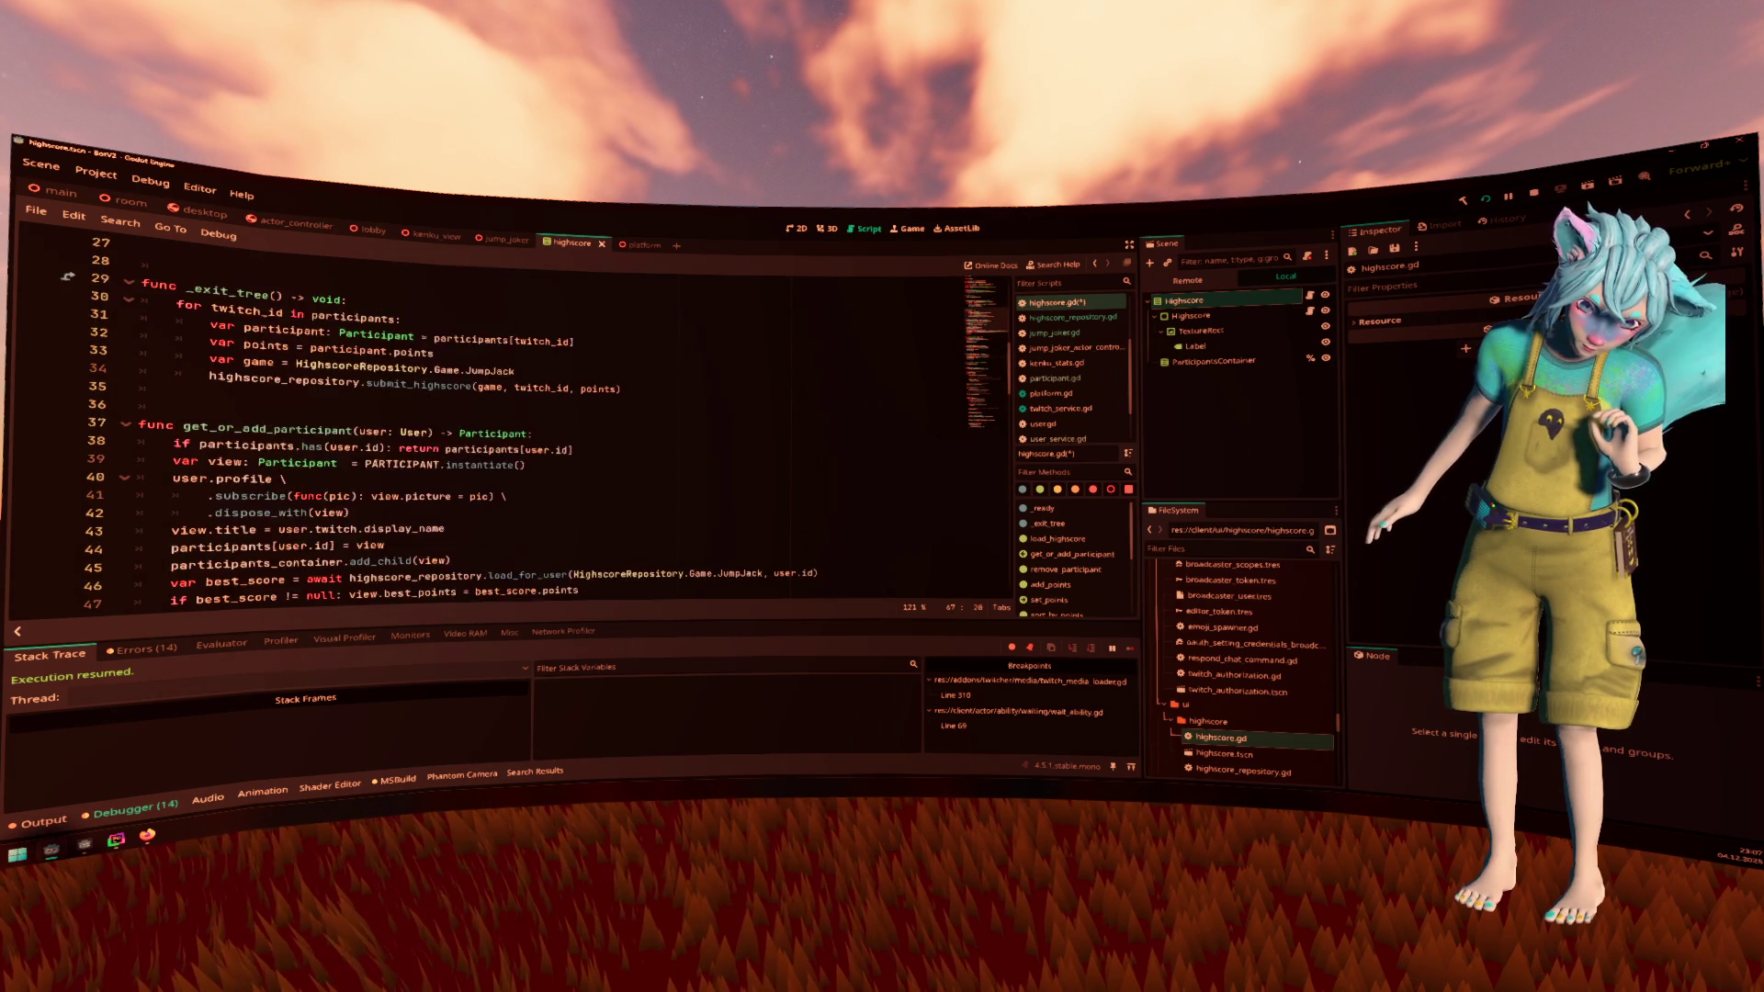
scroll(375, 462, up, 8)
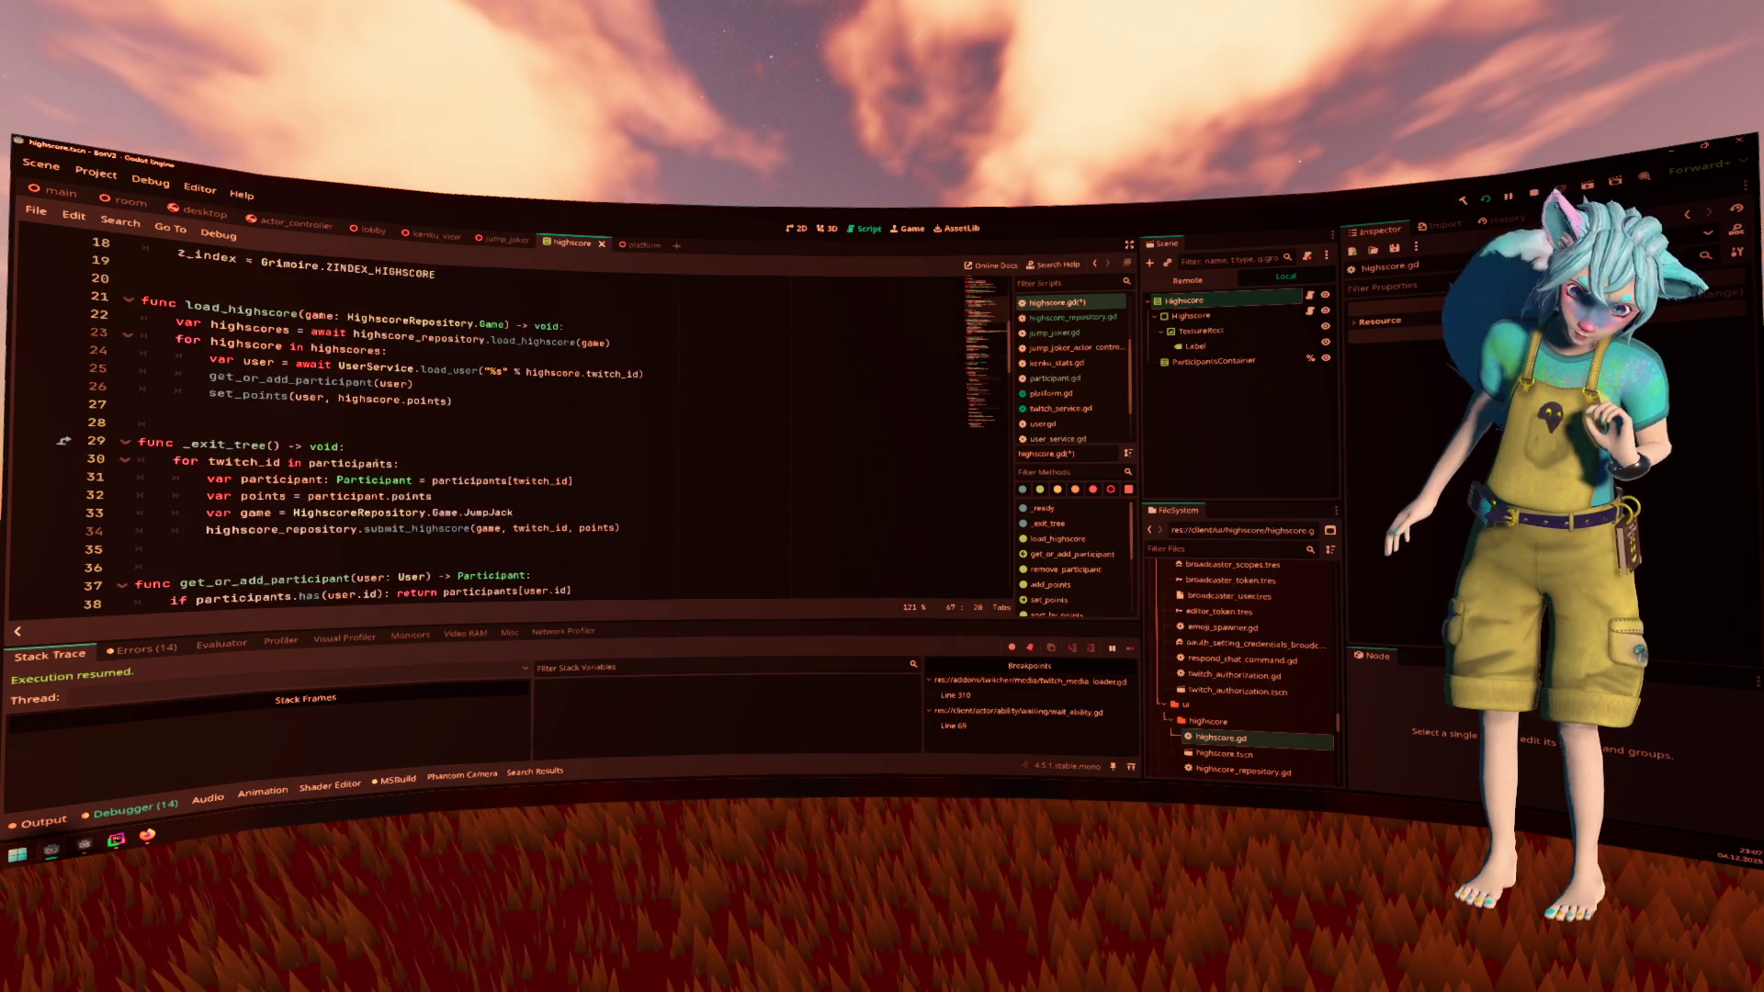
scroll(376, 462, down, 20)
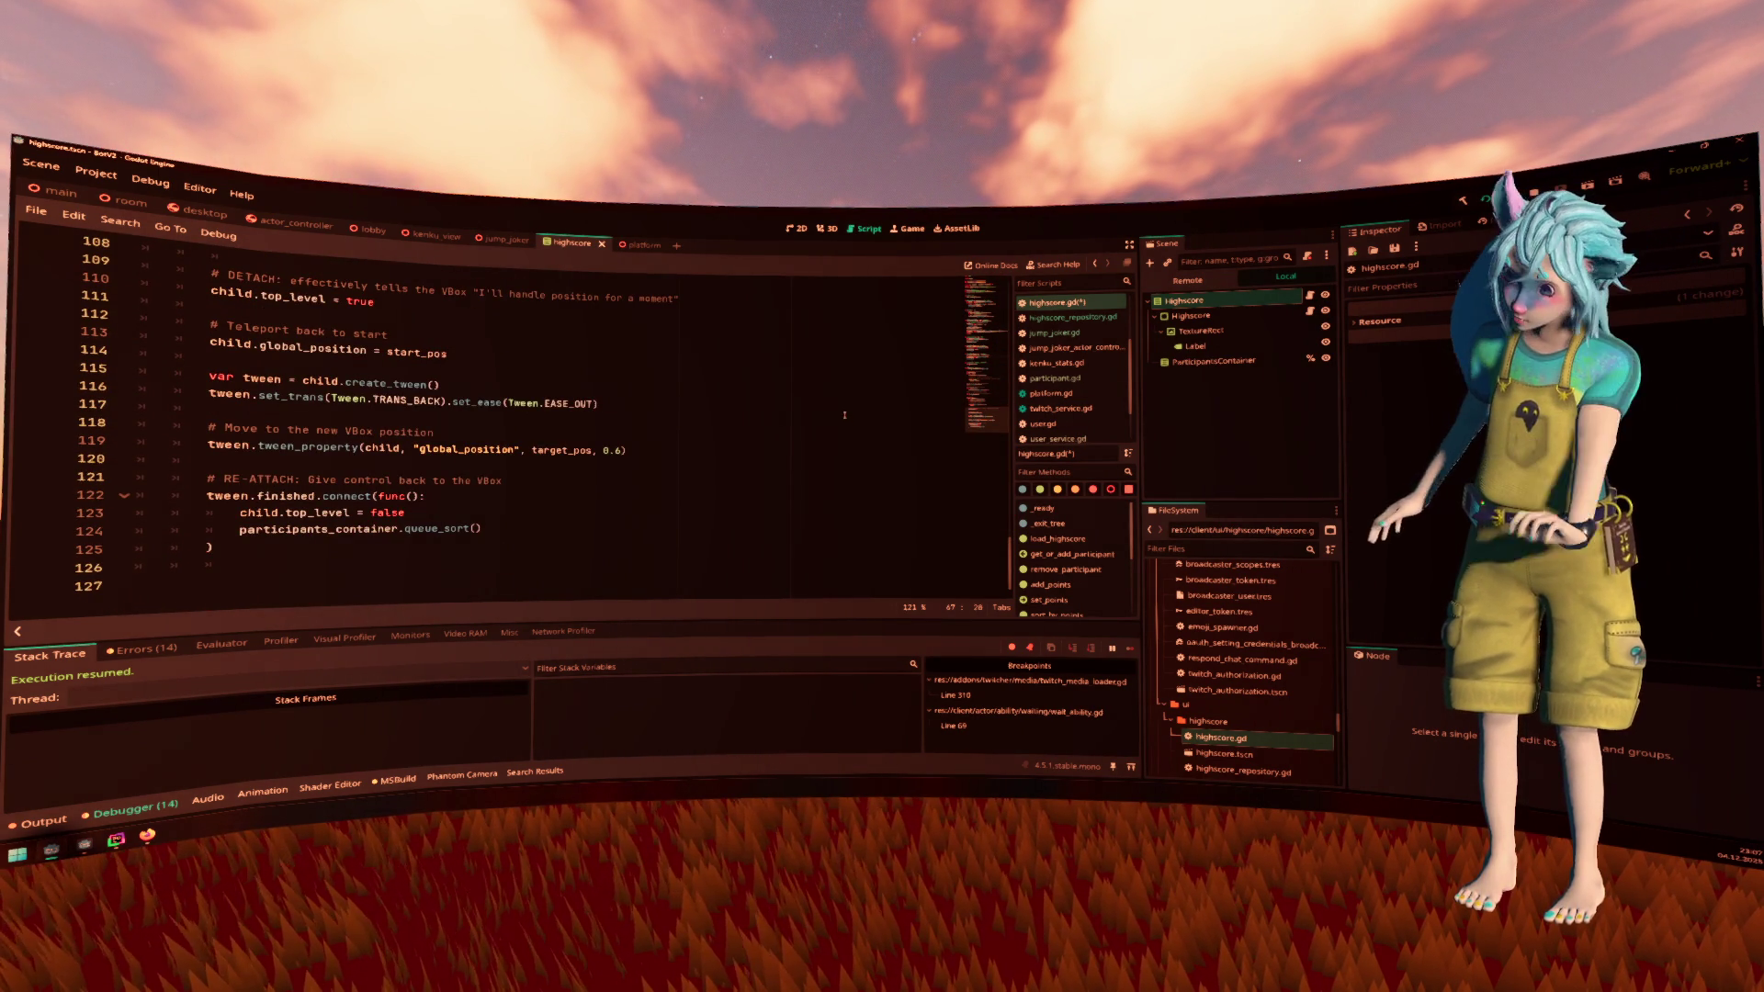
click(1079, 334)
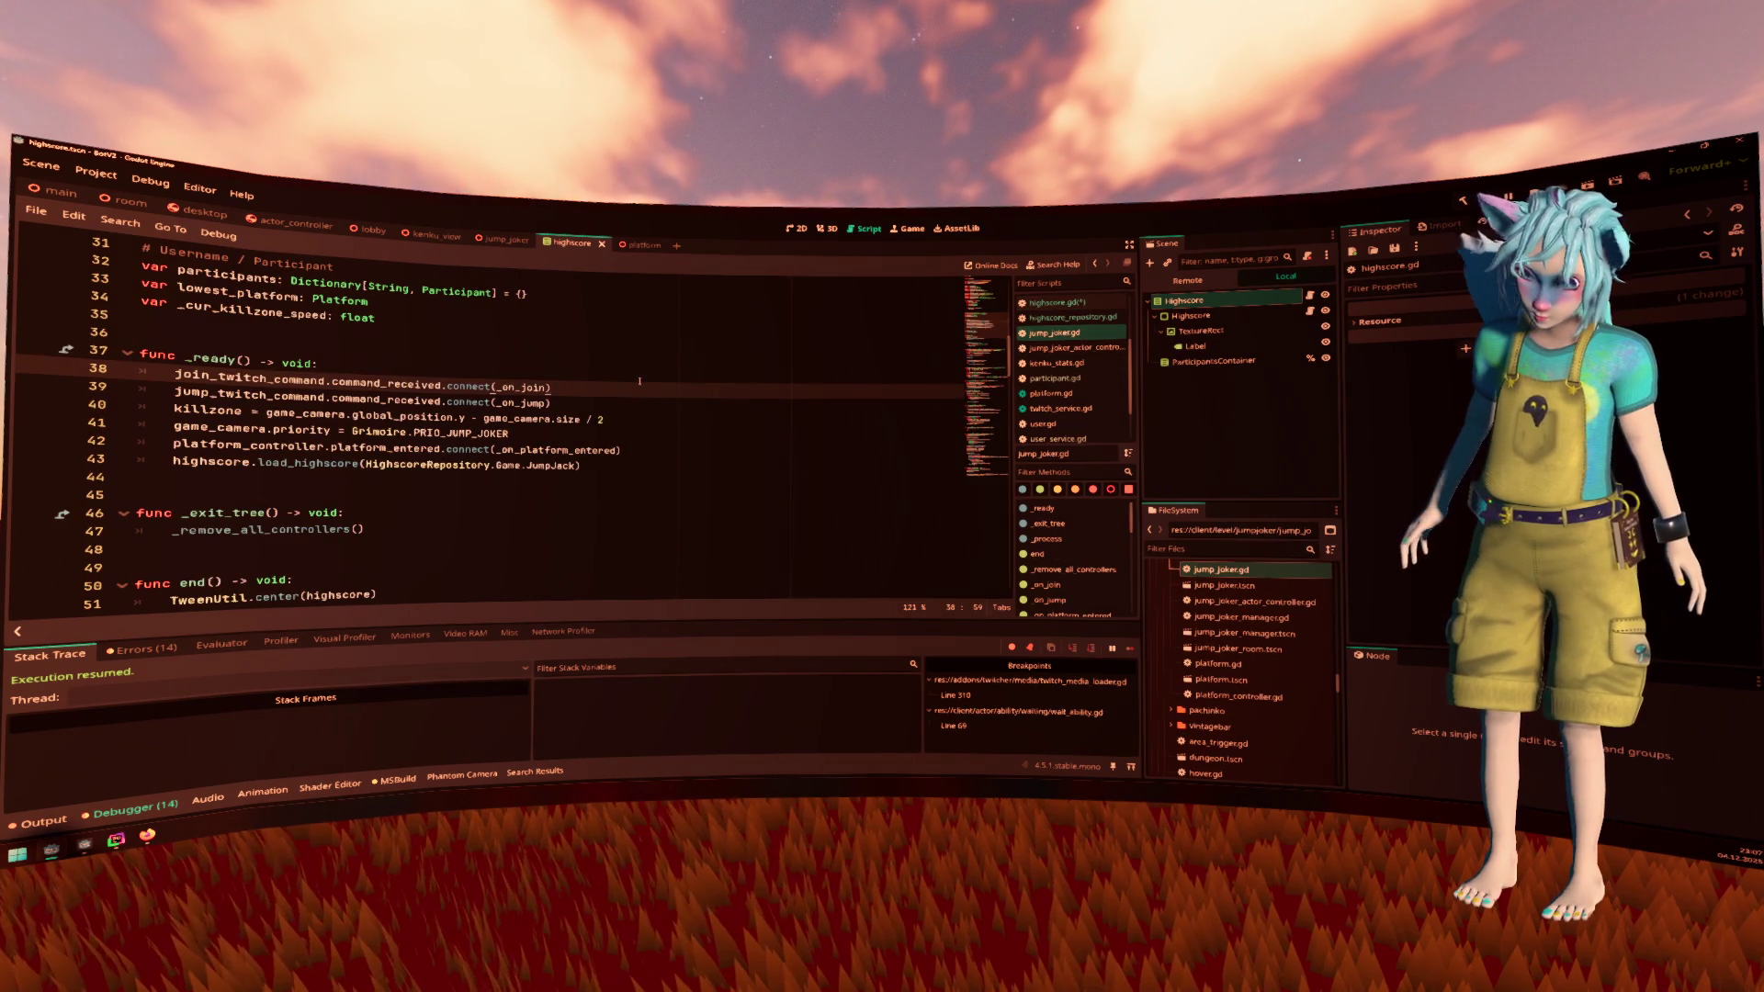
Check jump_joker.gd's highscore.set_points call, save the scripts, and go back to highscore.gd
key(Up)
scroll(650, 378, down, 20)
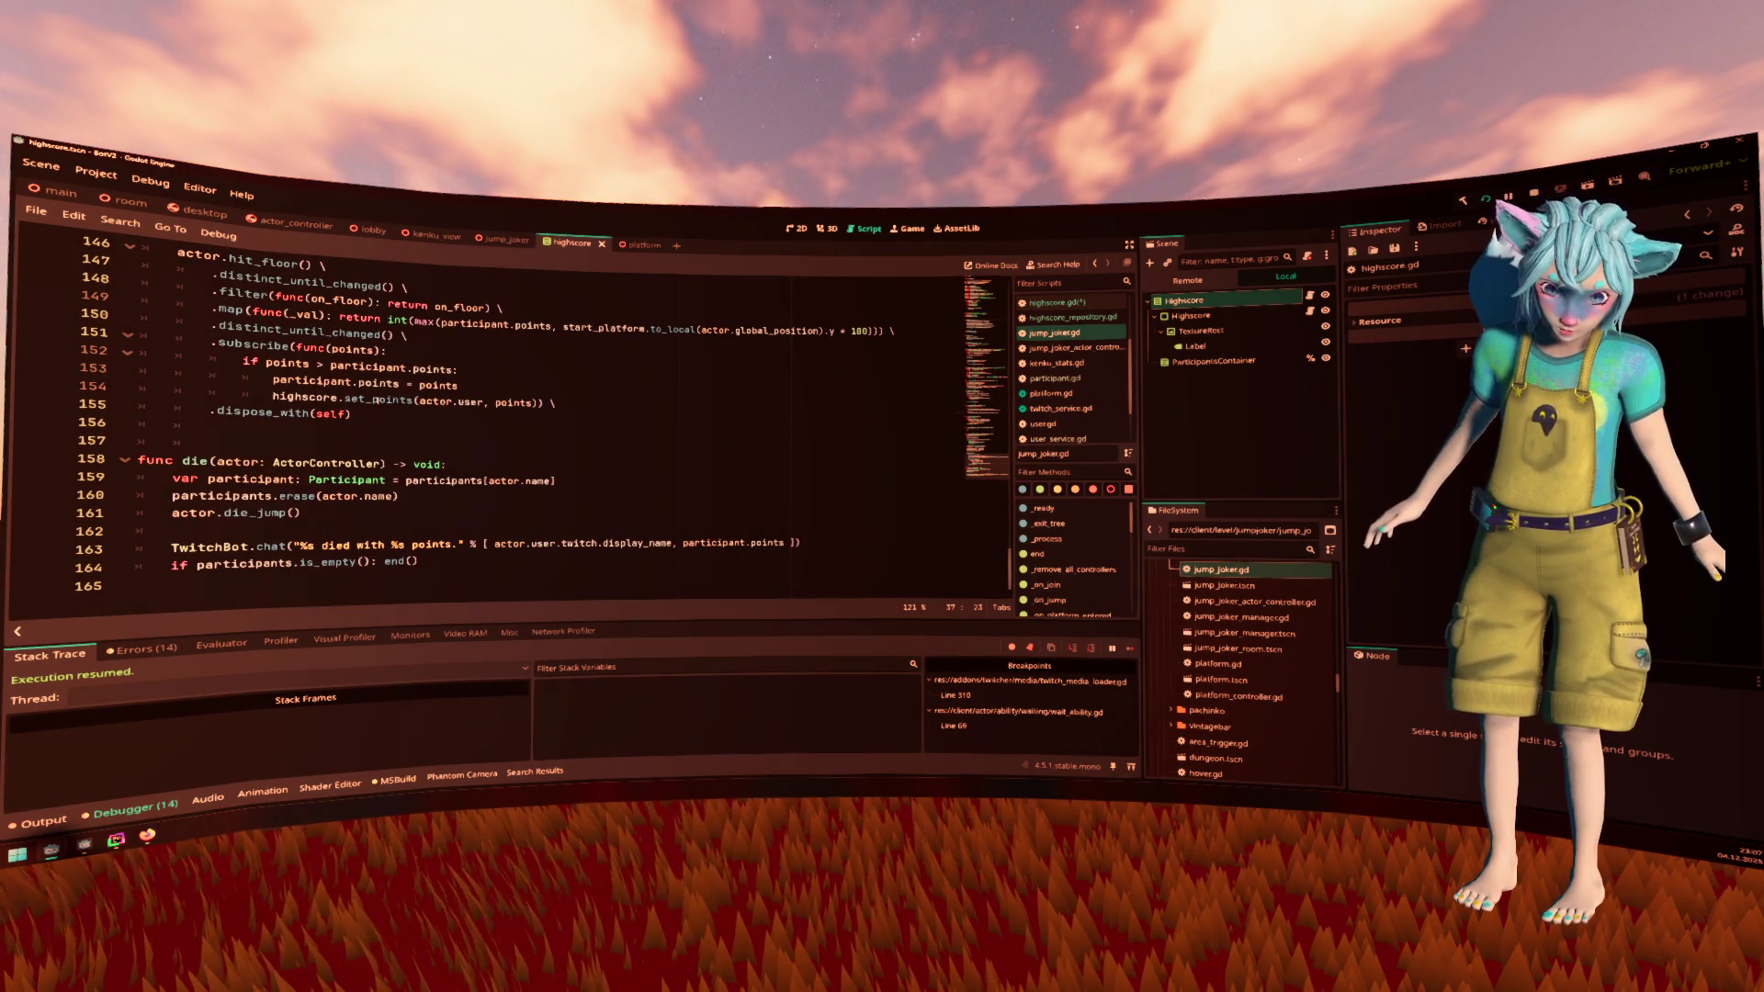
click(374, 400)
key(ctrl+s)
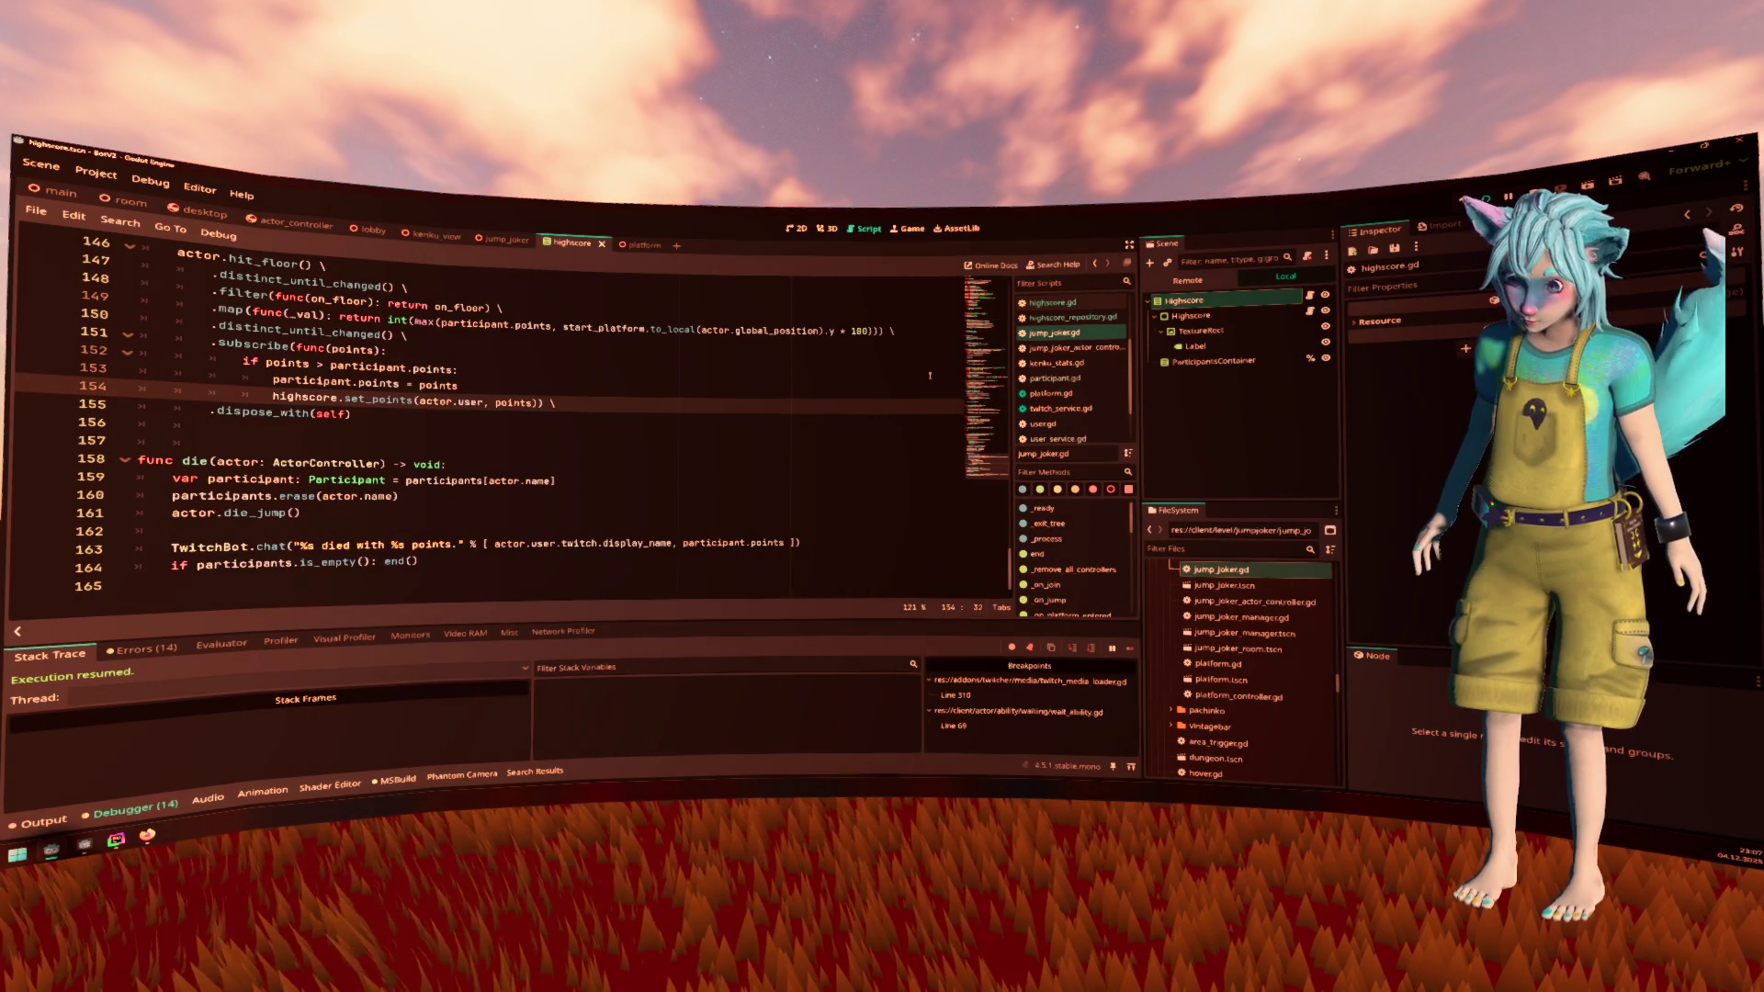
key(alt+Left)
key(alt+Left)
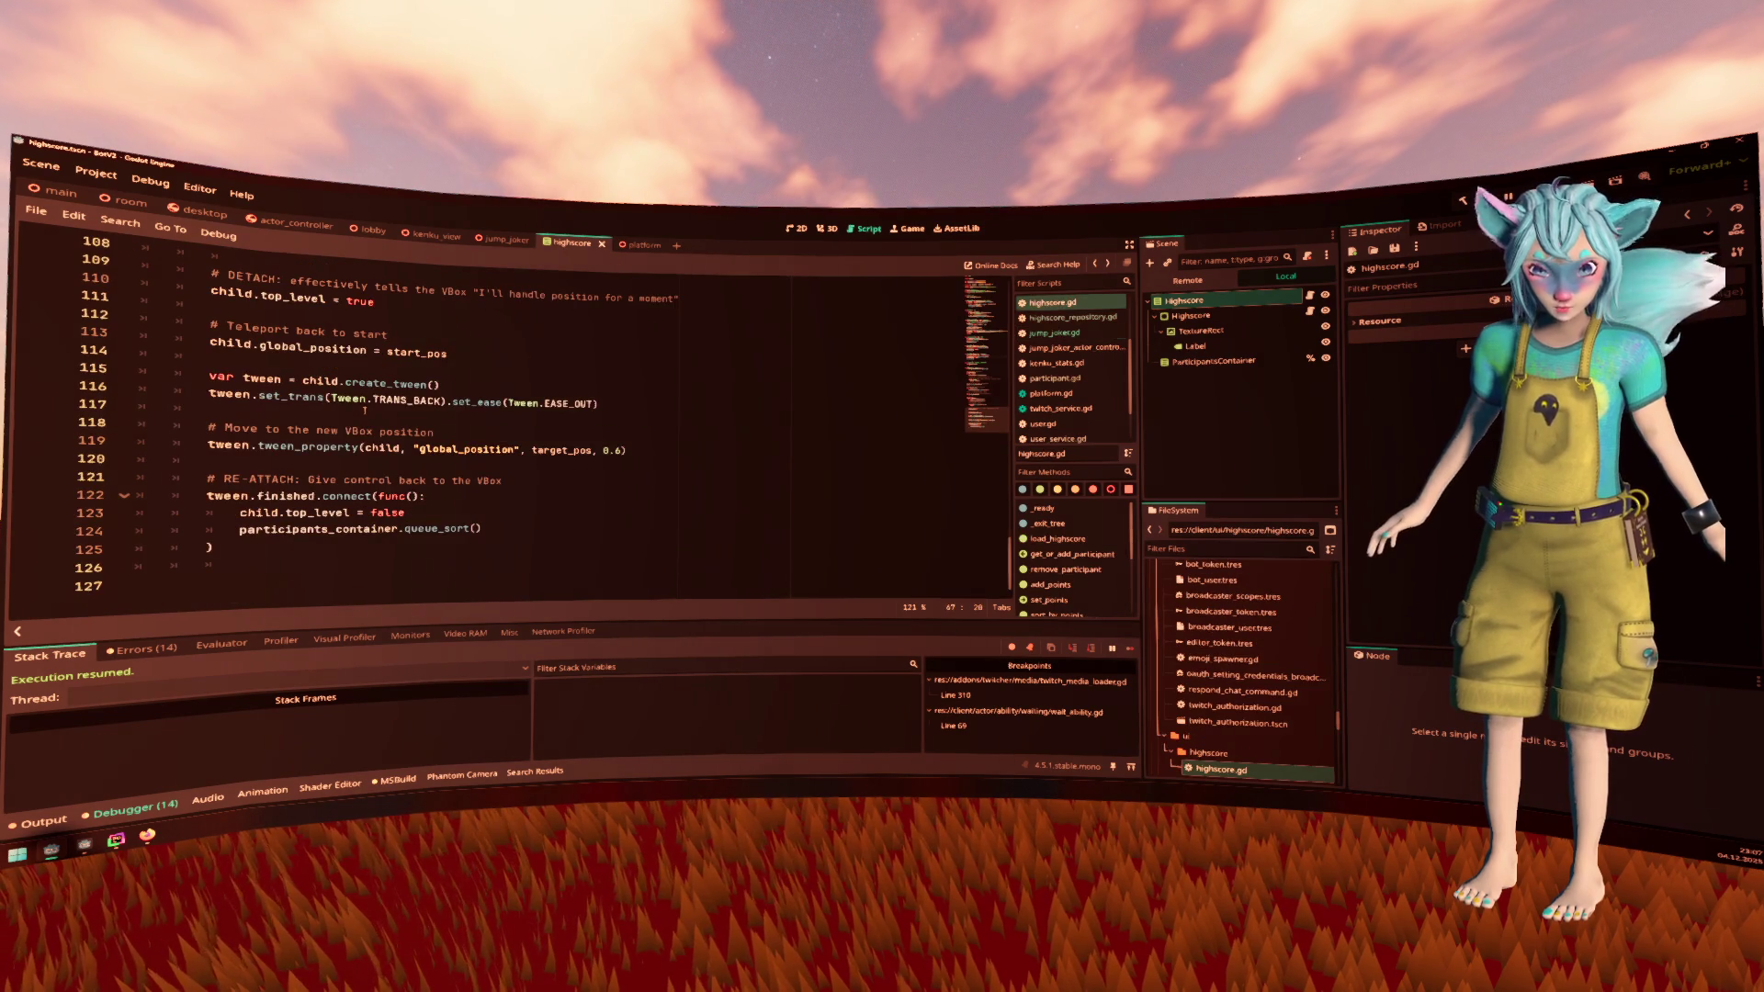
Review the edited lines 34–47 and load_for_user in highscore.gd, then open participant.gd
key(alt+Left)
key(alt+Left)
key(alt+Left)
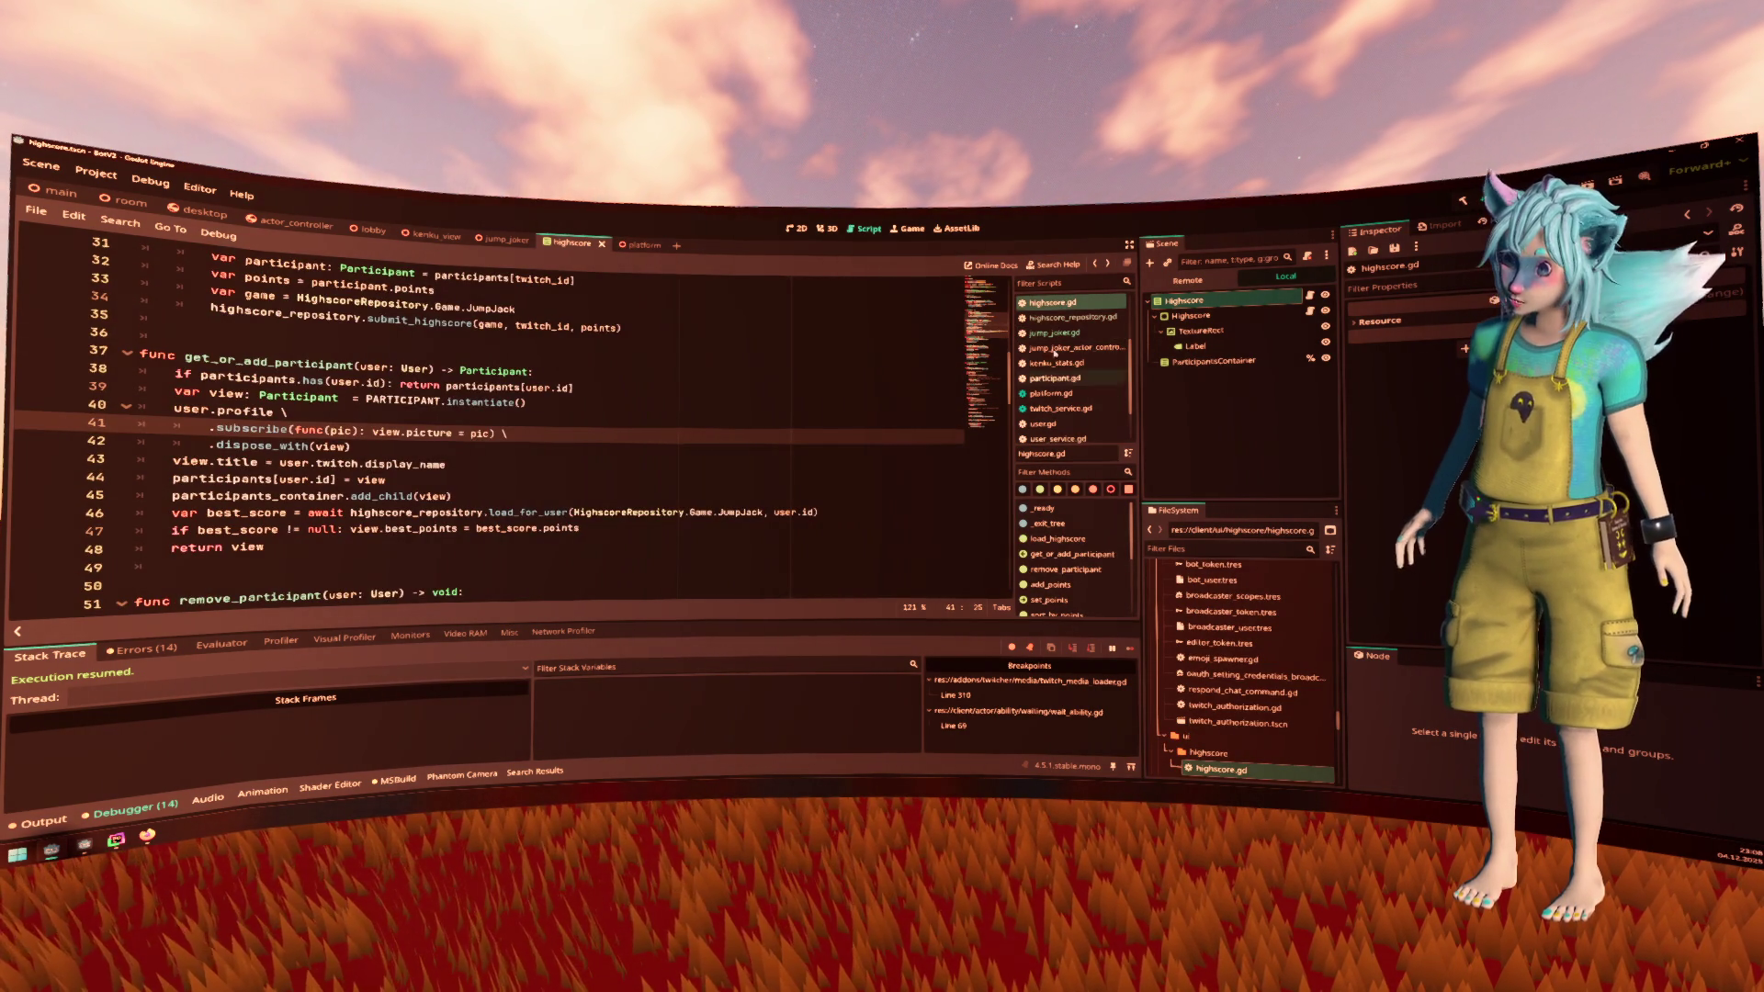
scroll(596, 419, up, 6)
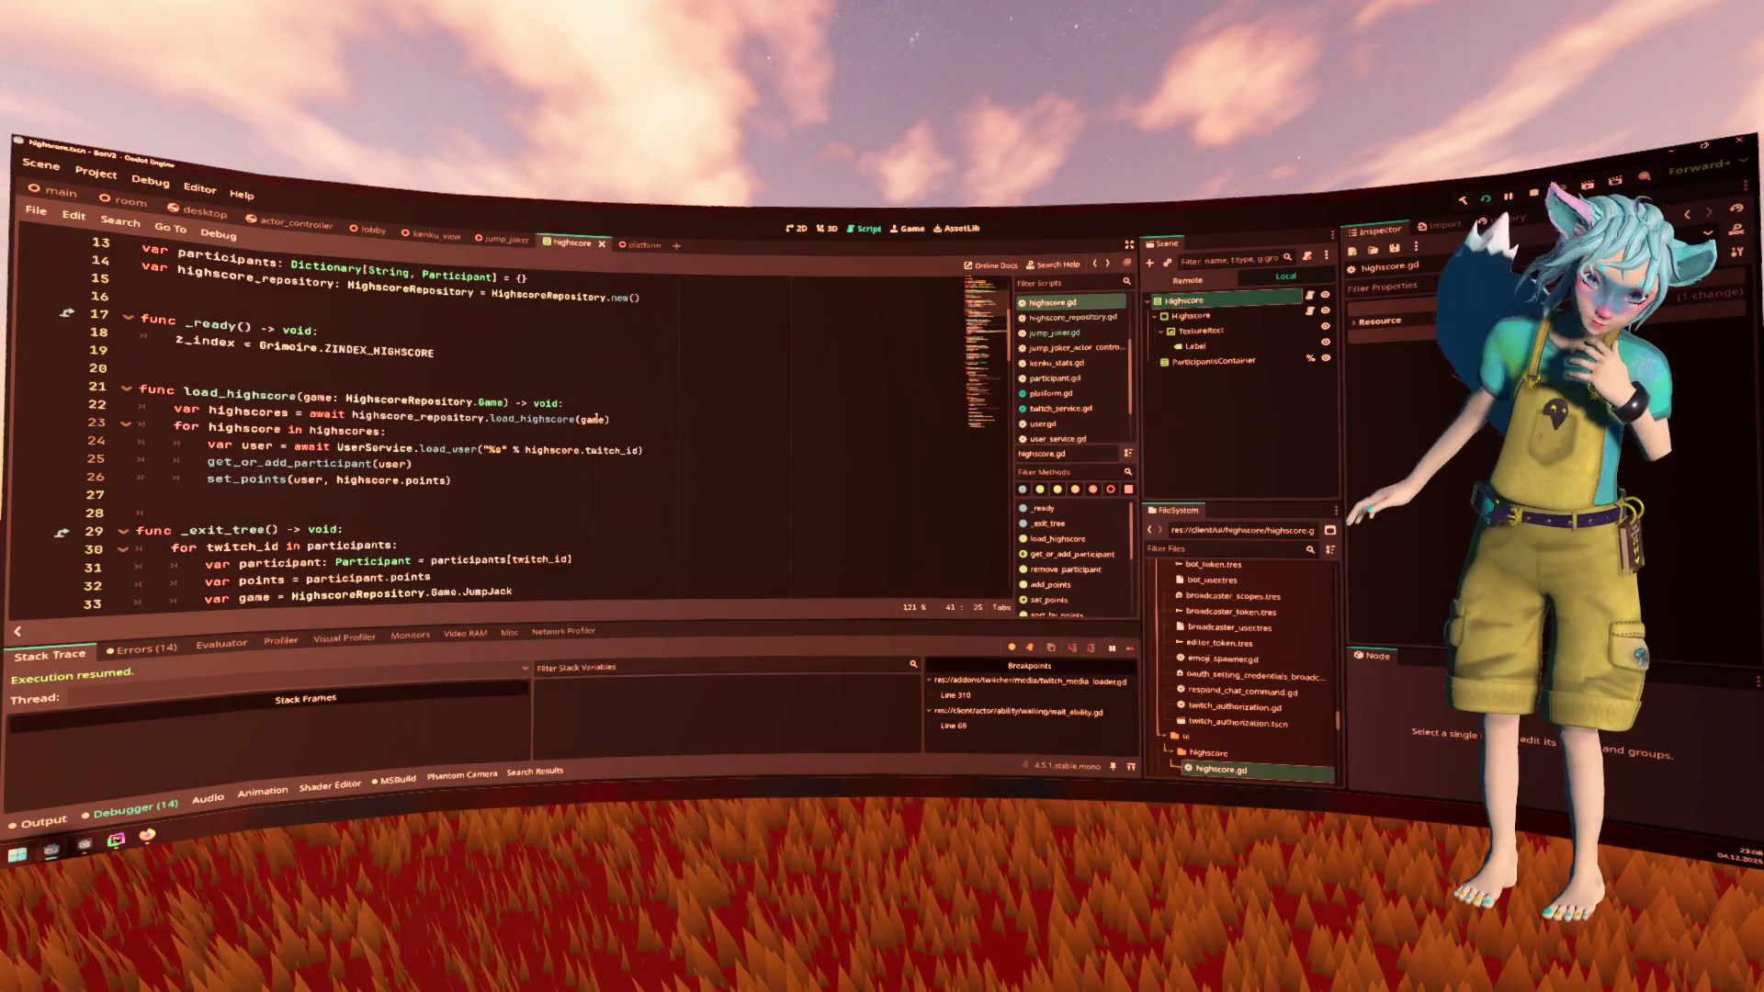
scroll(529, 416, down, 5)
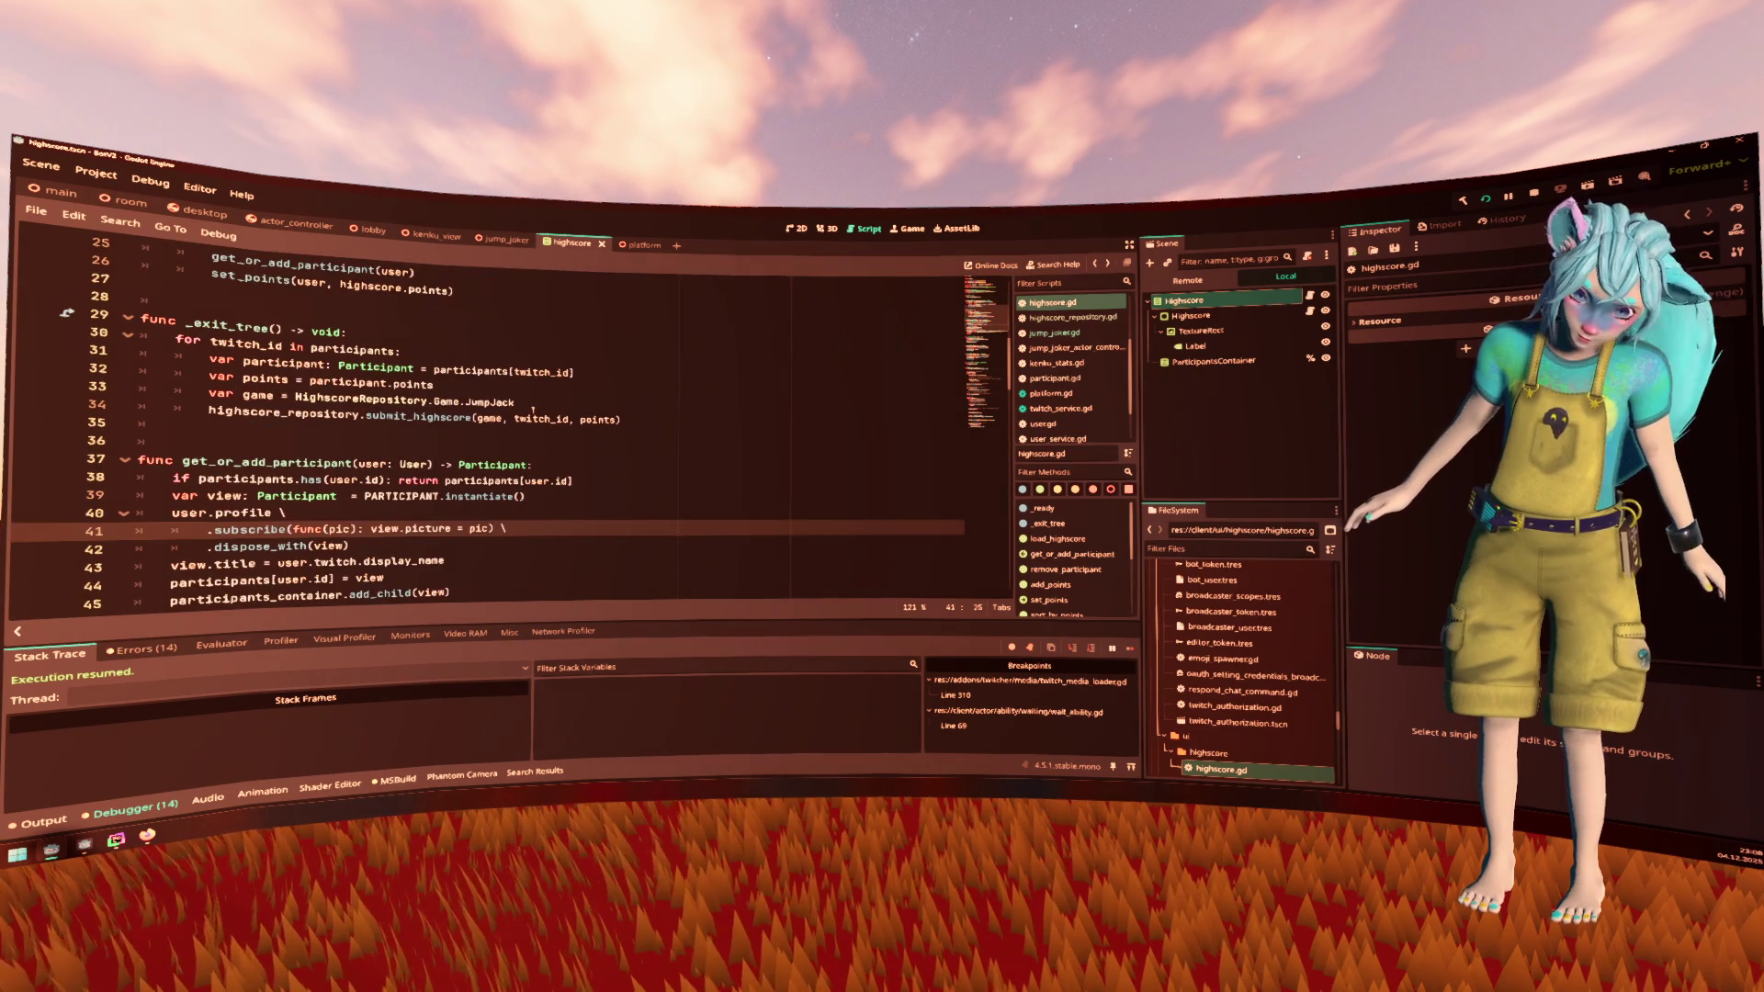
click(496, 353)
scroll(552, 405, down, 2)
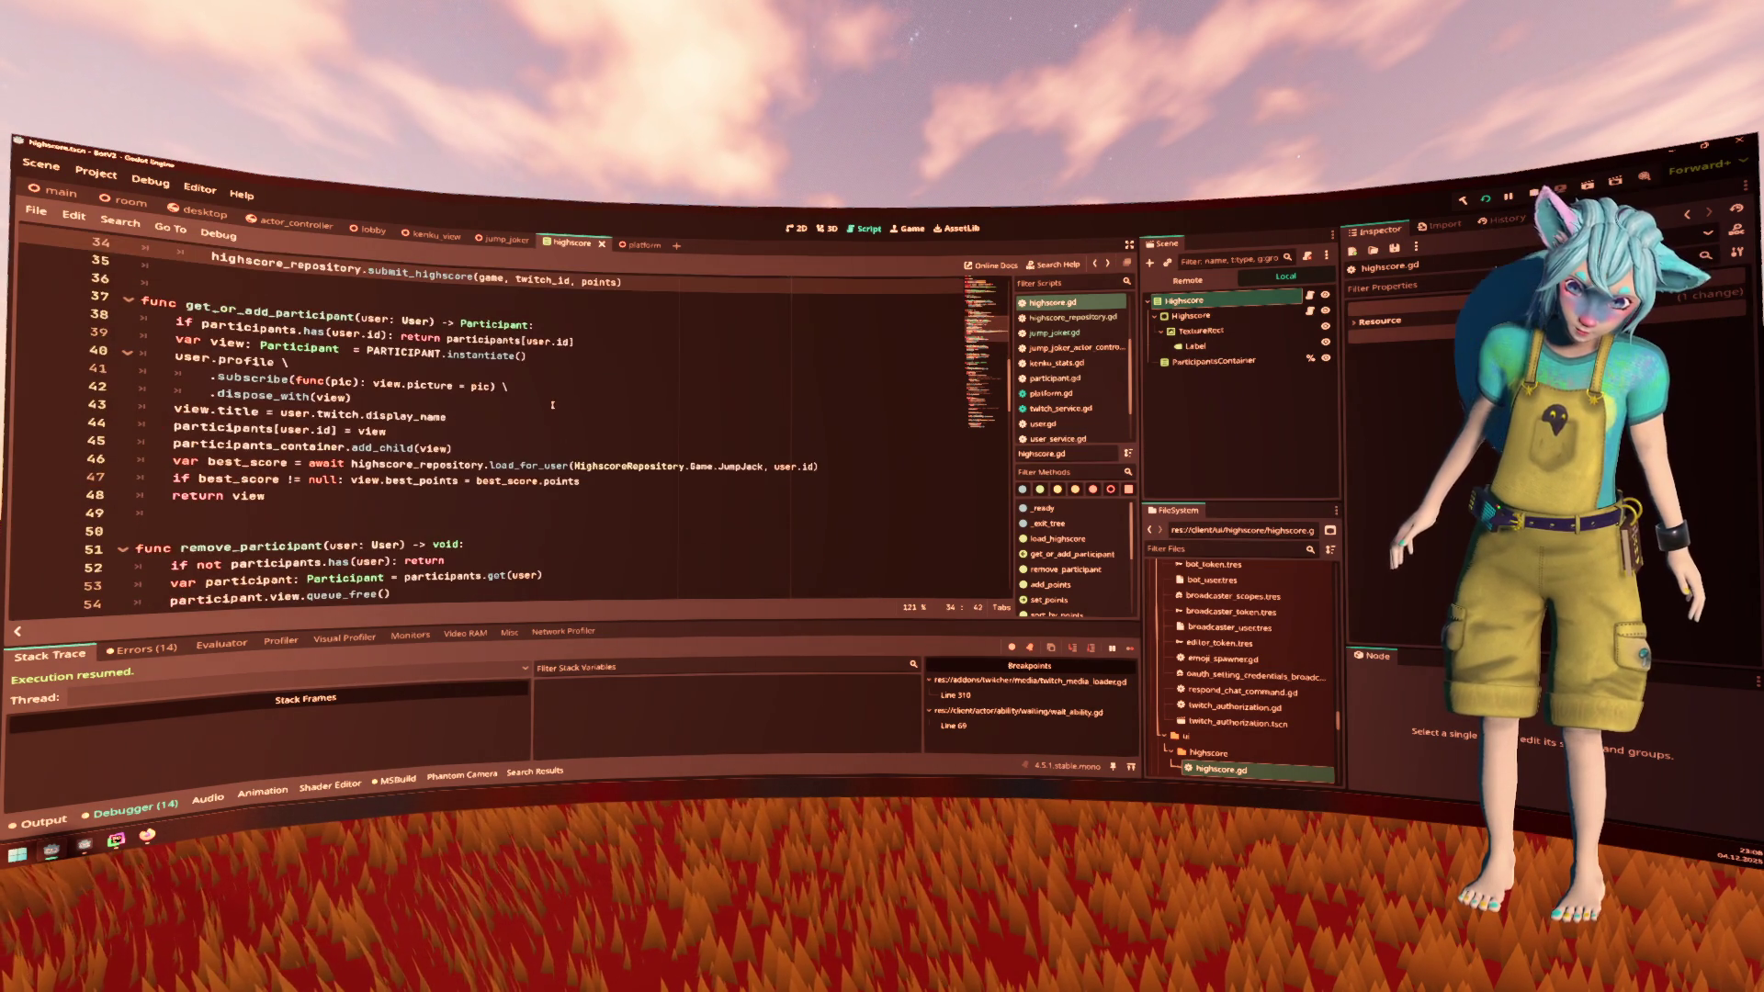
scroll(513, 408, down, 1)
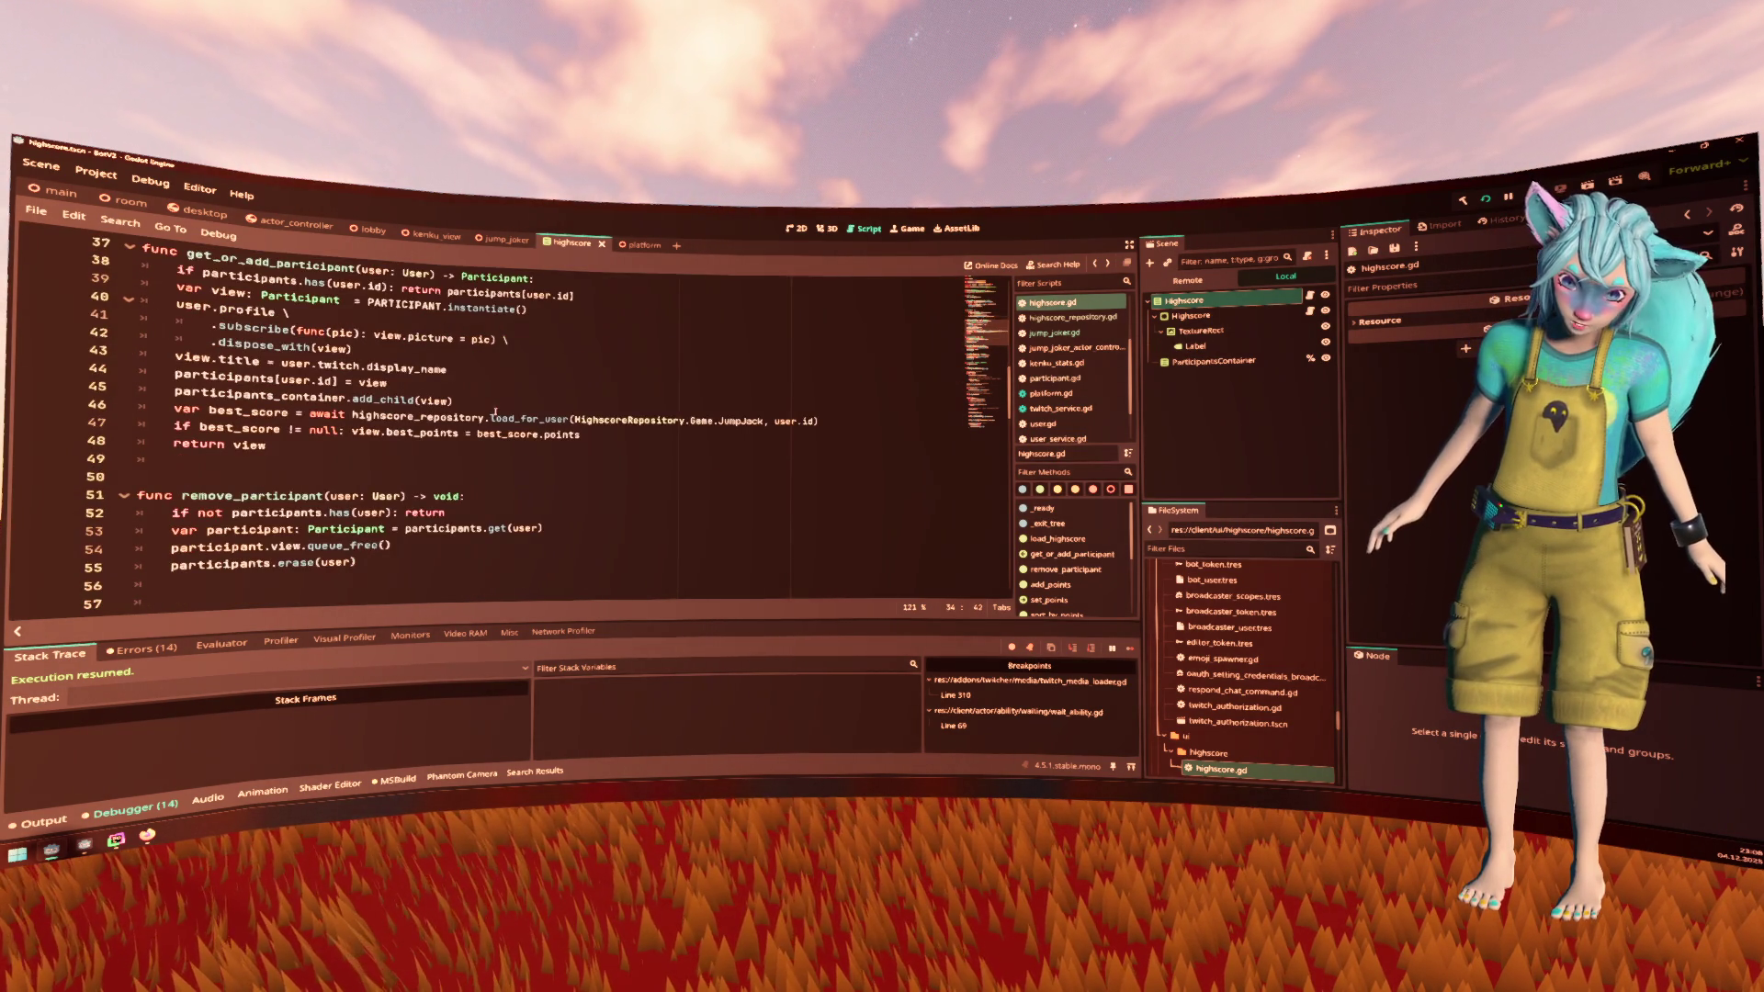
click(422, 432)
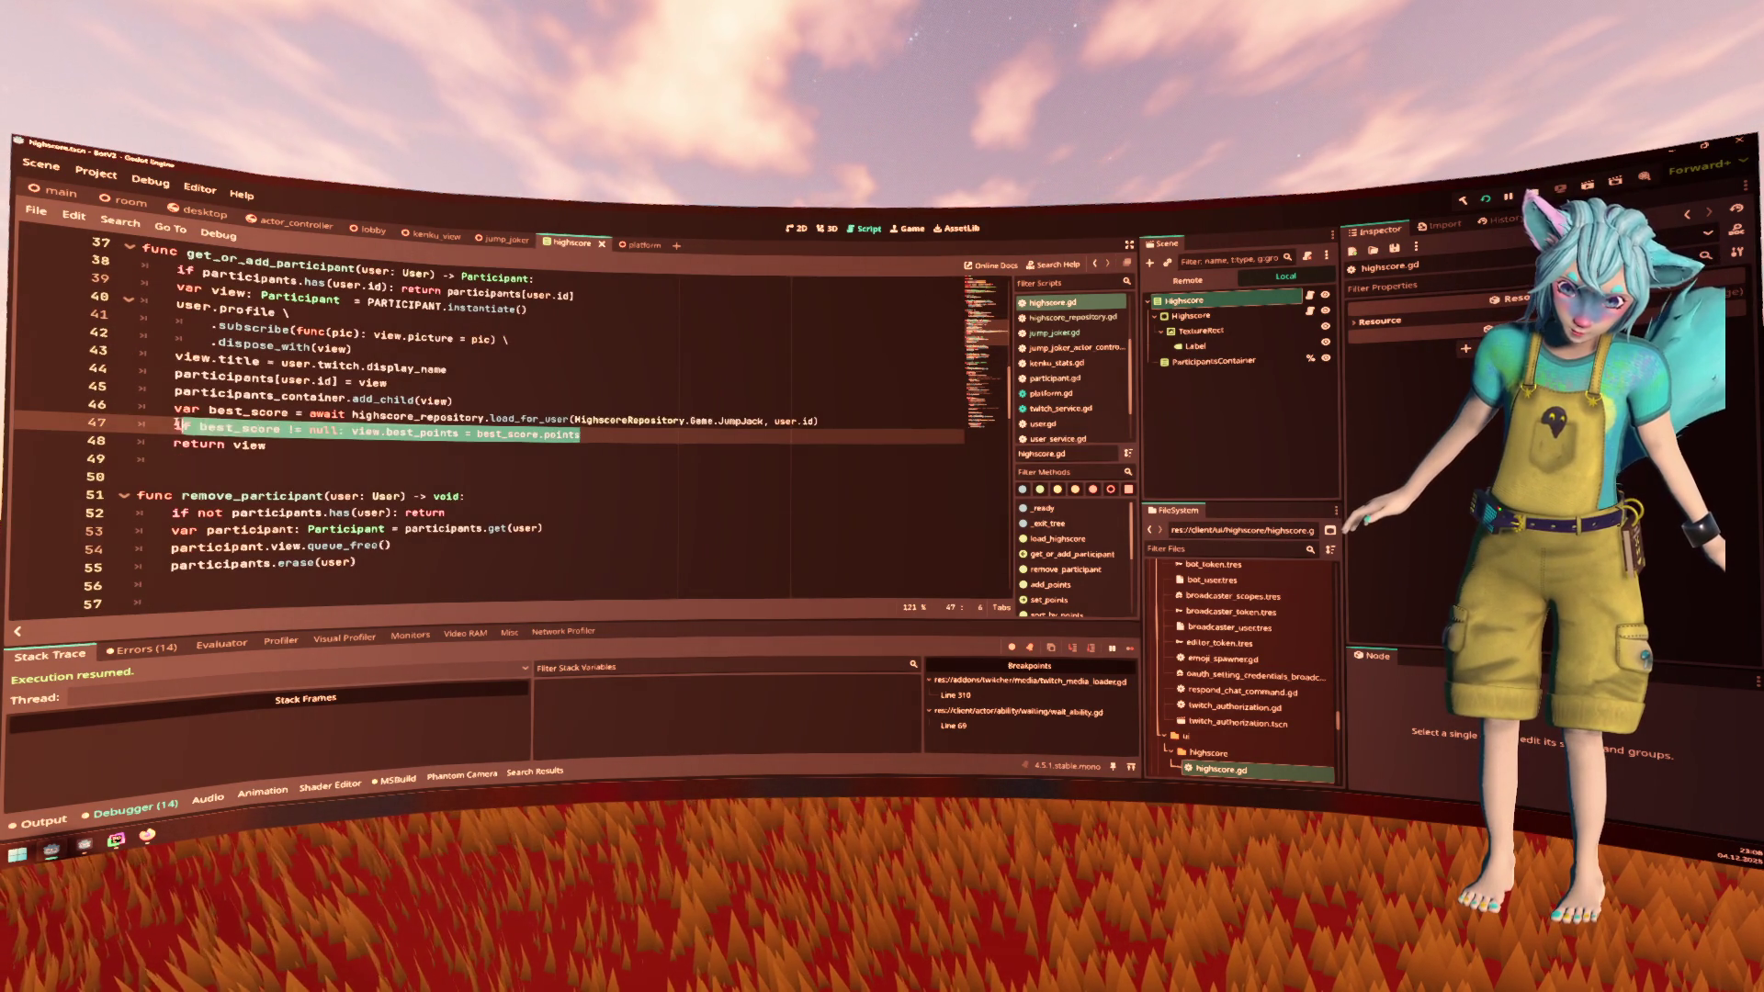
double_click(570, 422)
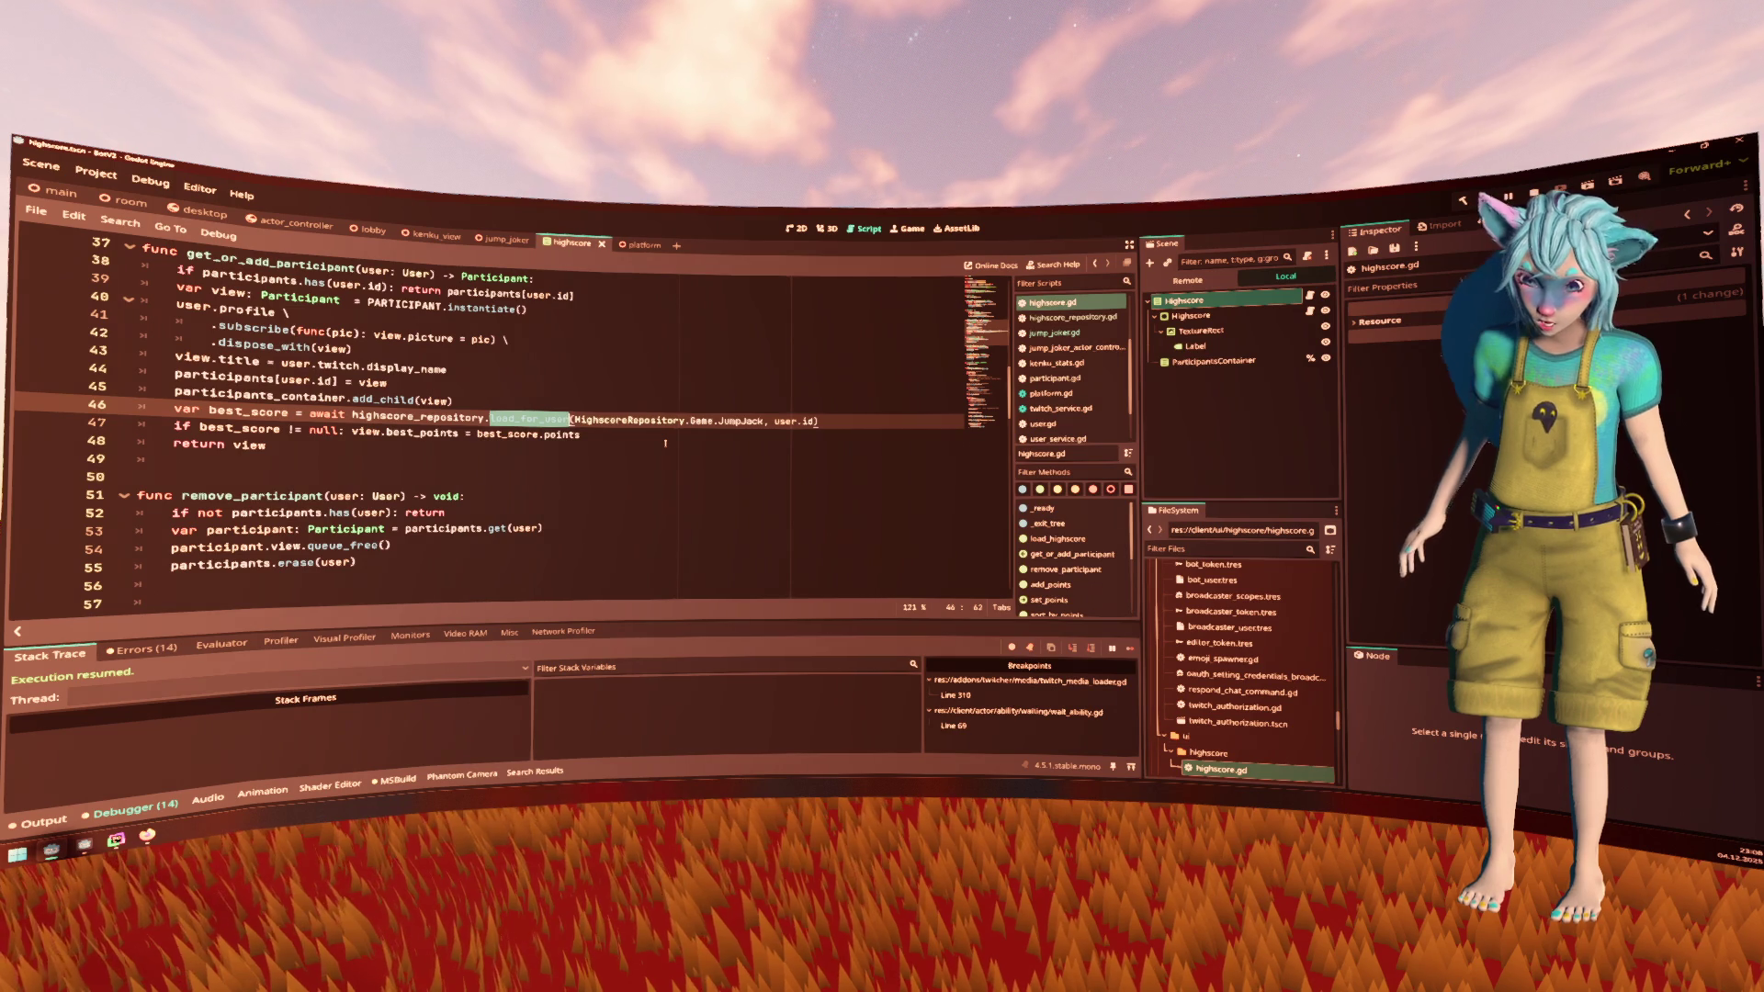
scroll(665, 442, down, 3)
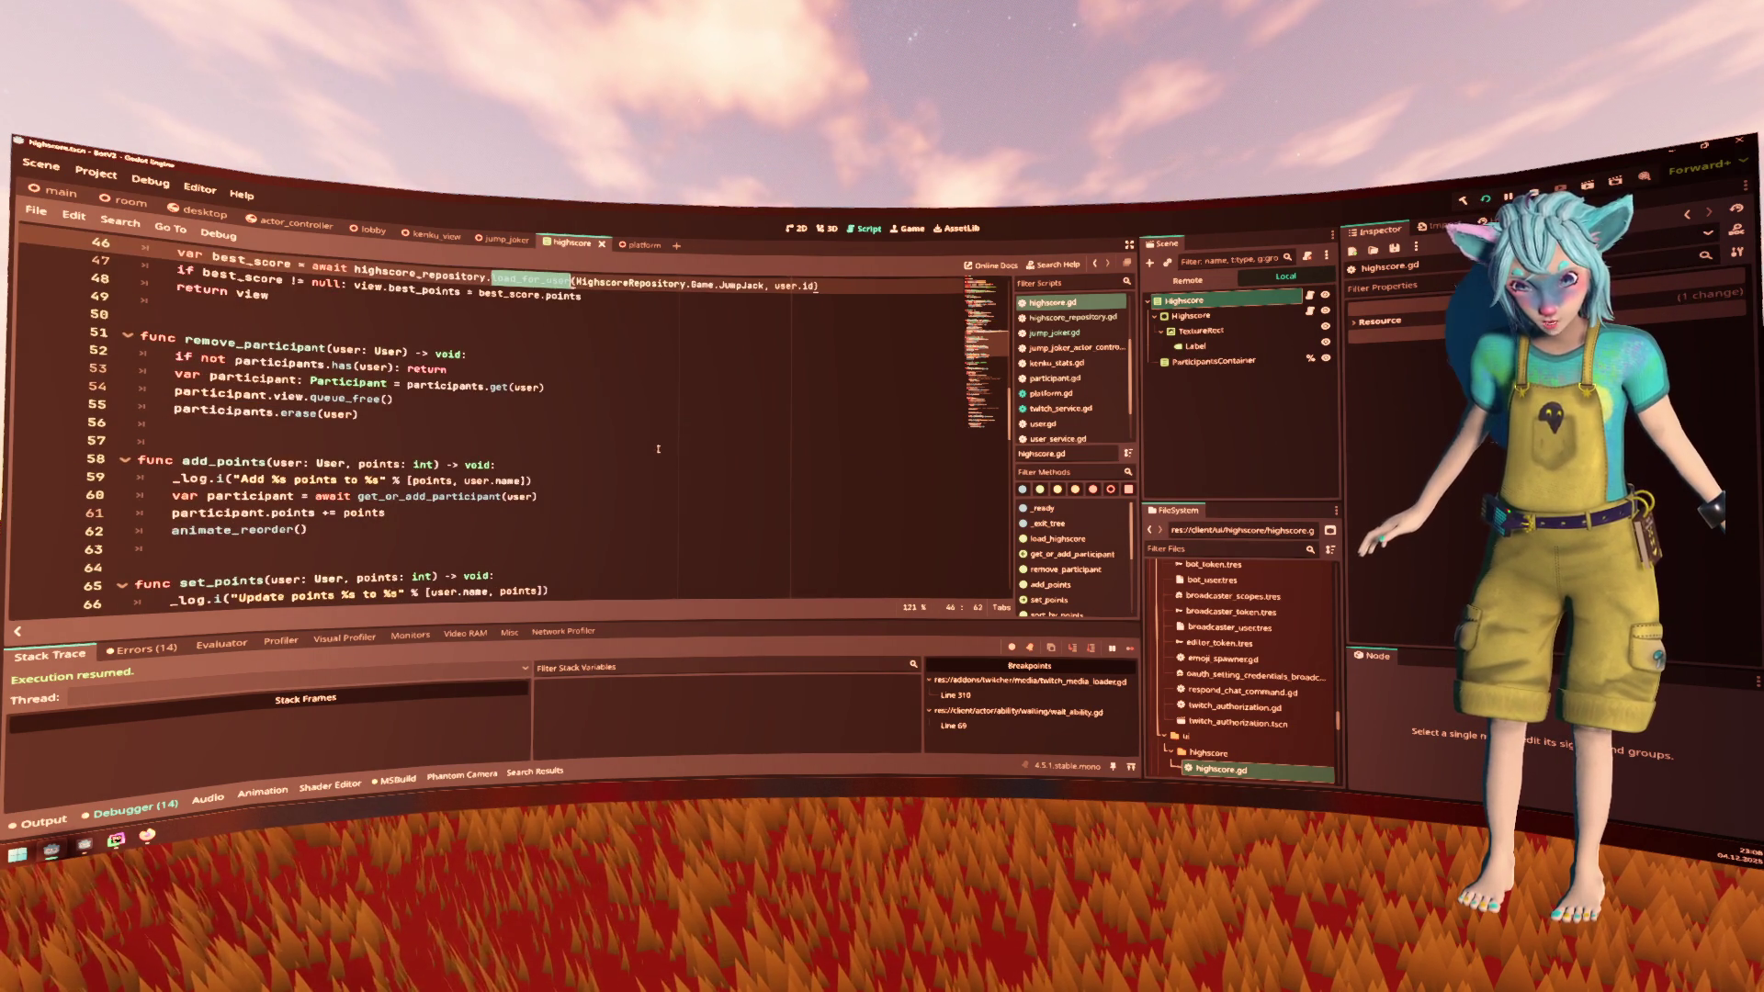
scroll(467, 474, down, 1)
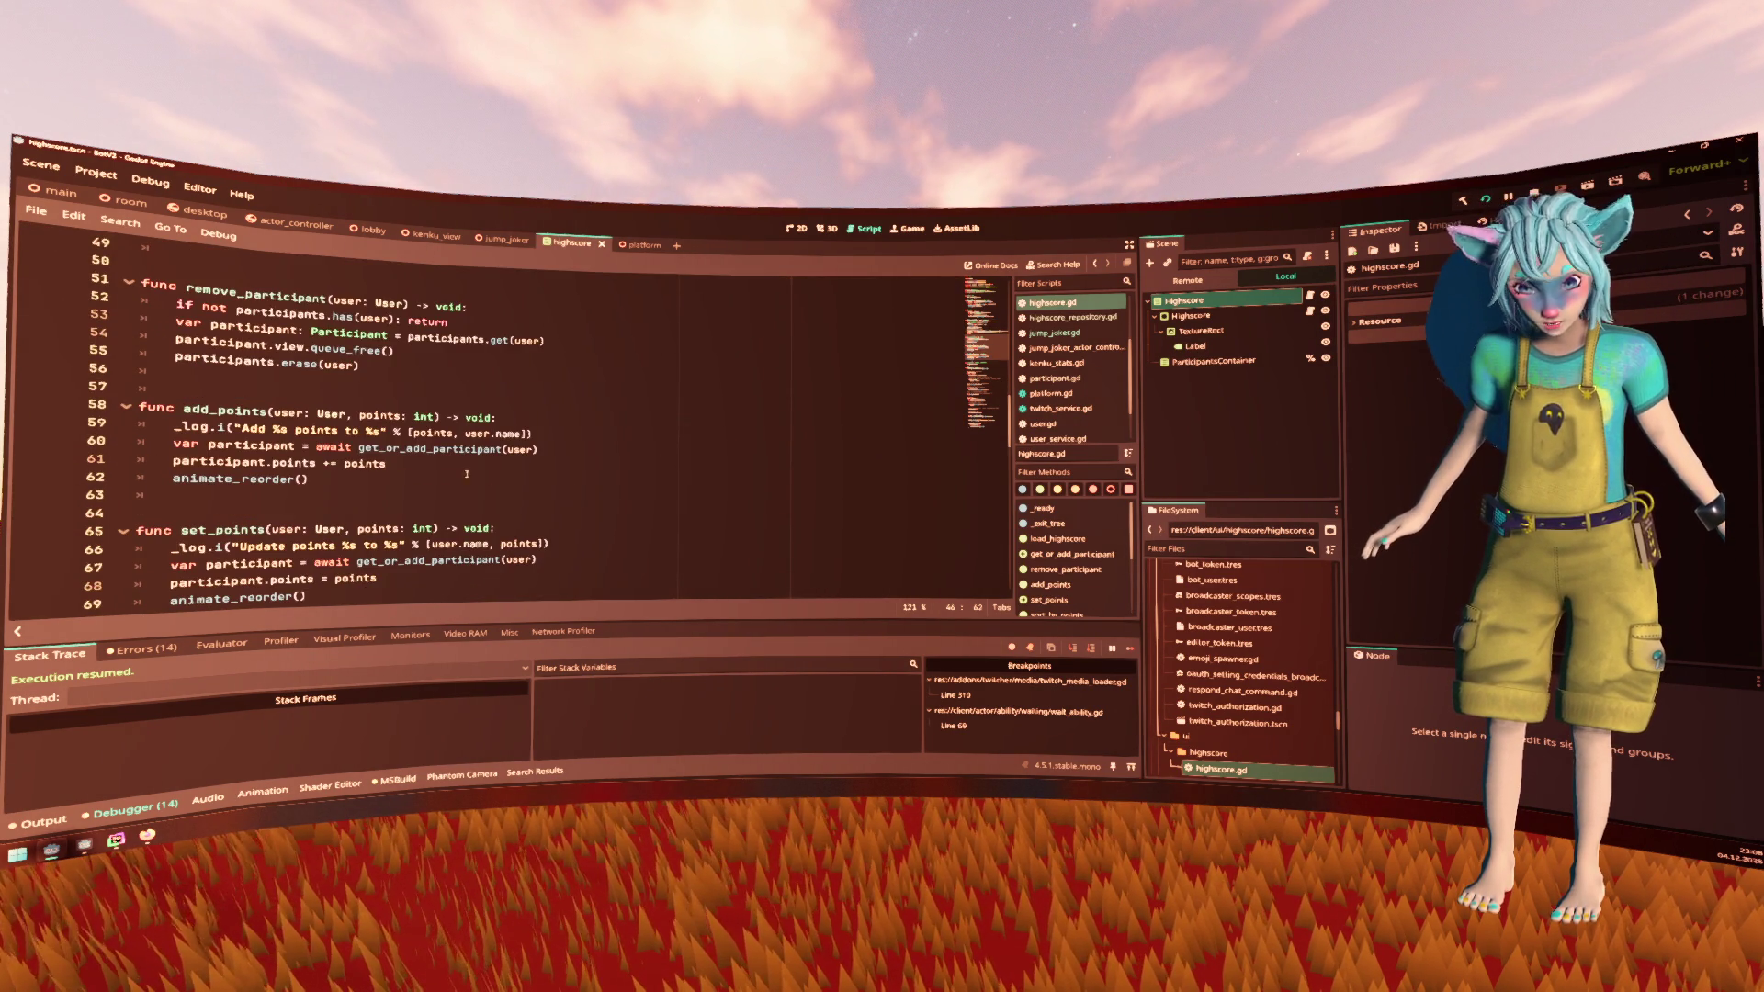
ctrl+click(312, 462)
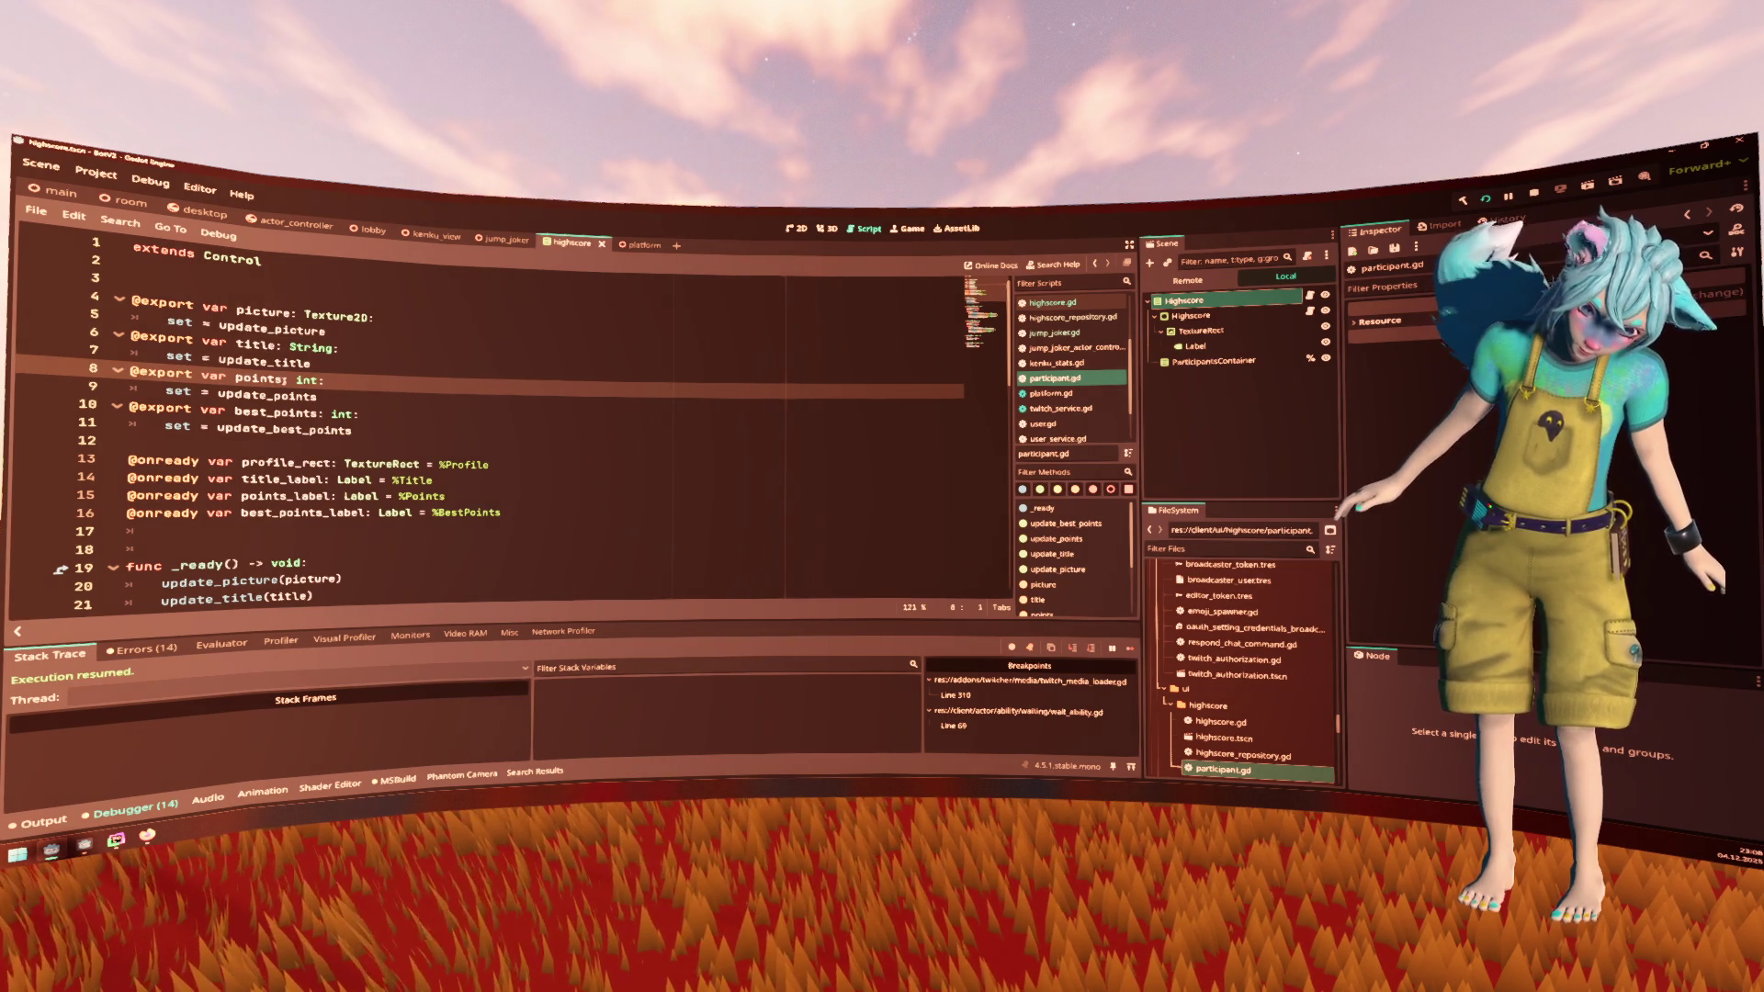
Jump to update_points and start a new line after 'points = val'
double_click(306, 414)
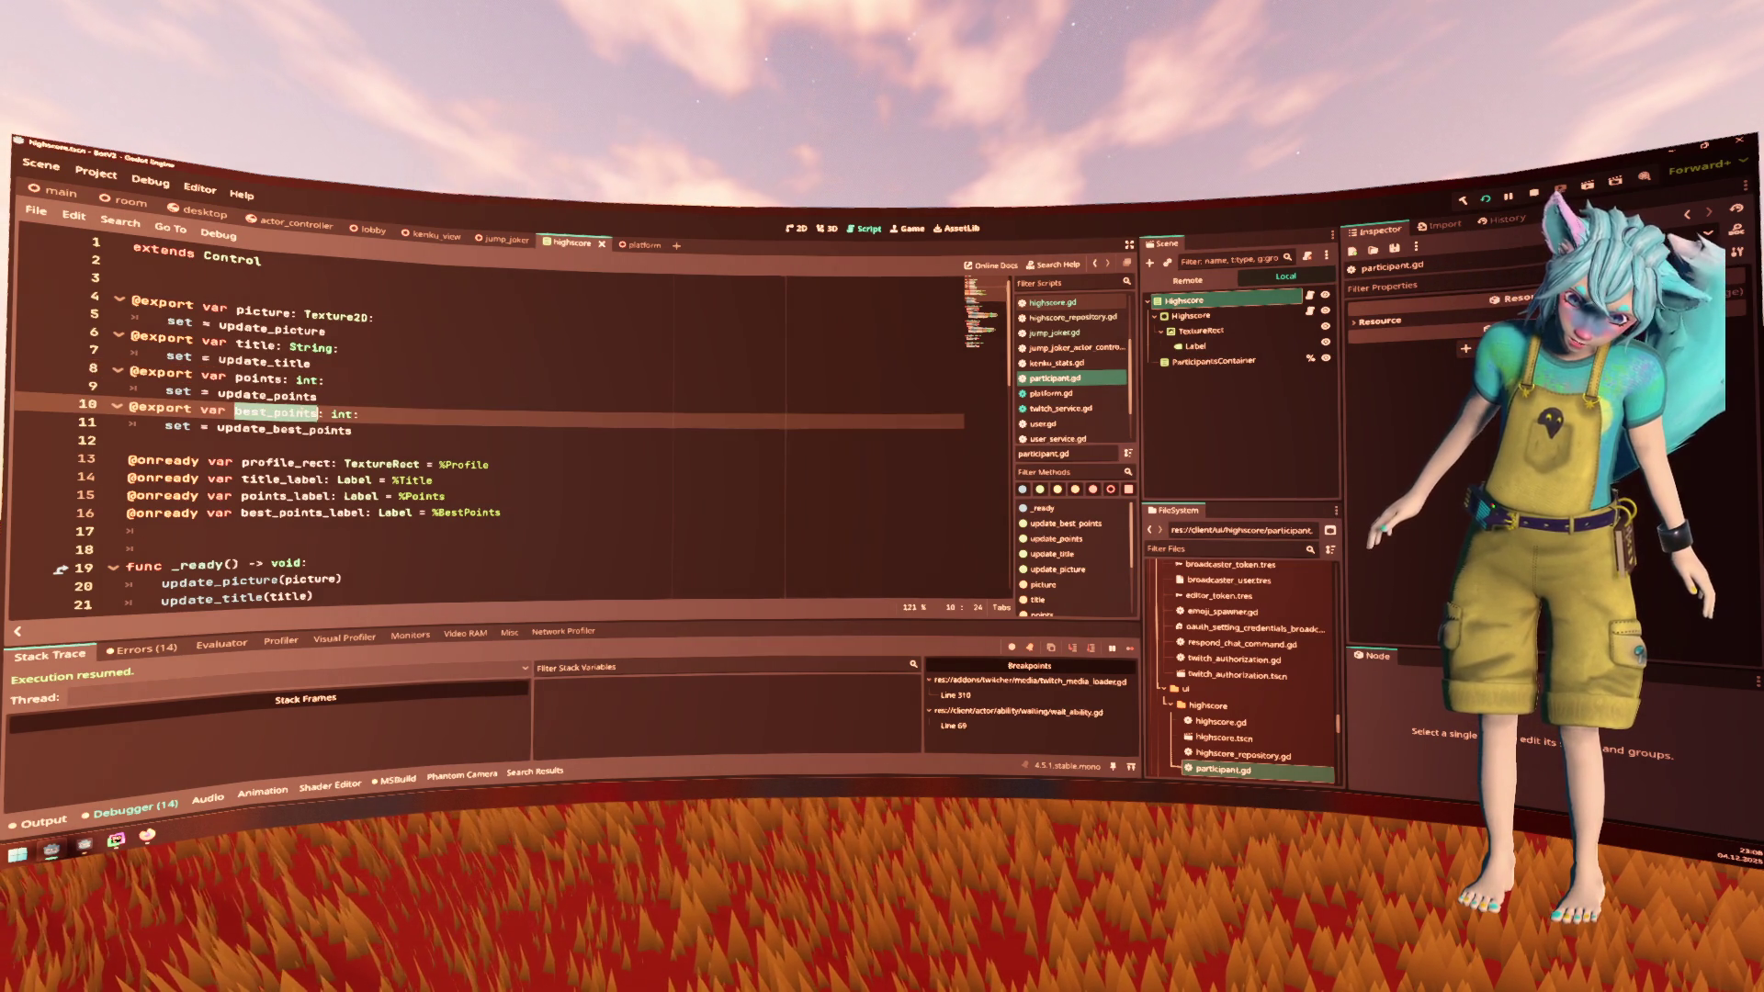
ctrl+click(303, 396)
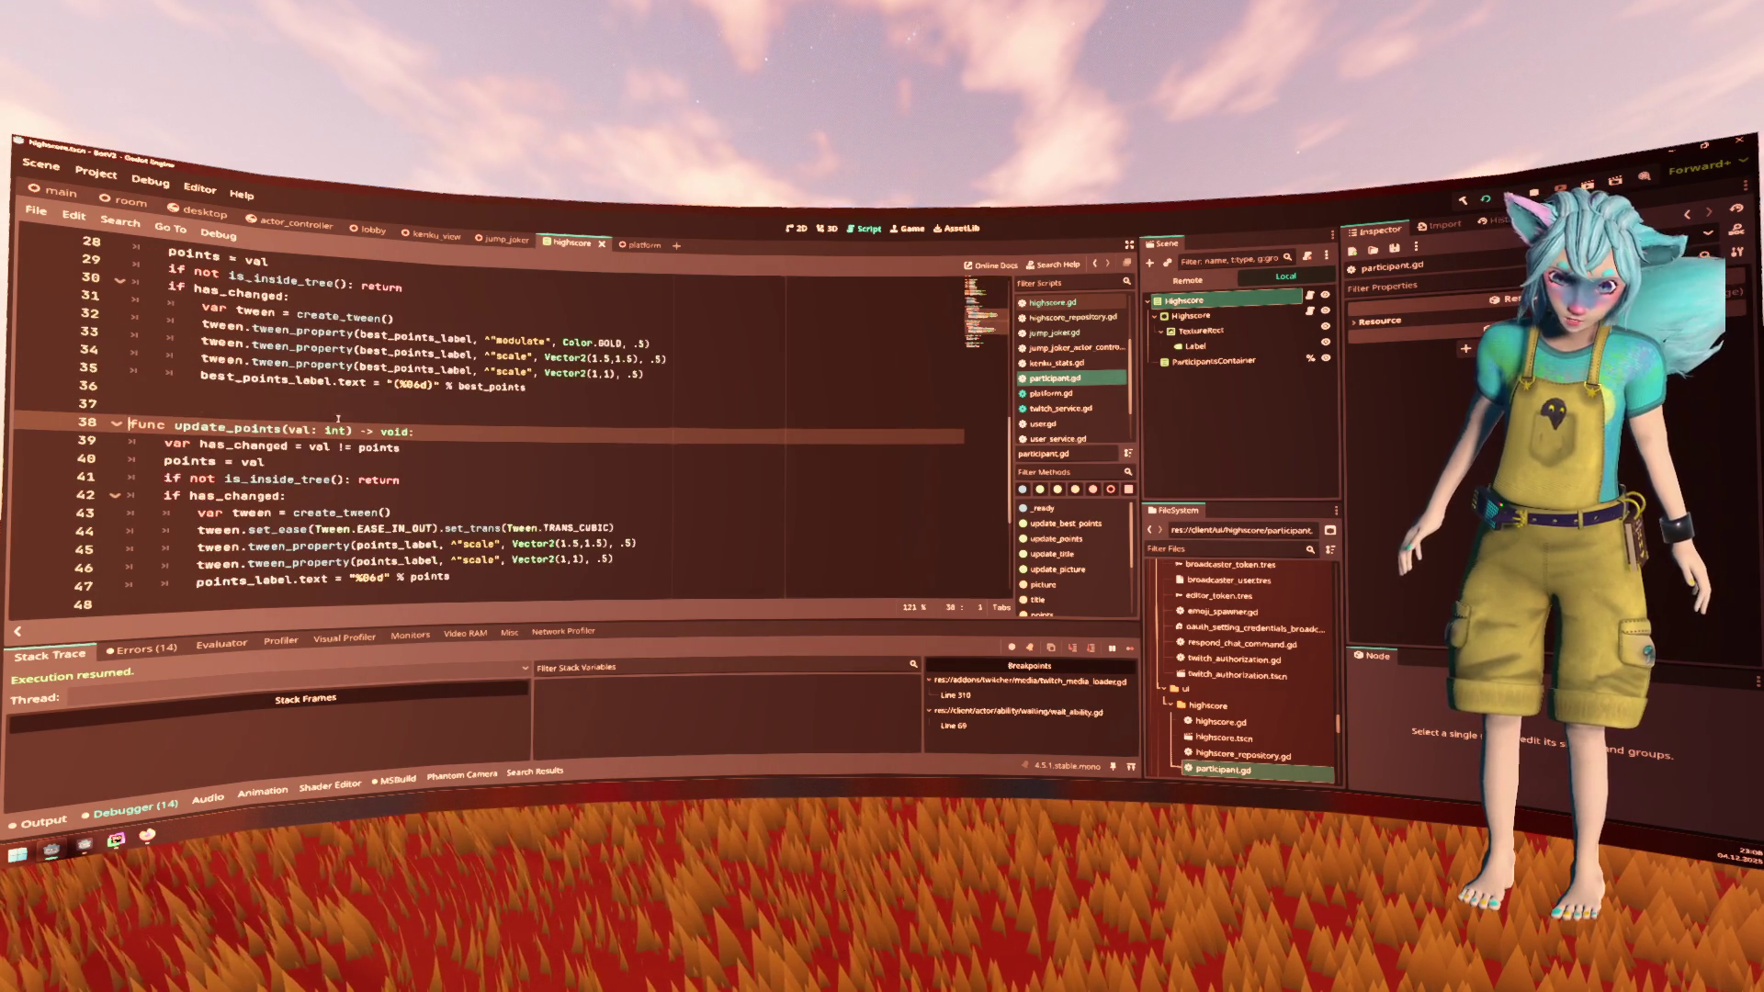
scroll(497, 488, down, 1)
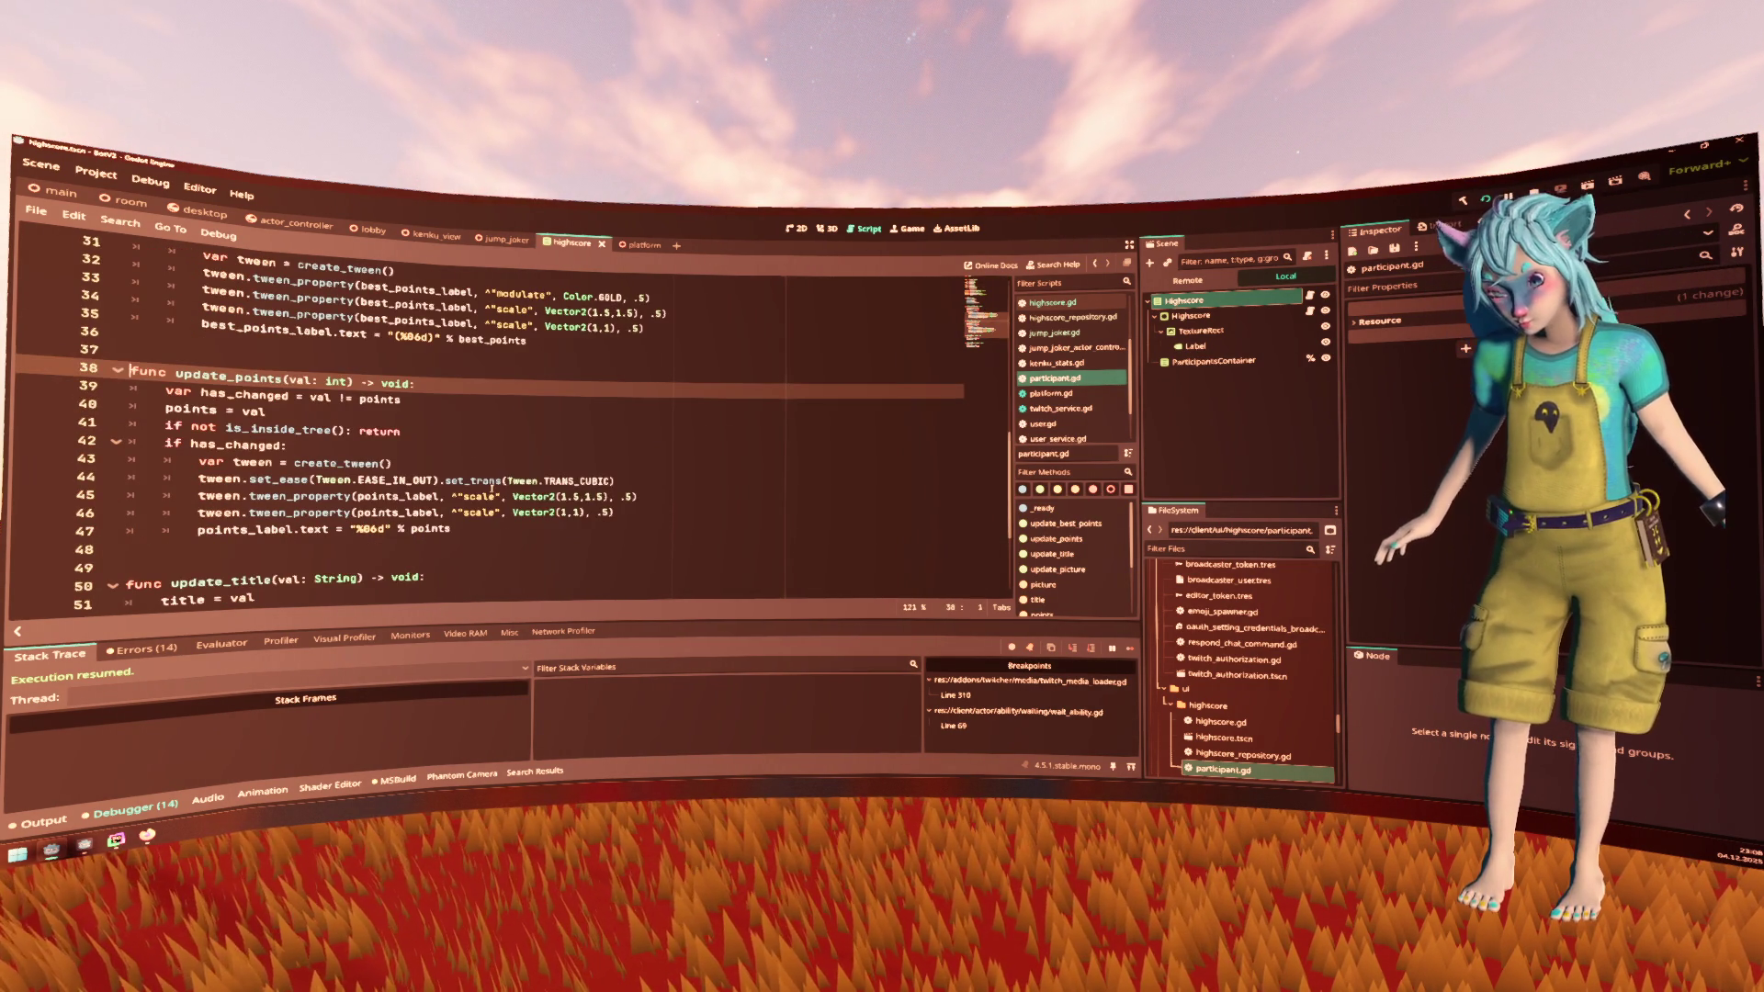
click(501, 436)
click(512, 421)
key(Return)
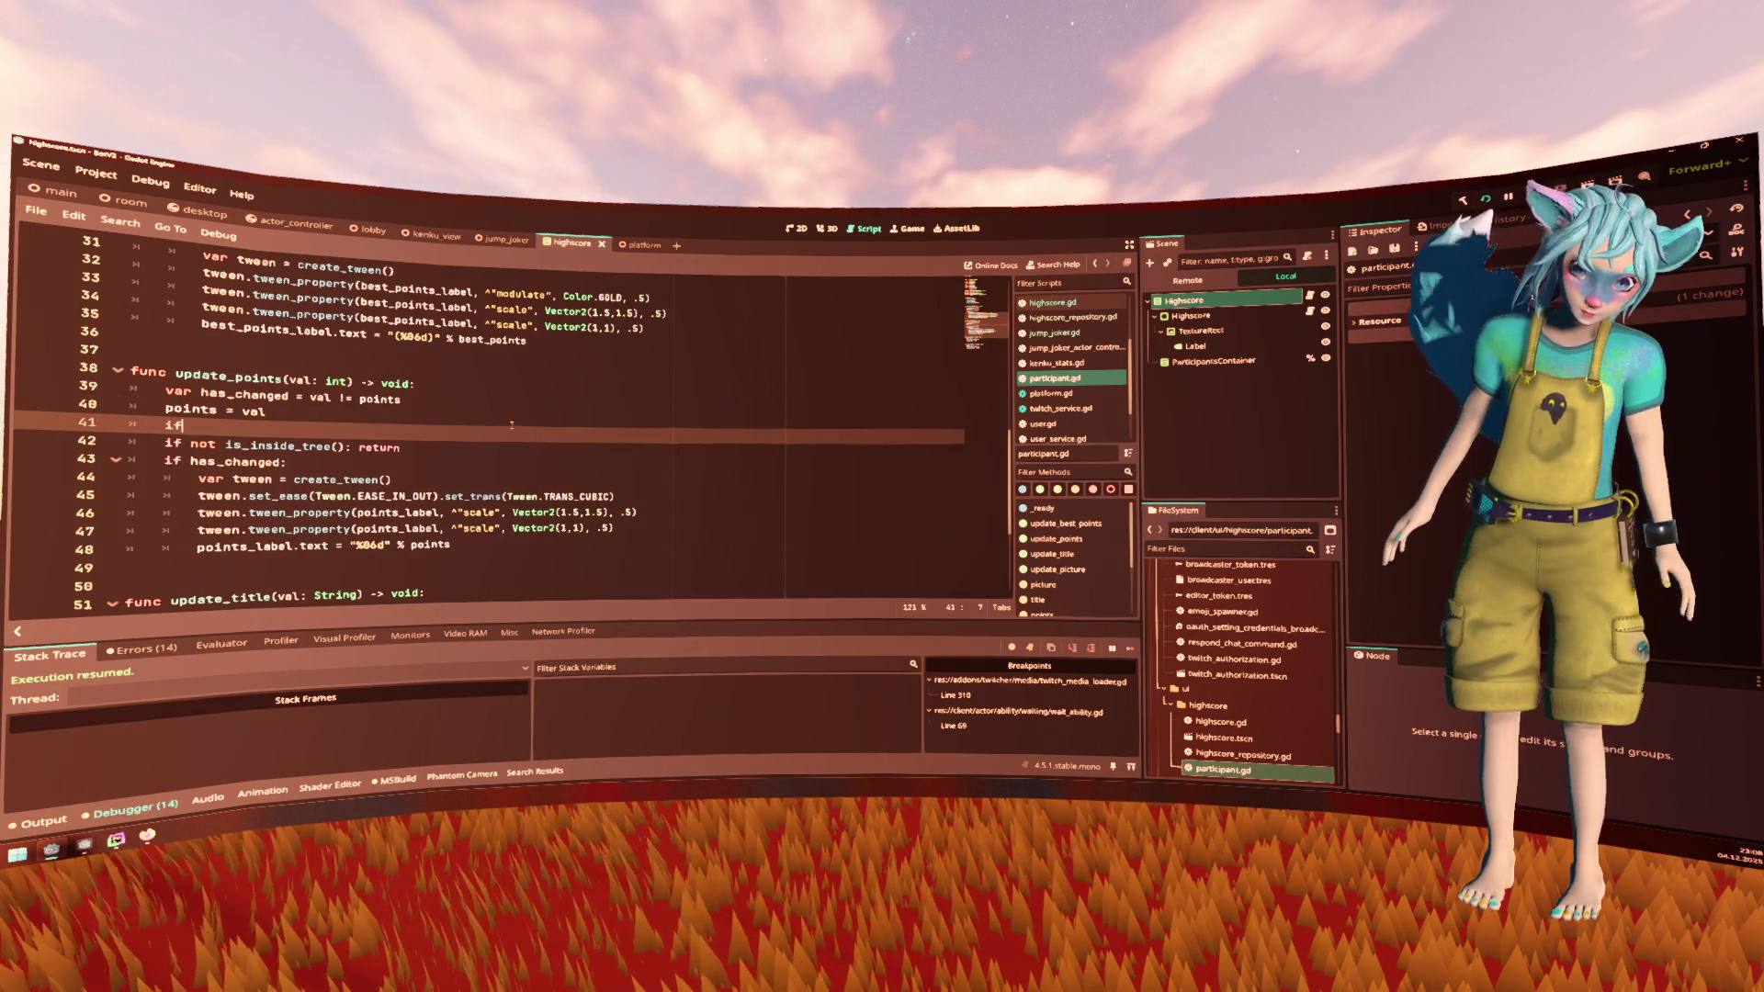
Add 'if points > best_points: best_points = points' on that new line
text(if points )
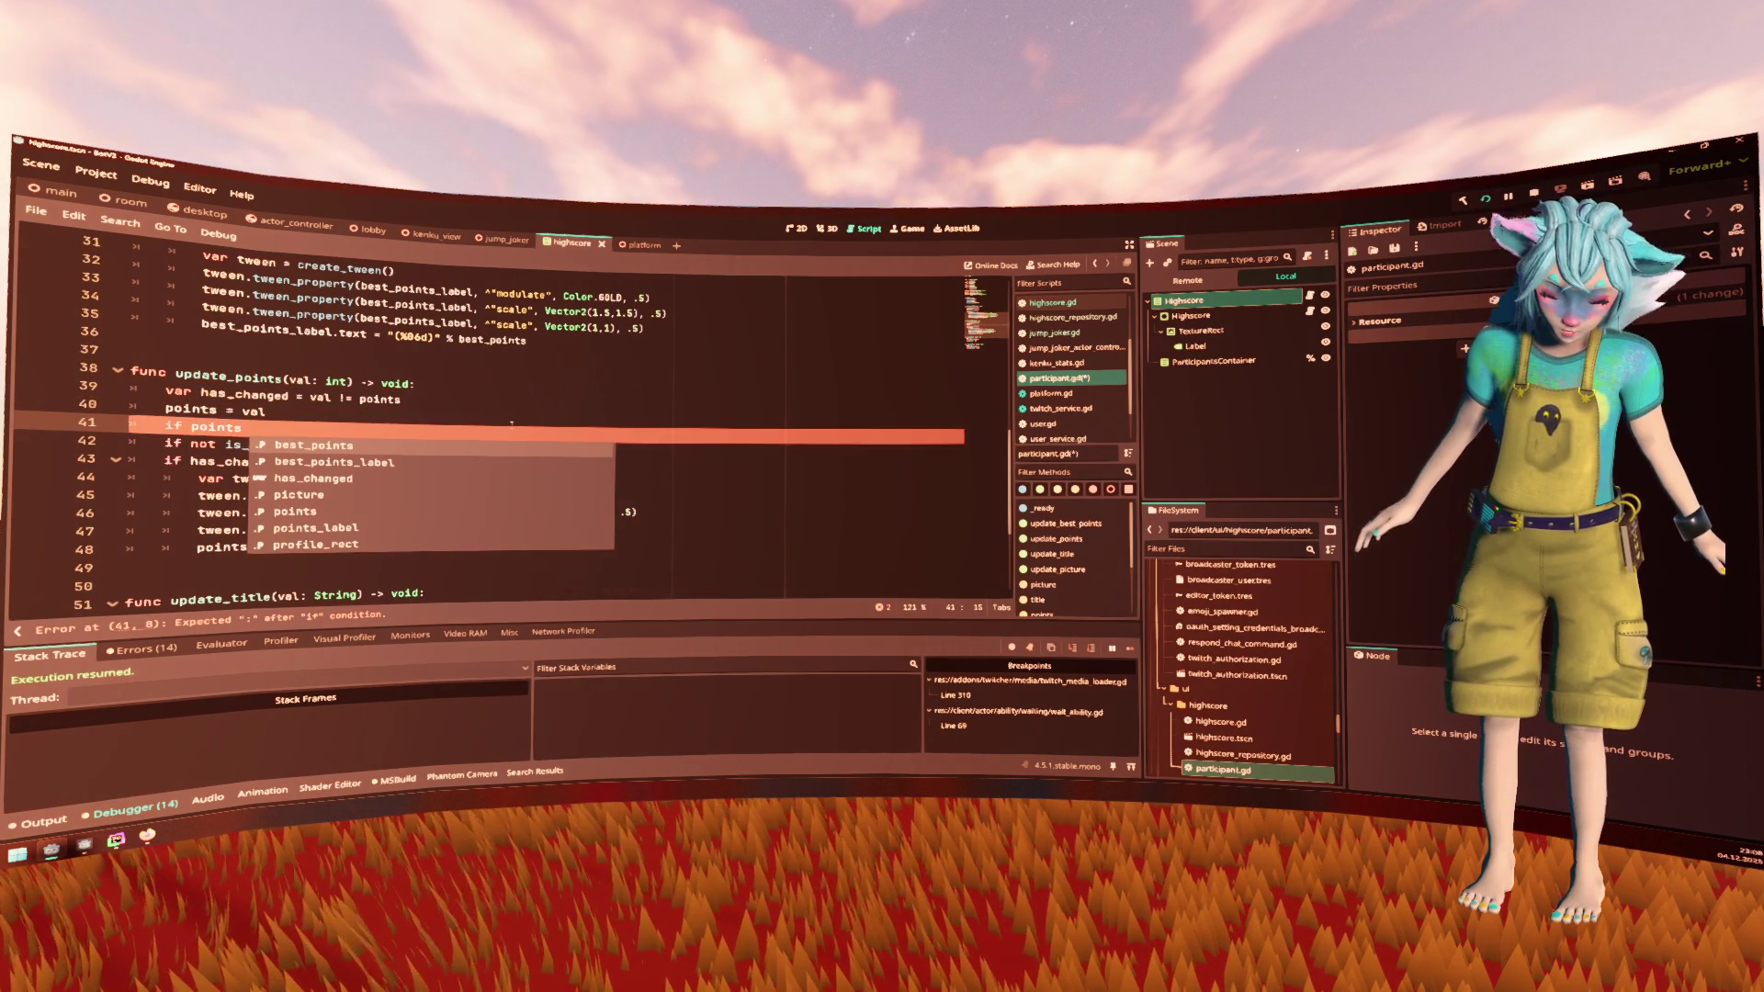
text(> )
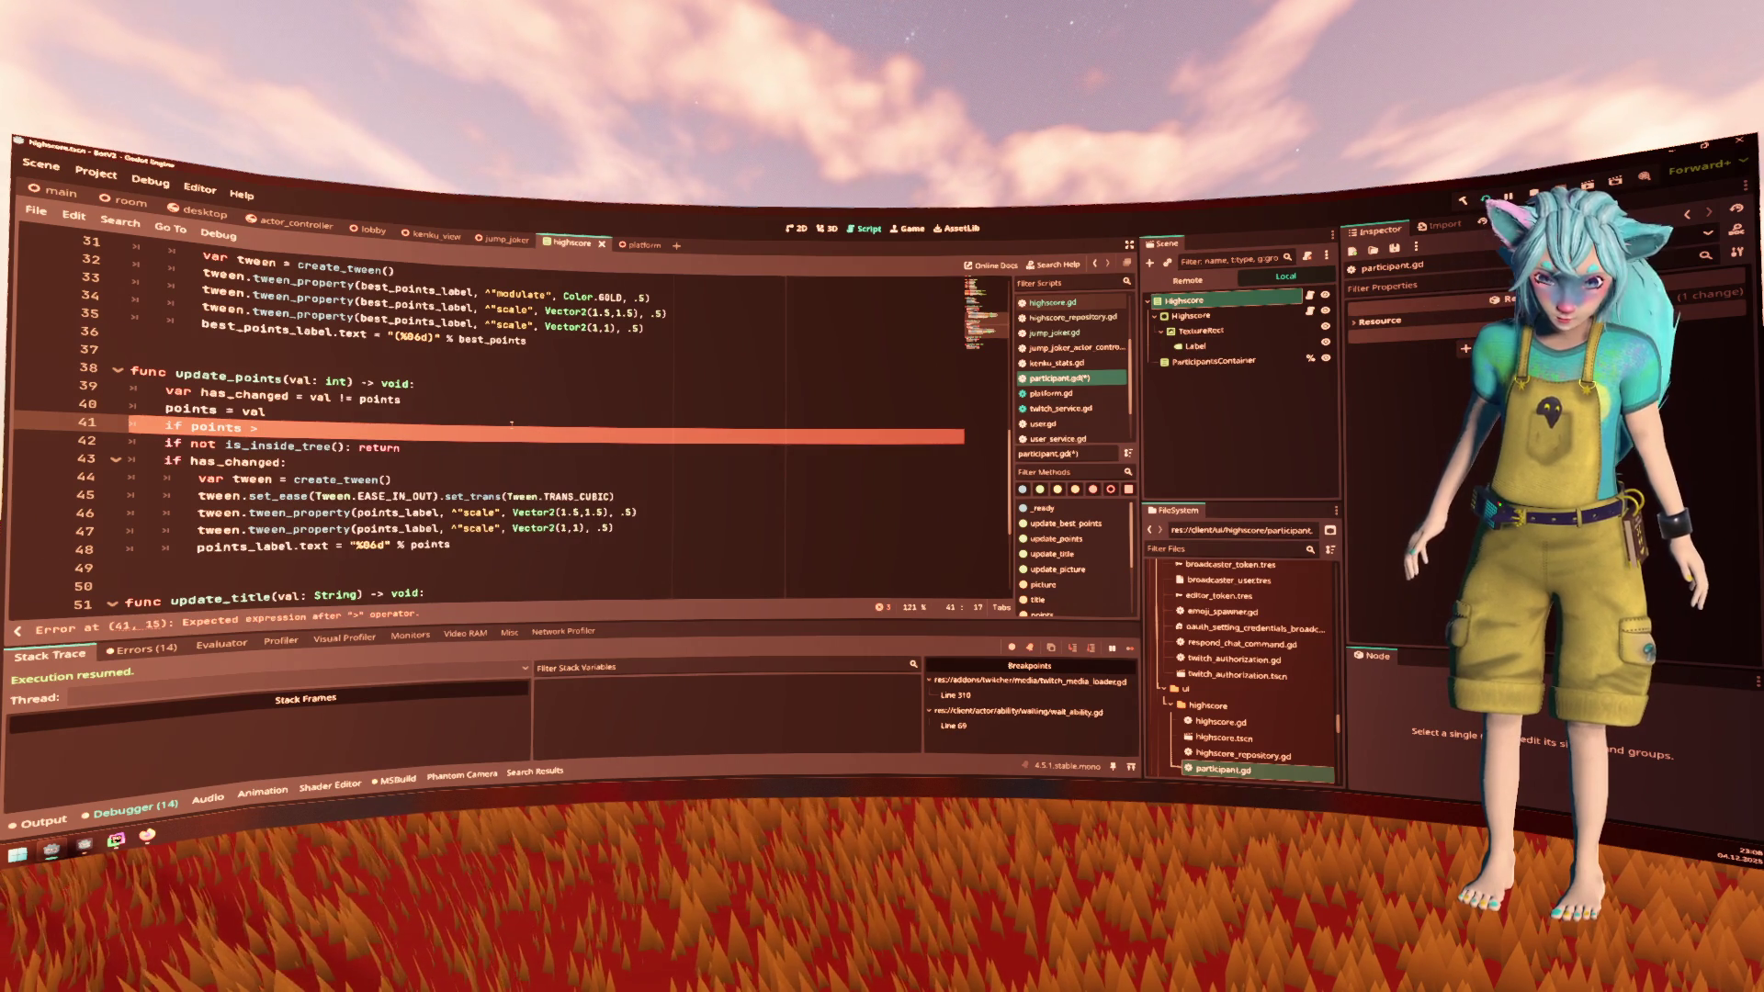
text(best)
key(Return)
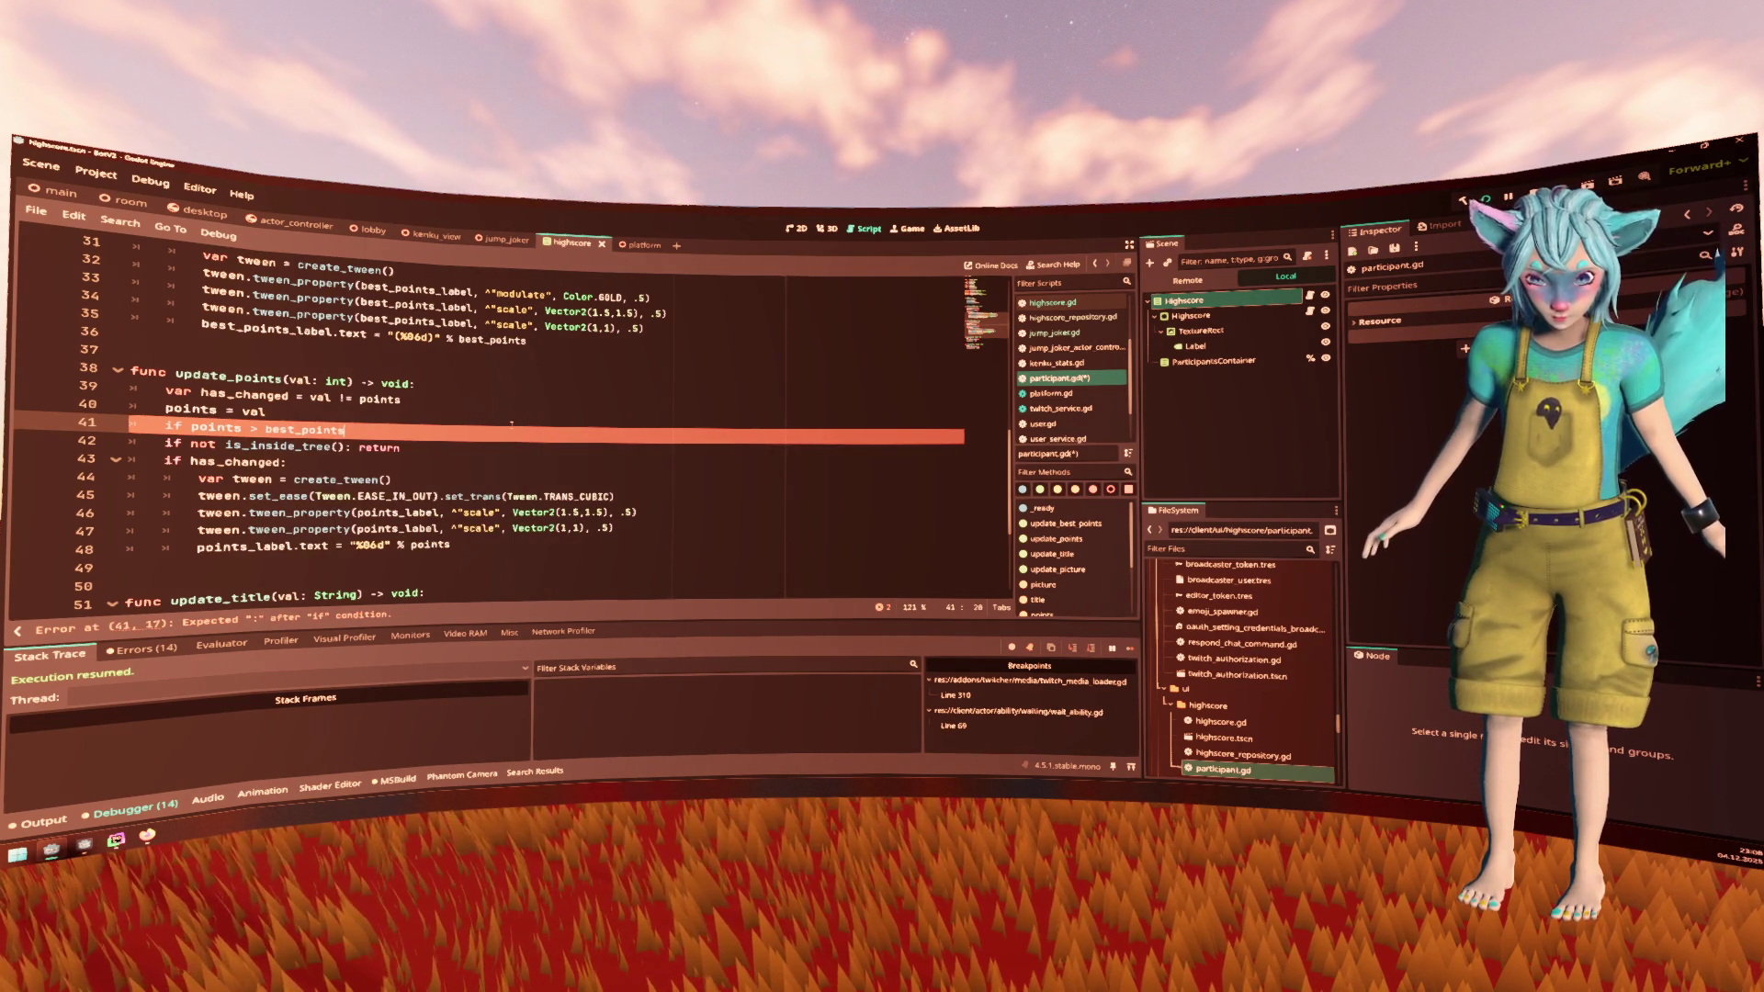
text(:)
key(Return)
text(t)
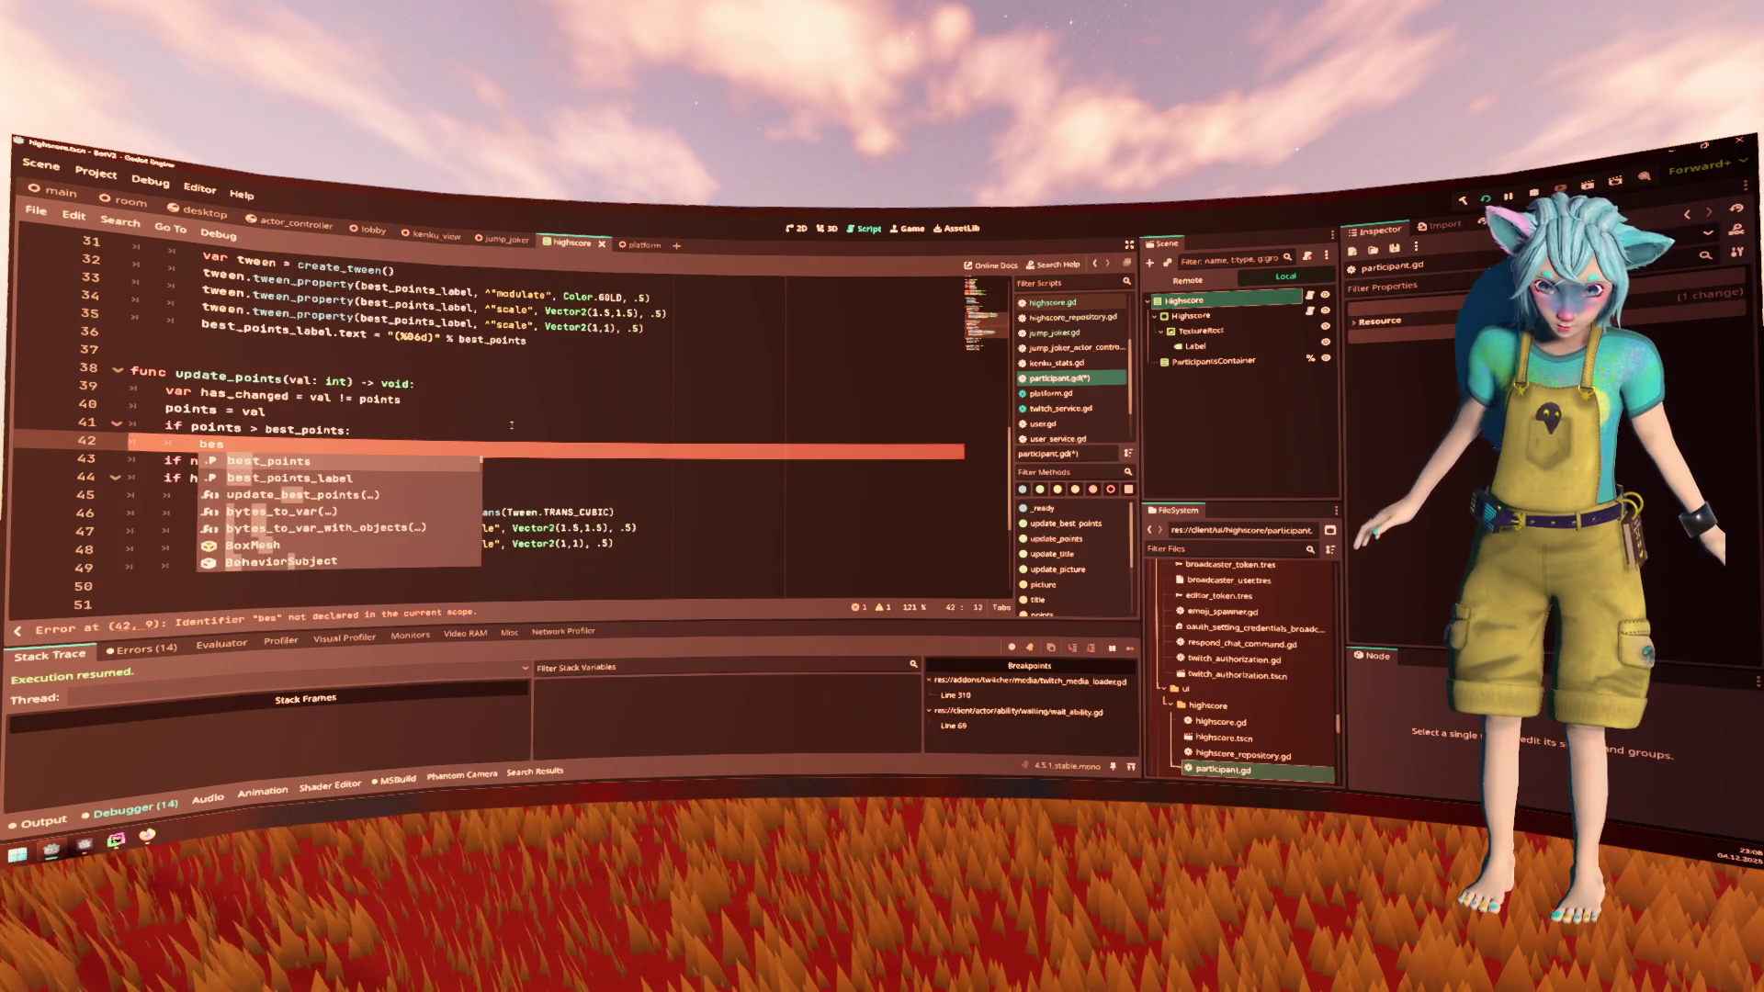
key(Return)
text(= points)
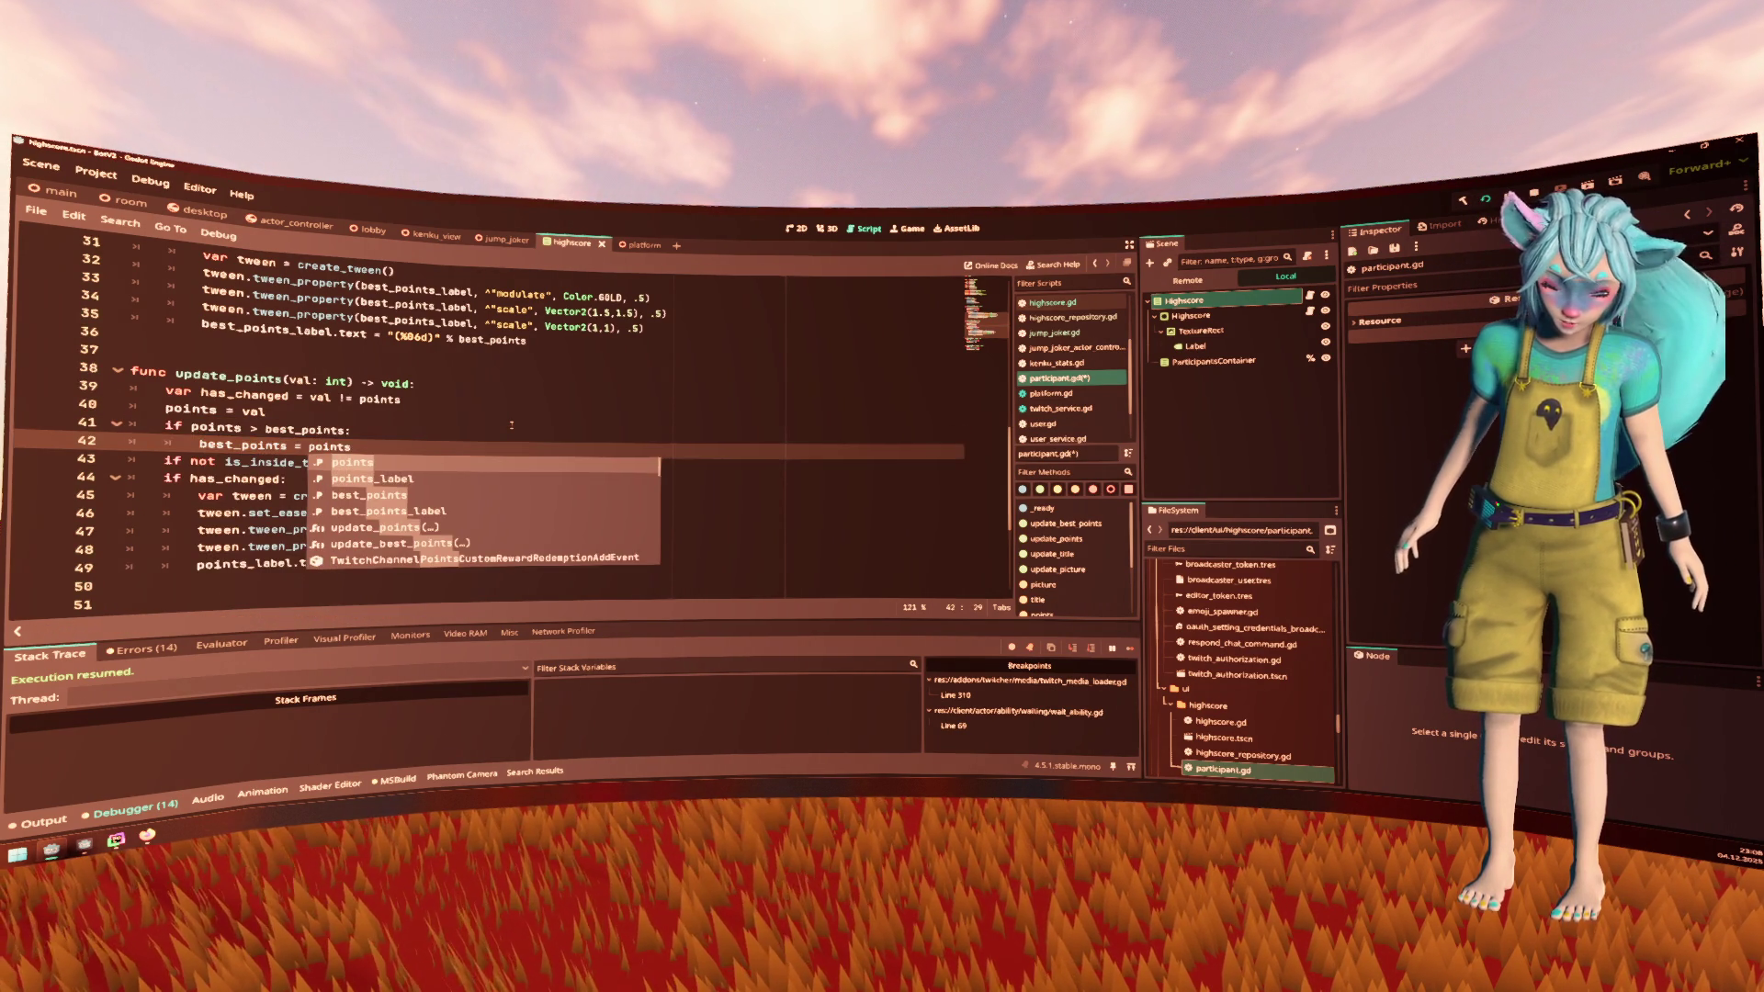
key(Escape)
key(BackSpace)
key(BackSpace)
key(BackSpace)
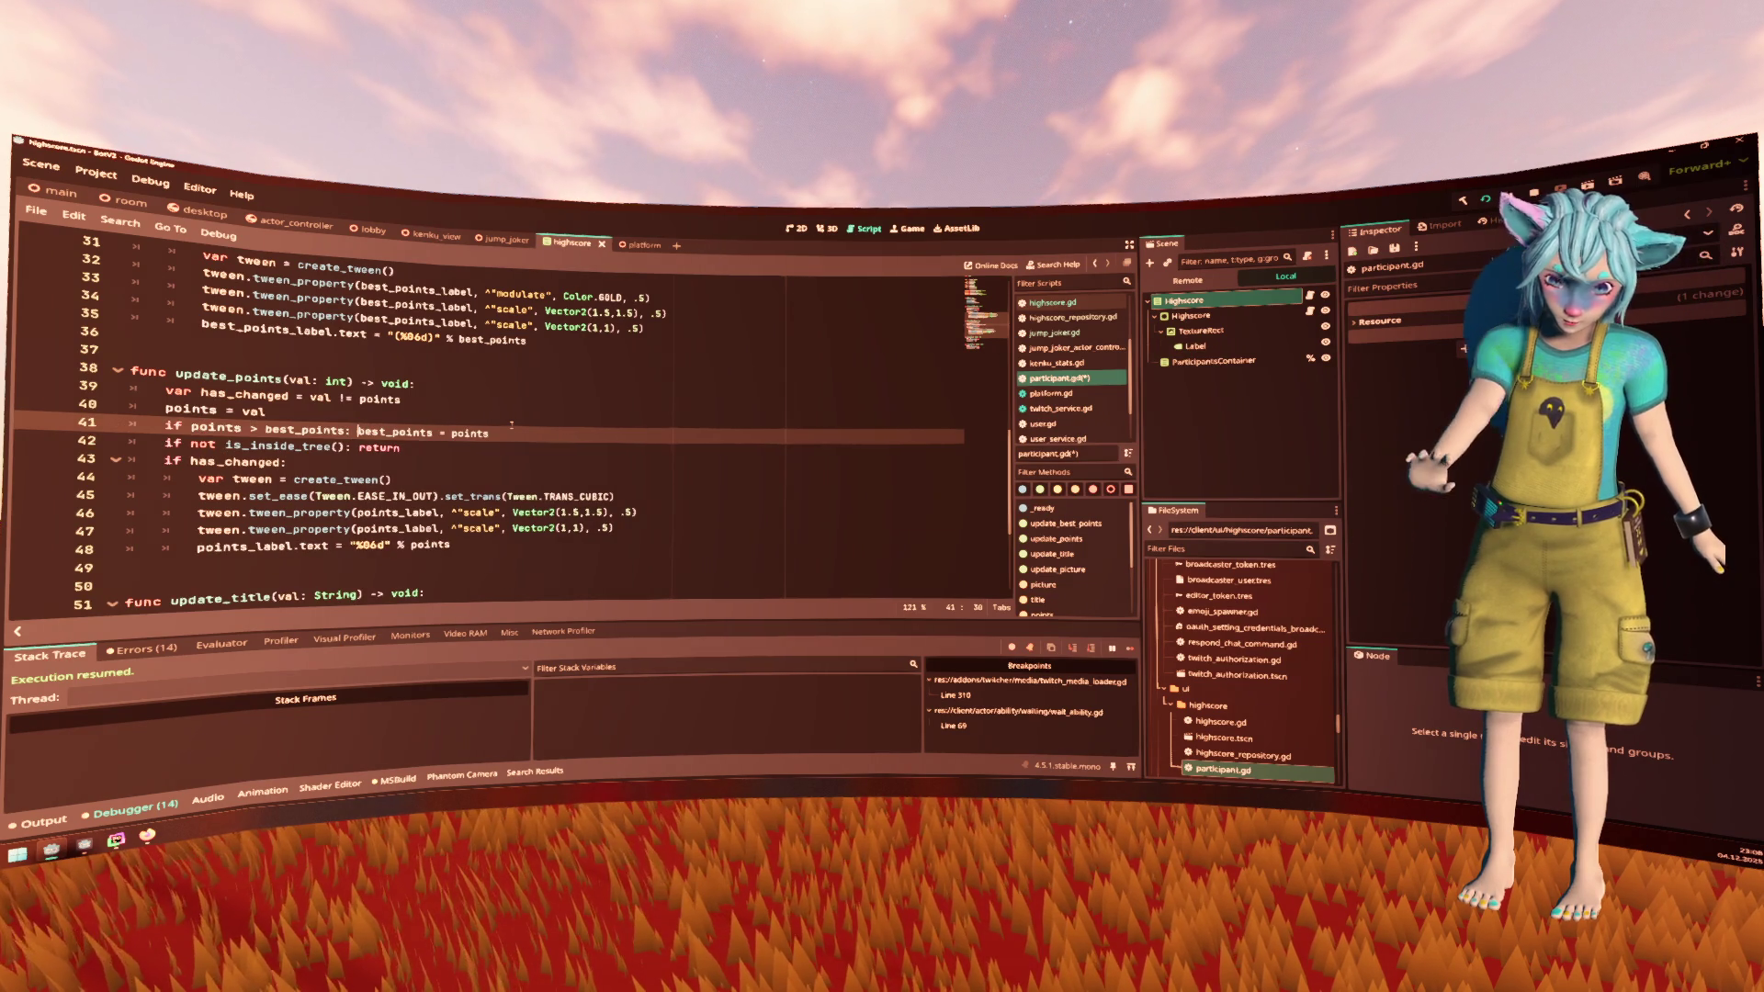
key(Up)
scroll(512, 425, up, 6)
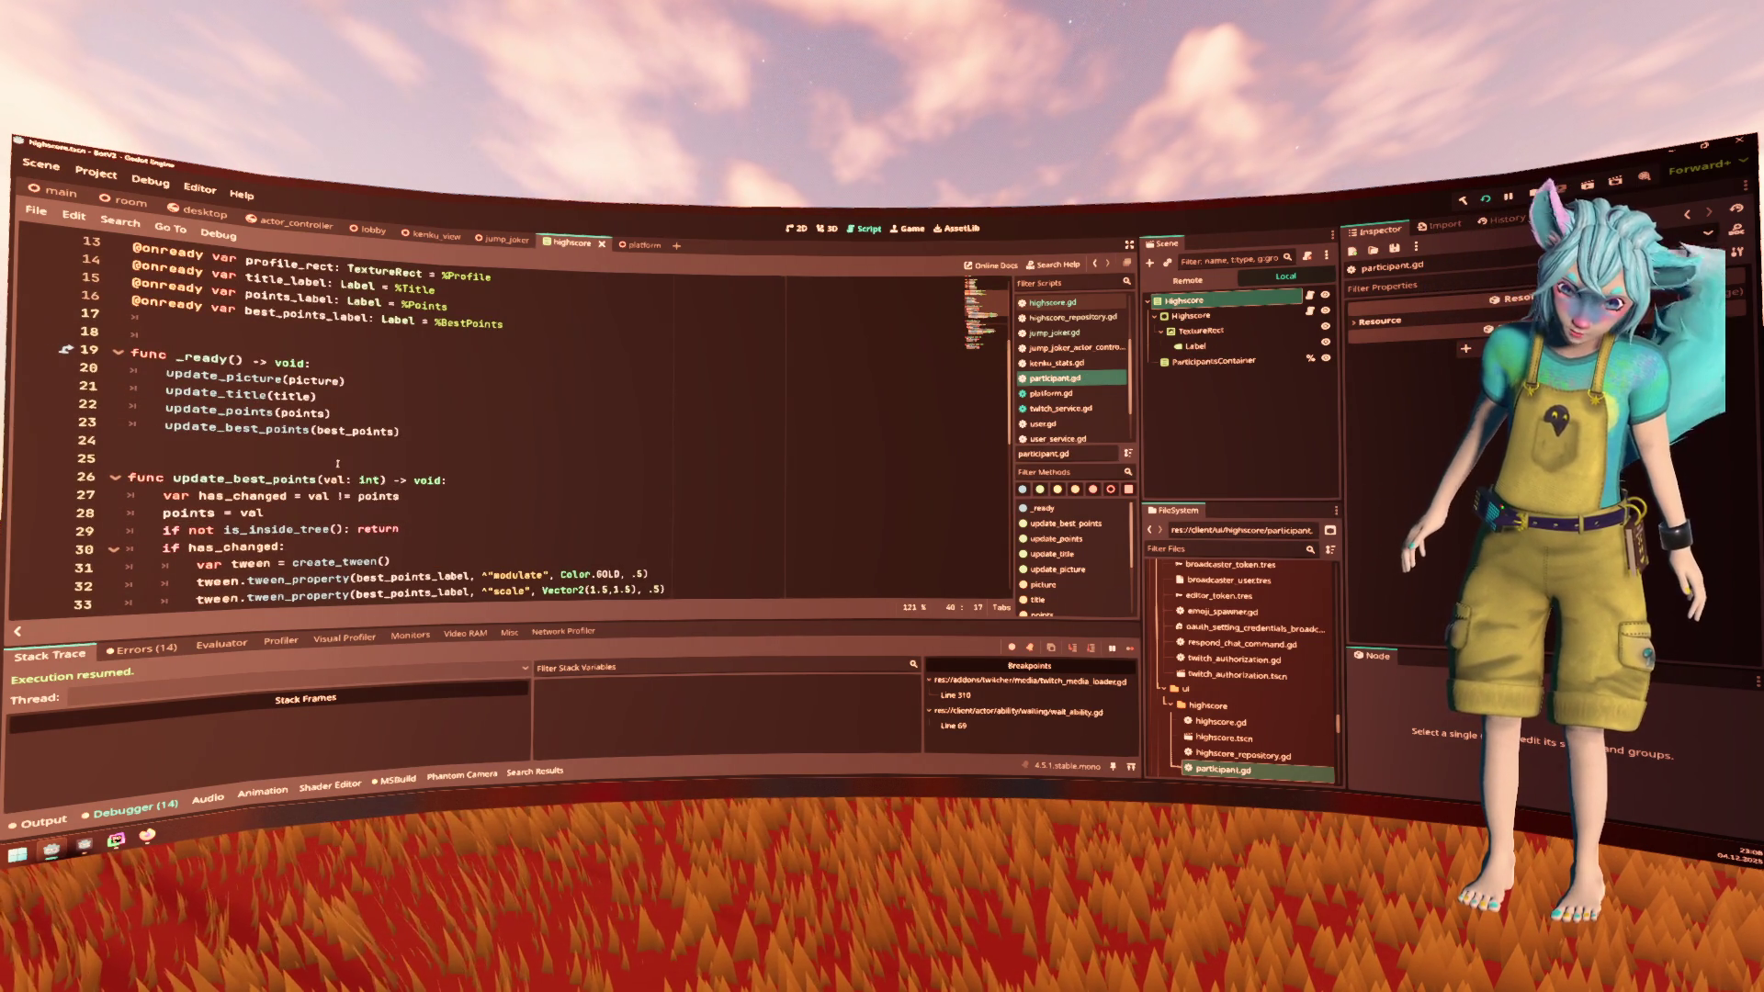
scroll(337, 463, up, 4)
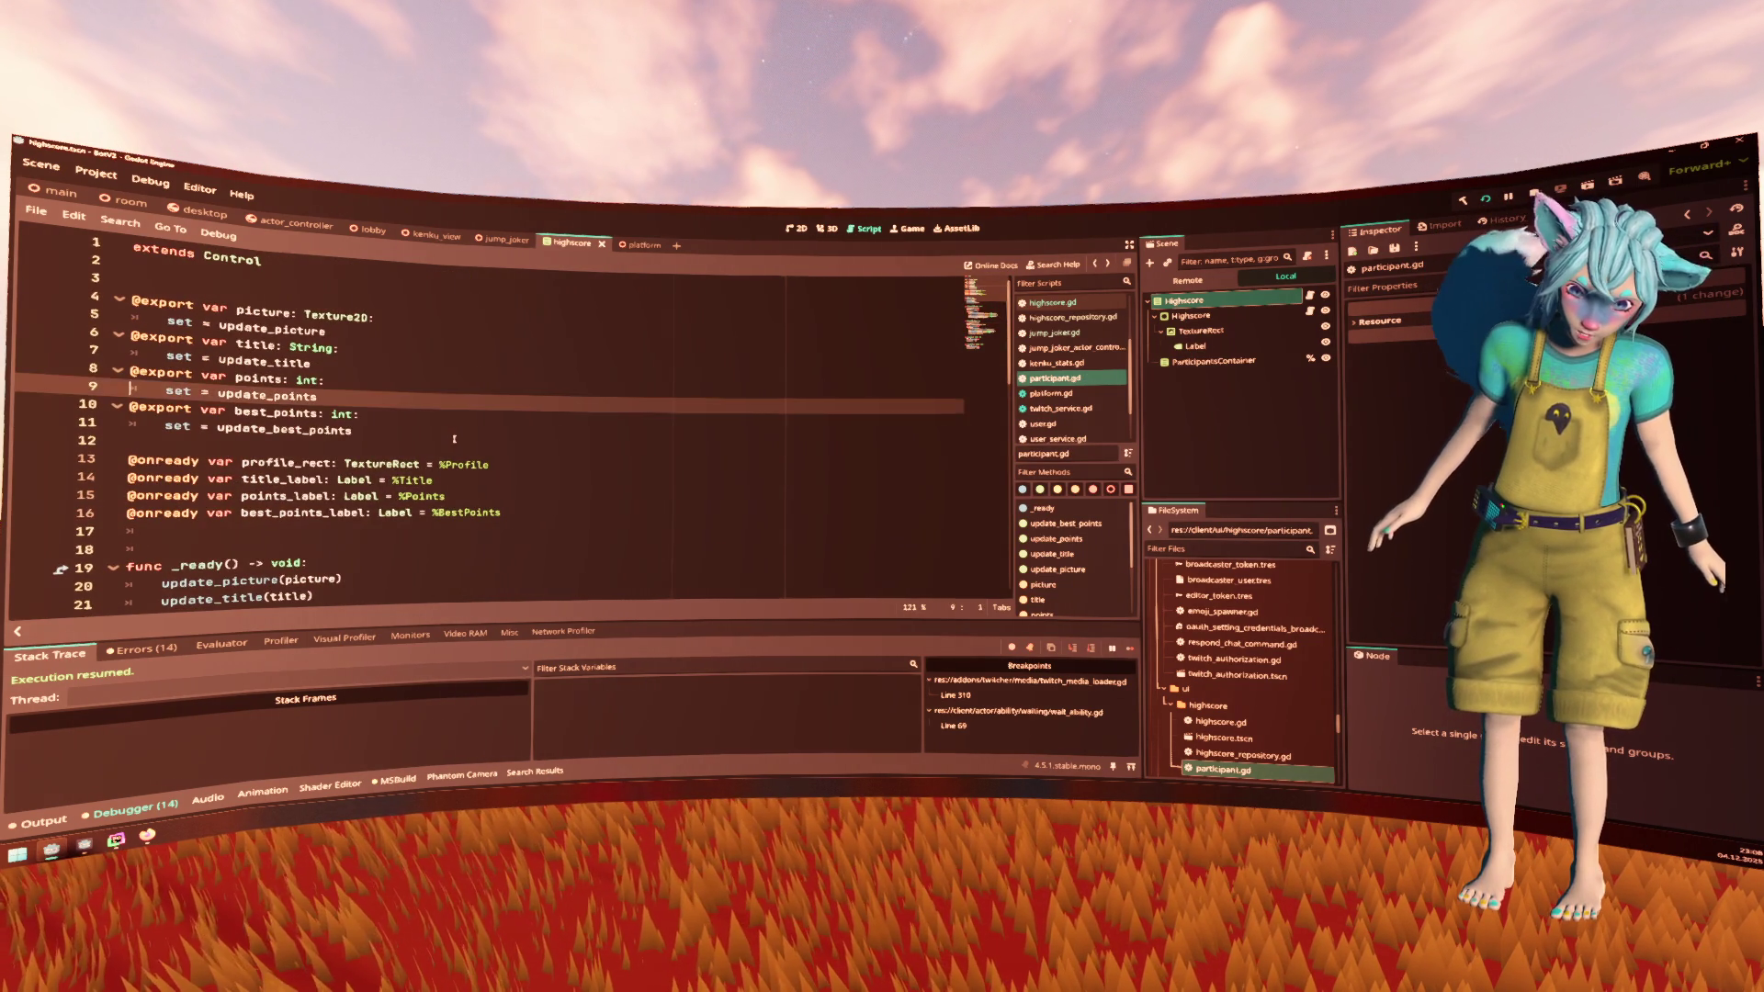
scroll(453, 423, down, 2)
key(alt+Left)
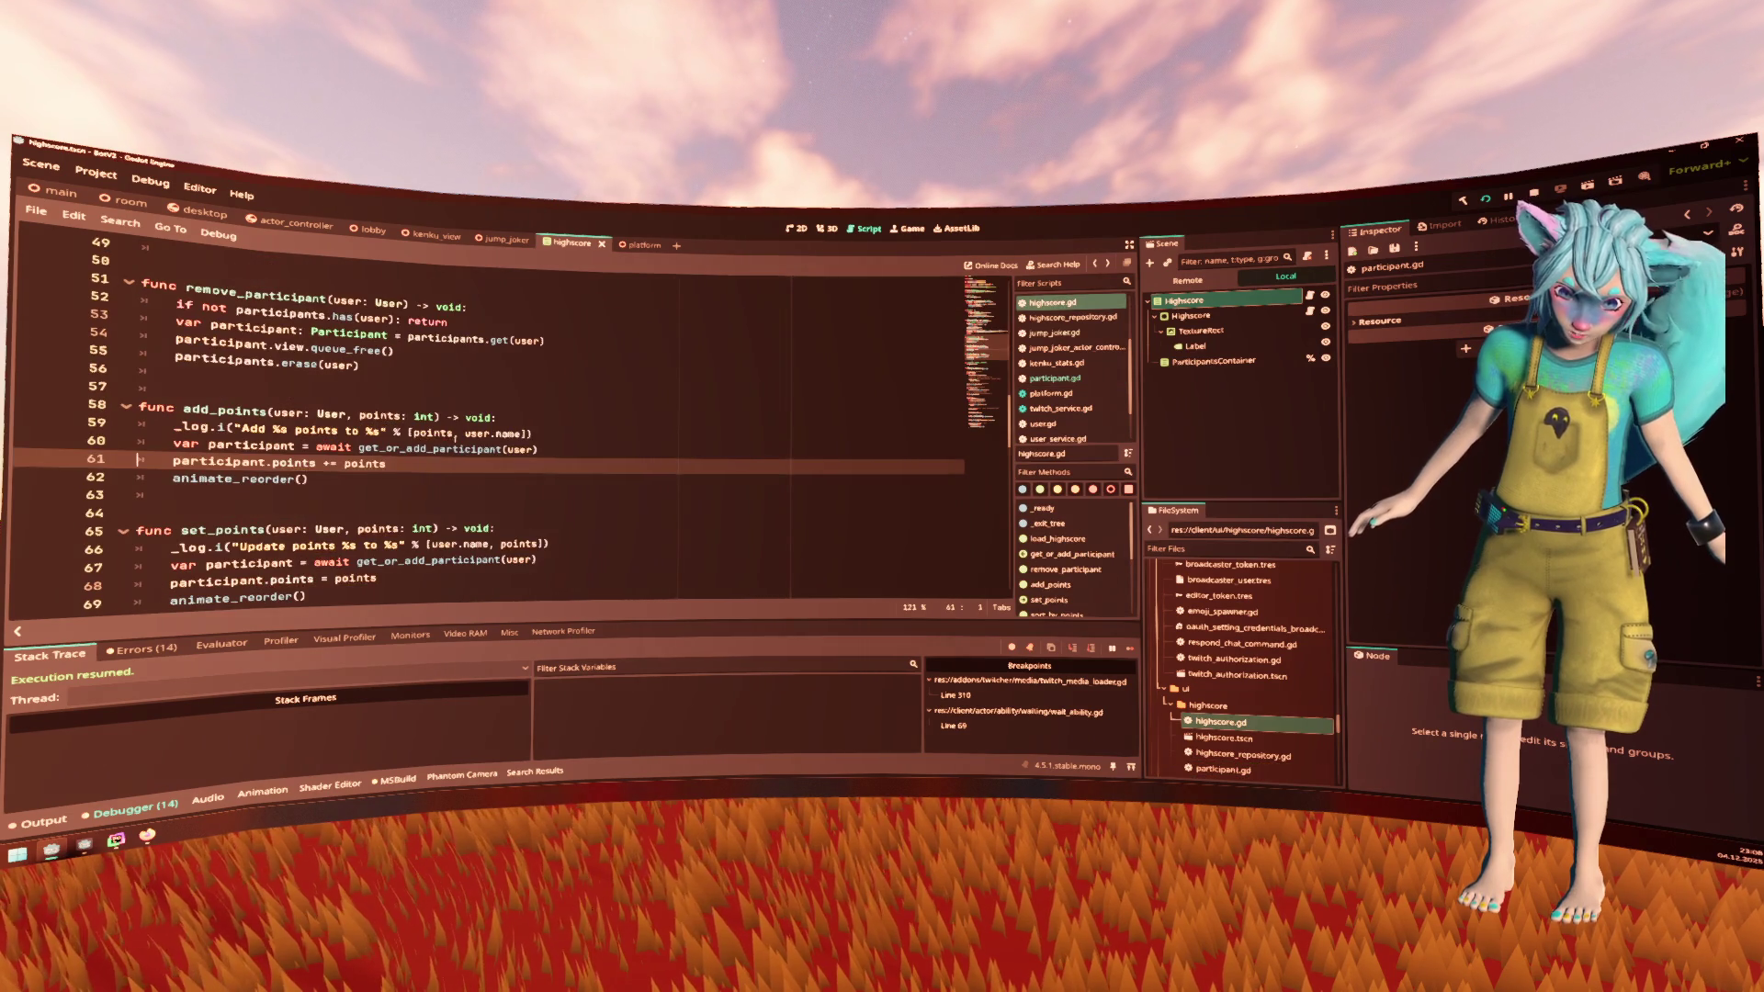
scroll(459, 436, up, 6)
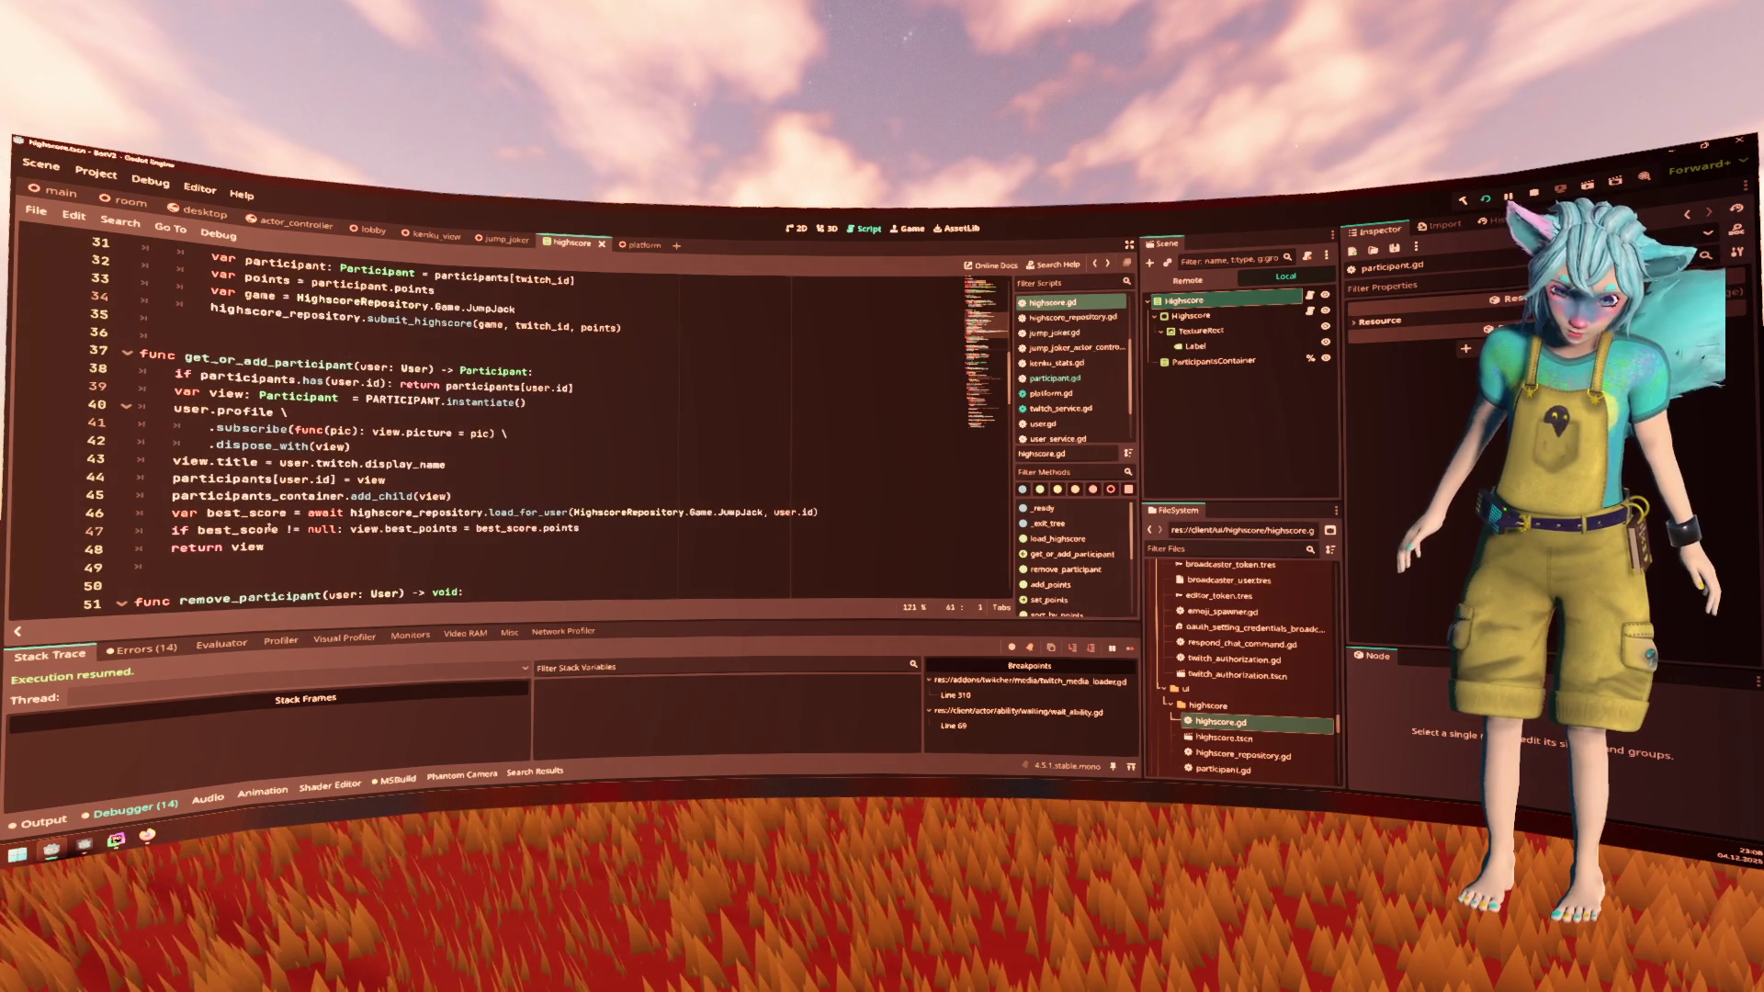
click(343, 529)
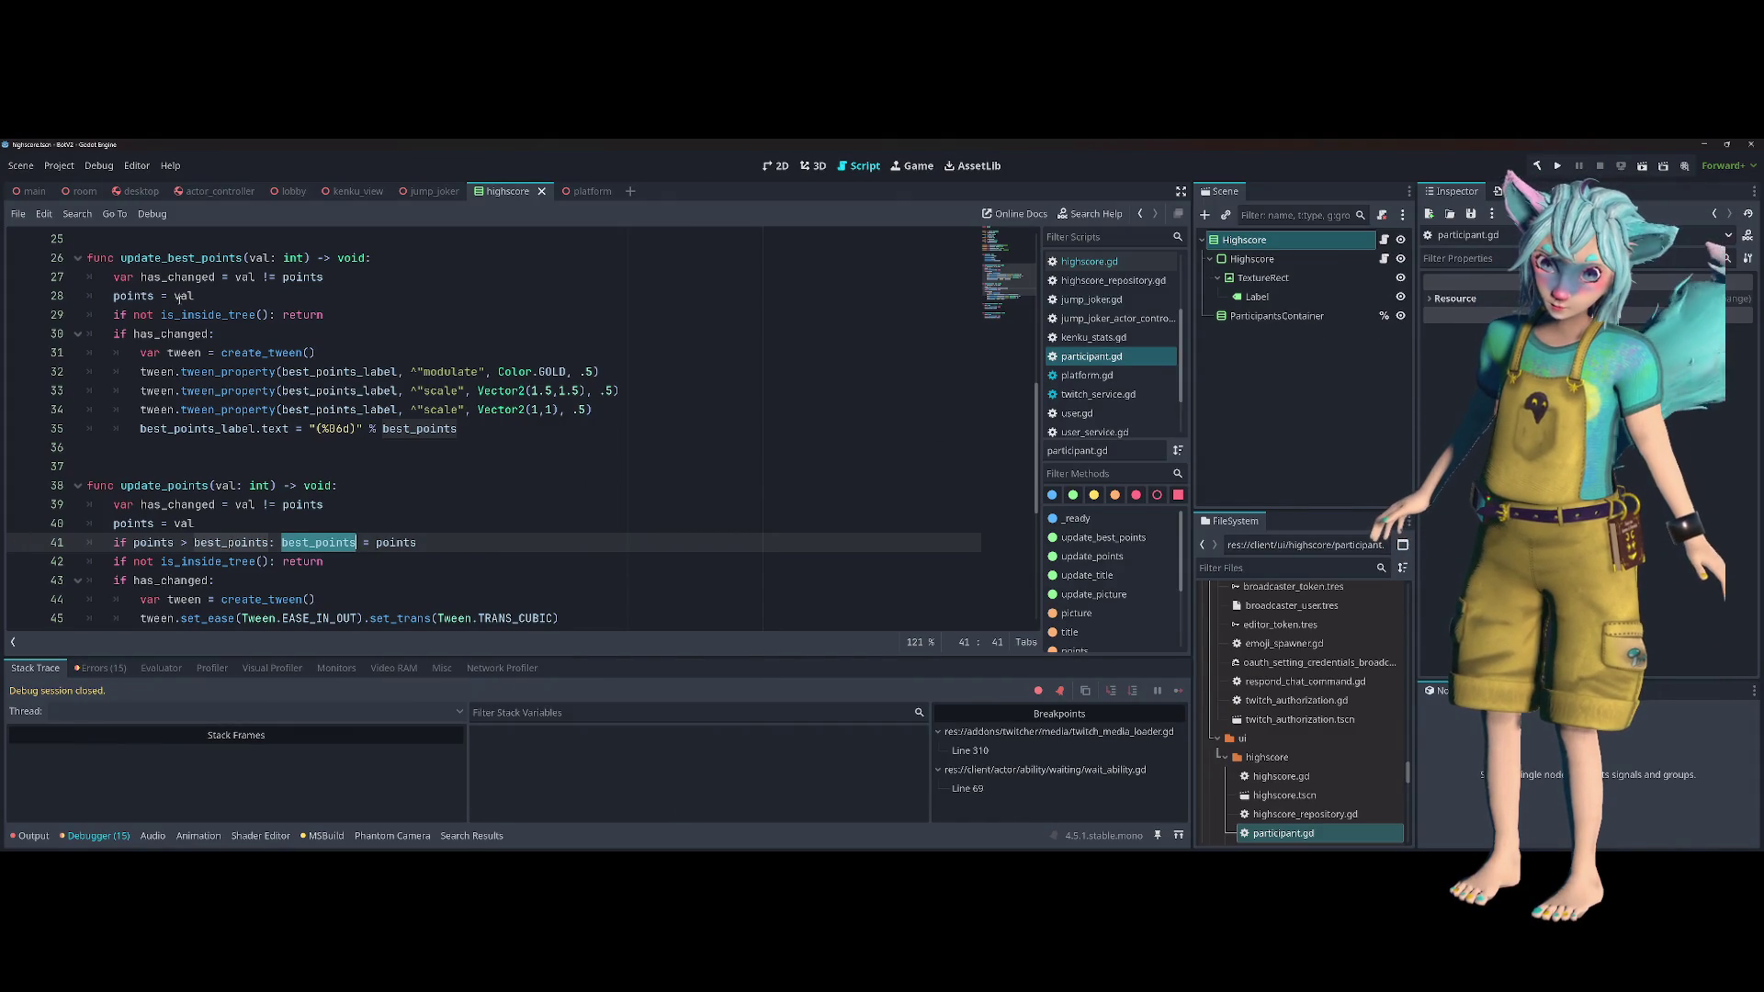
Replace points with best_points in update_best_points' comparison and assignment, then run the project
click(138, 244)
drag(137, 255, 223, 290)
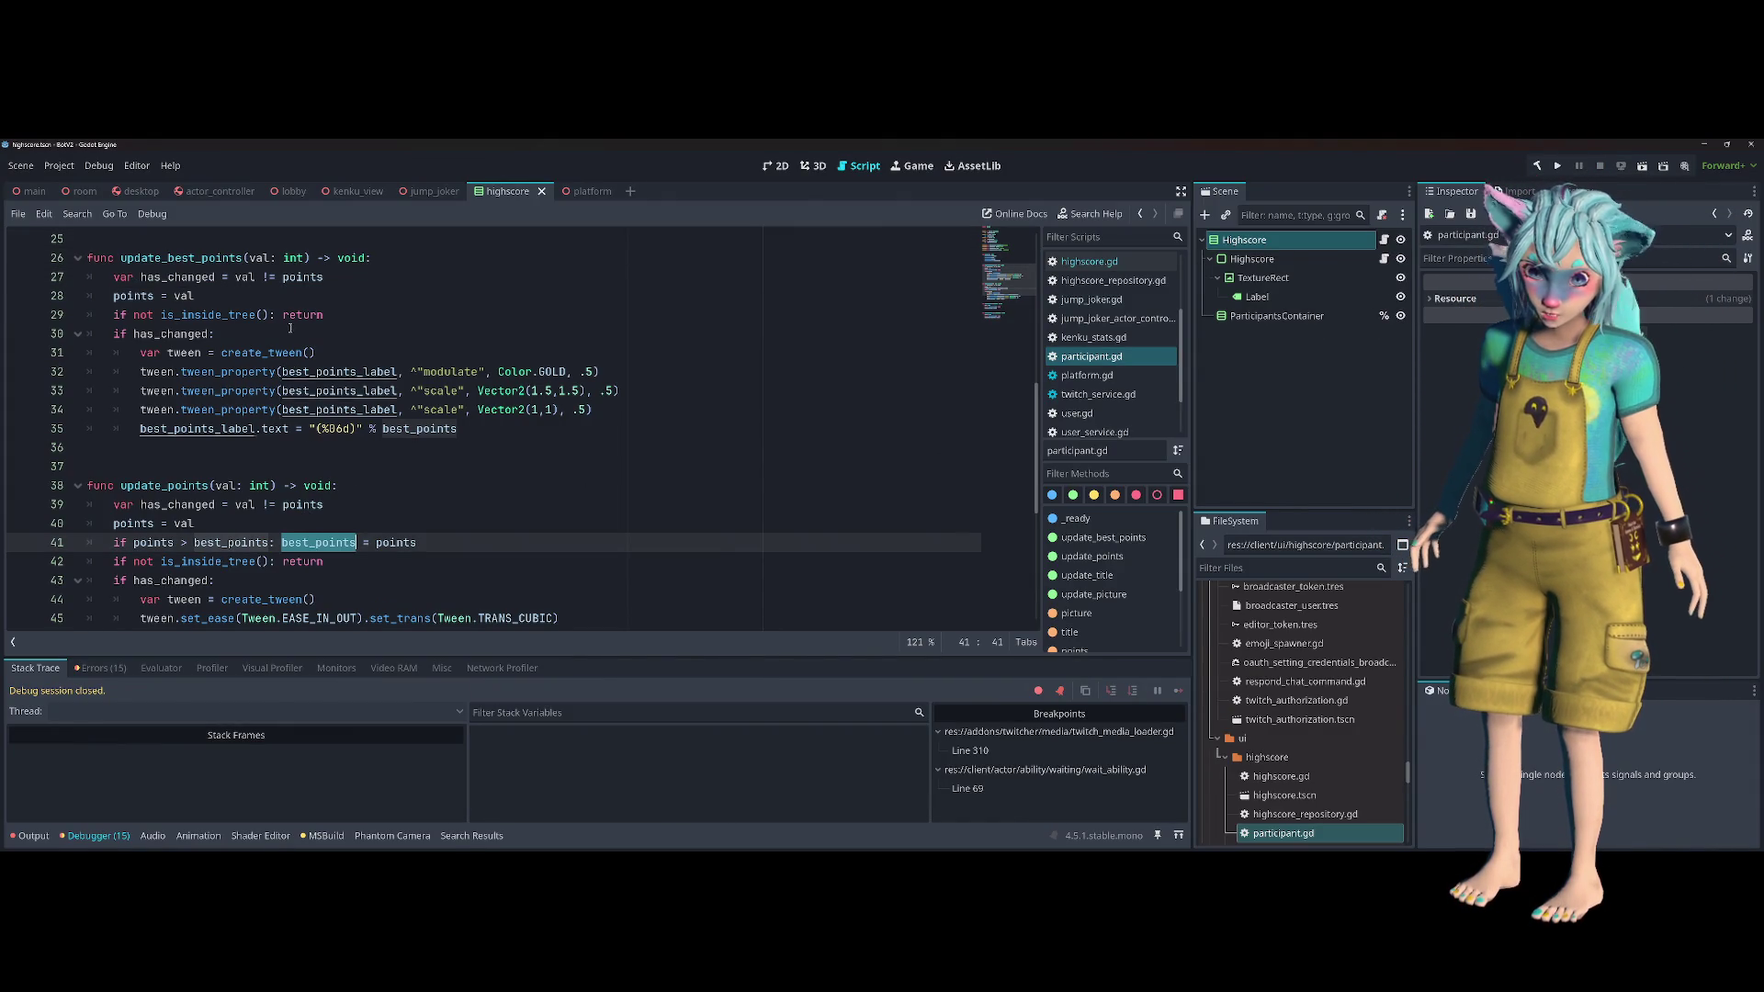
double_click(303, 276)
text(best_points)
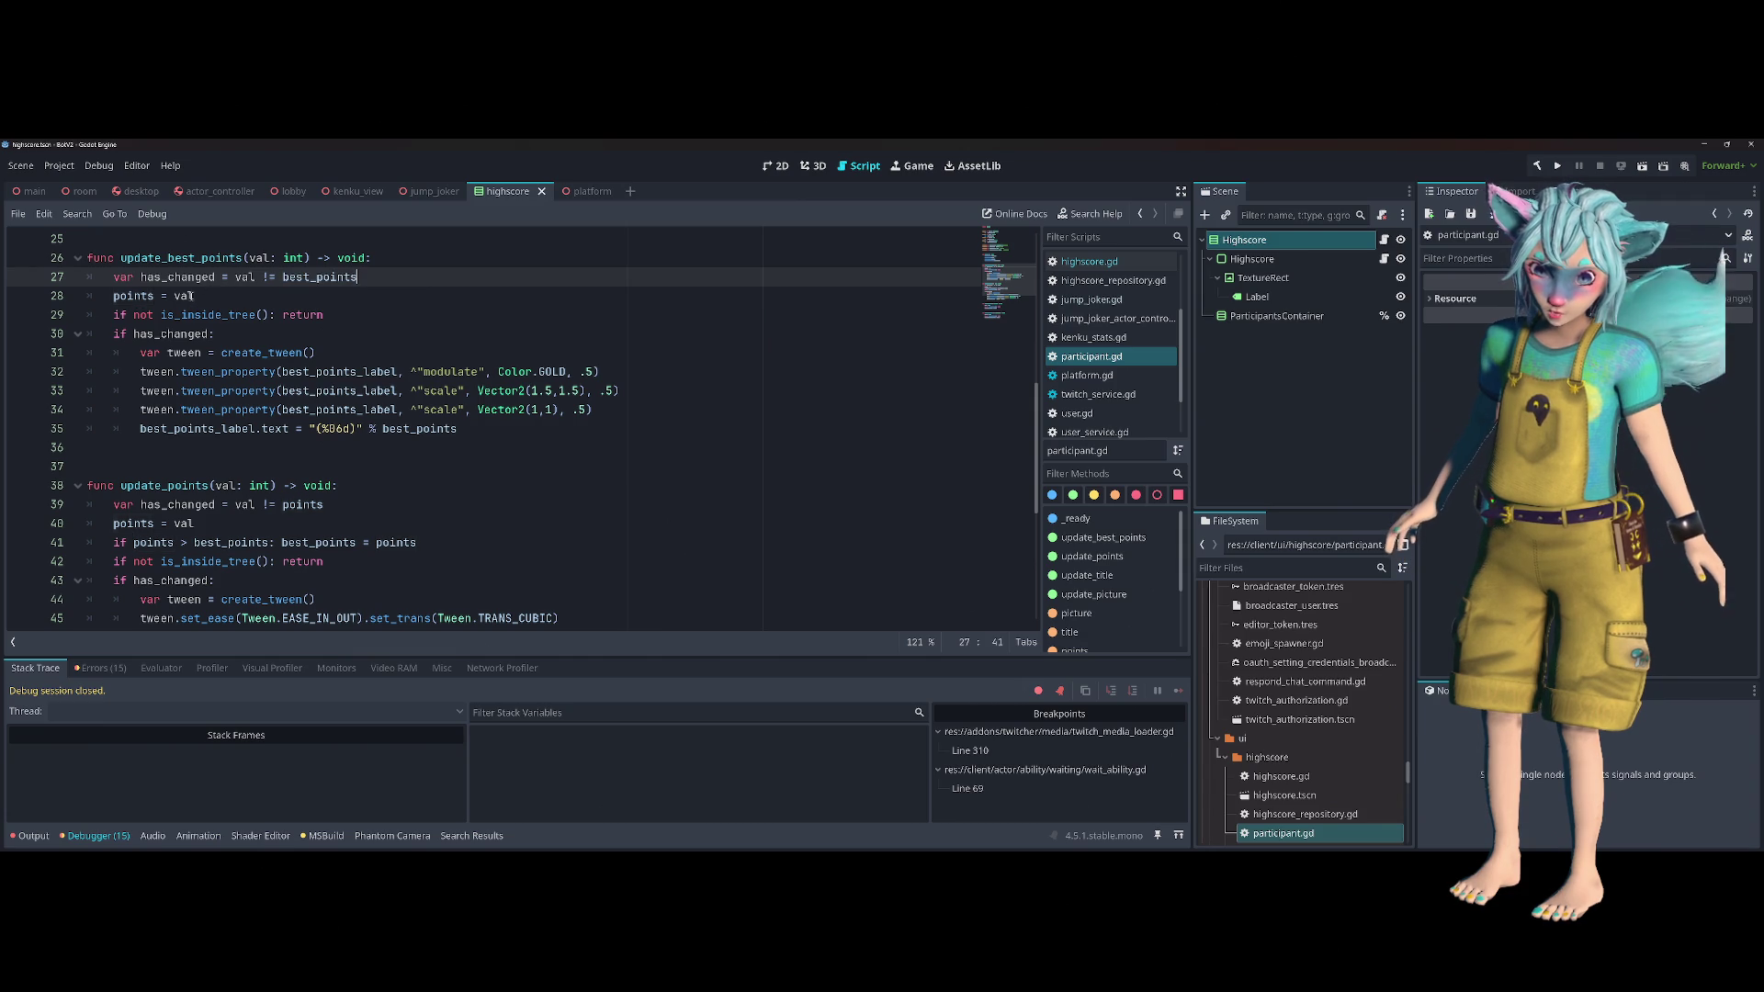
double_click(134, 296)
text(best_points)
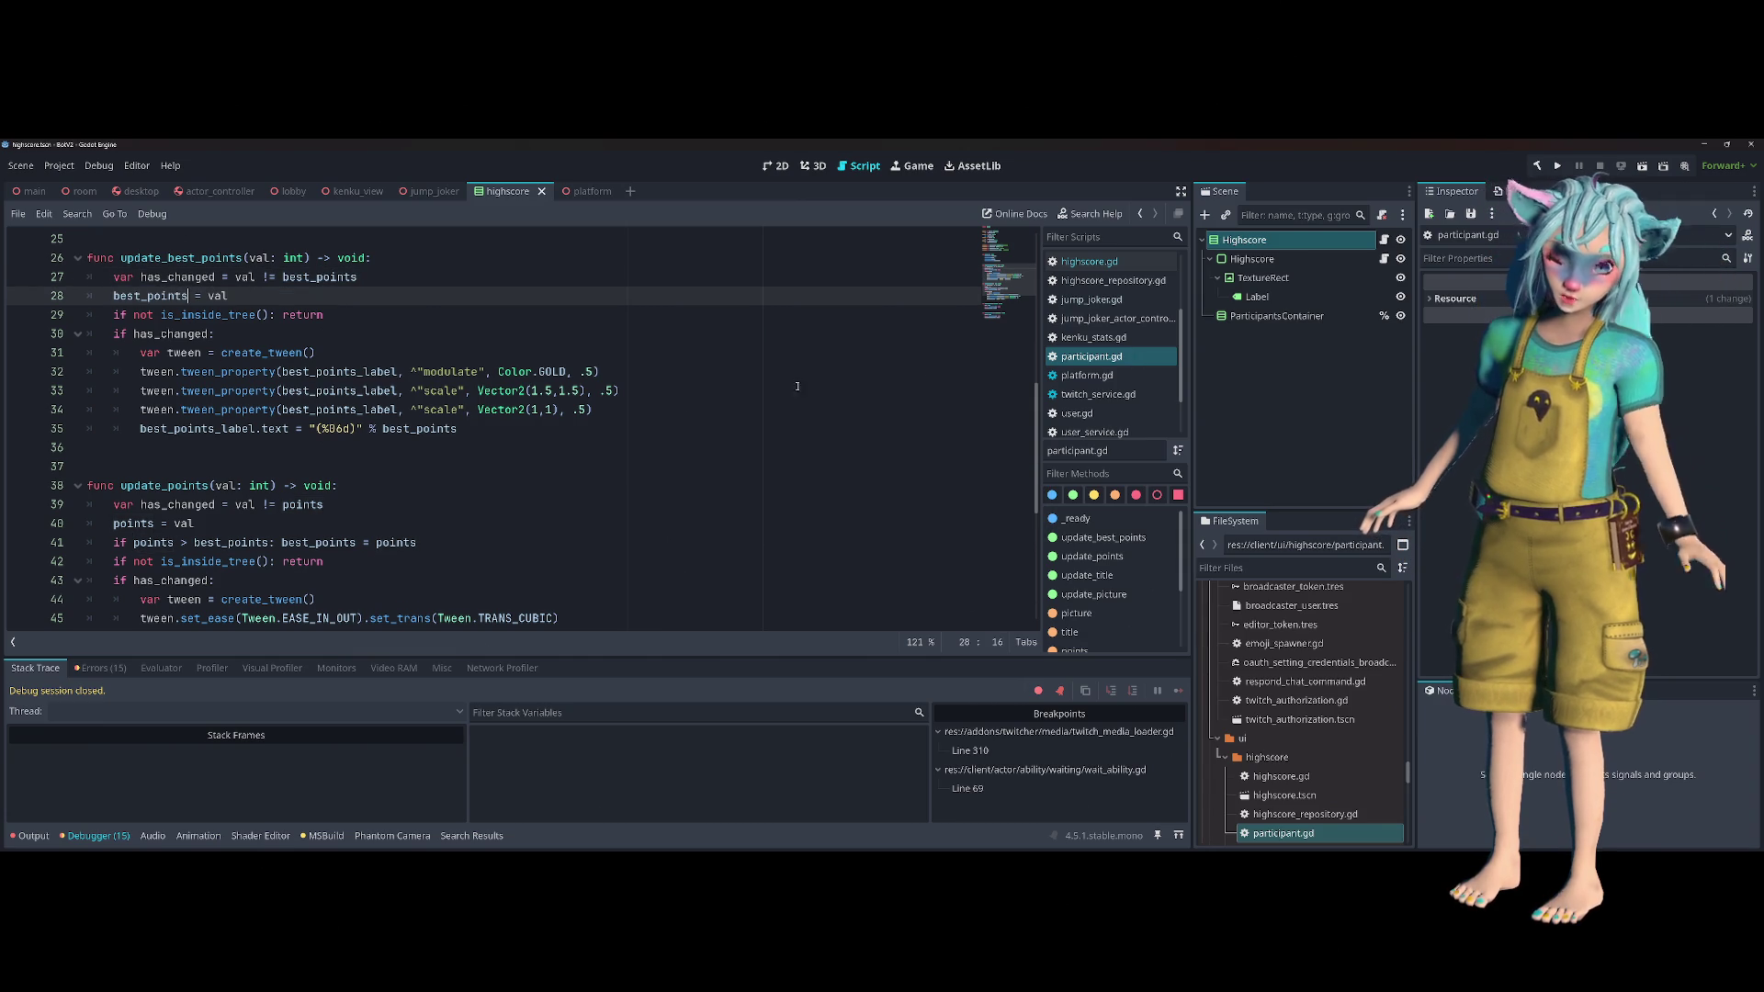
click(1557, 166)
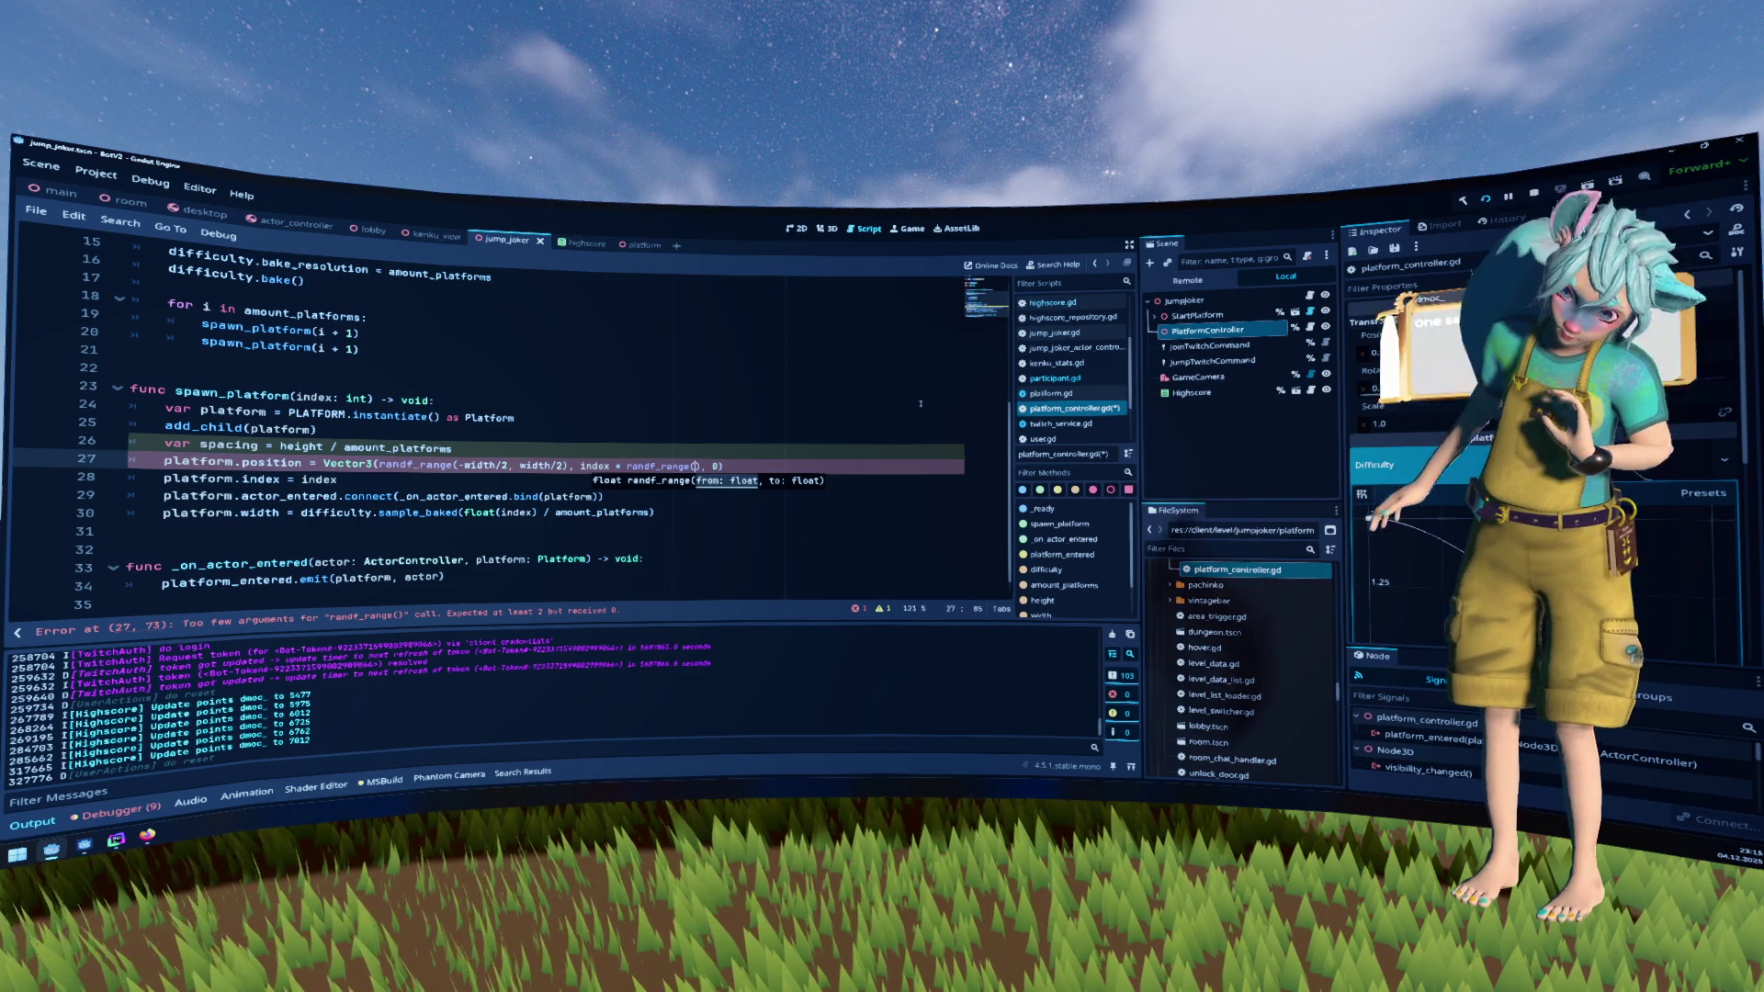
Finish line 27's y offset as randf_range(0.5, 1.0) * spacing
text(0)
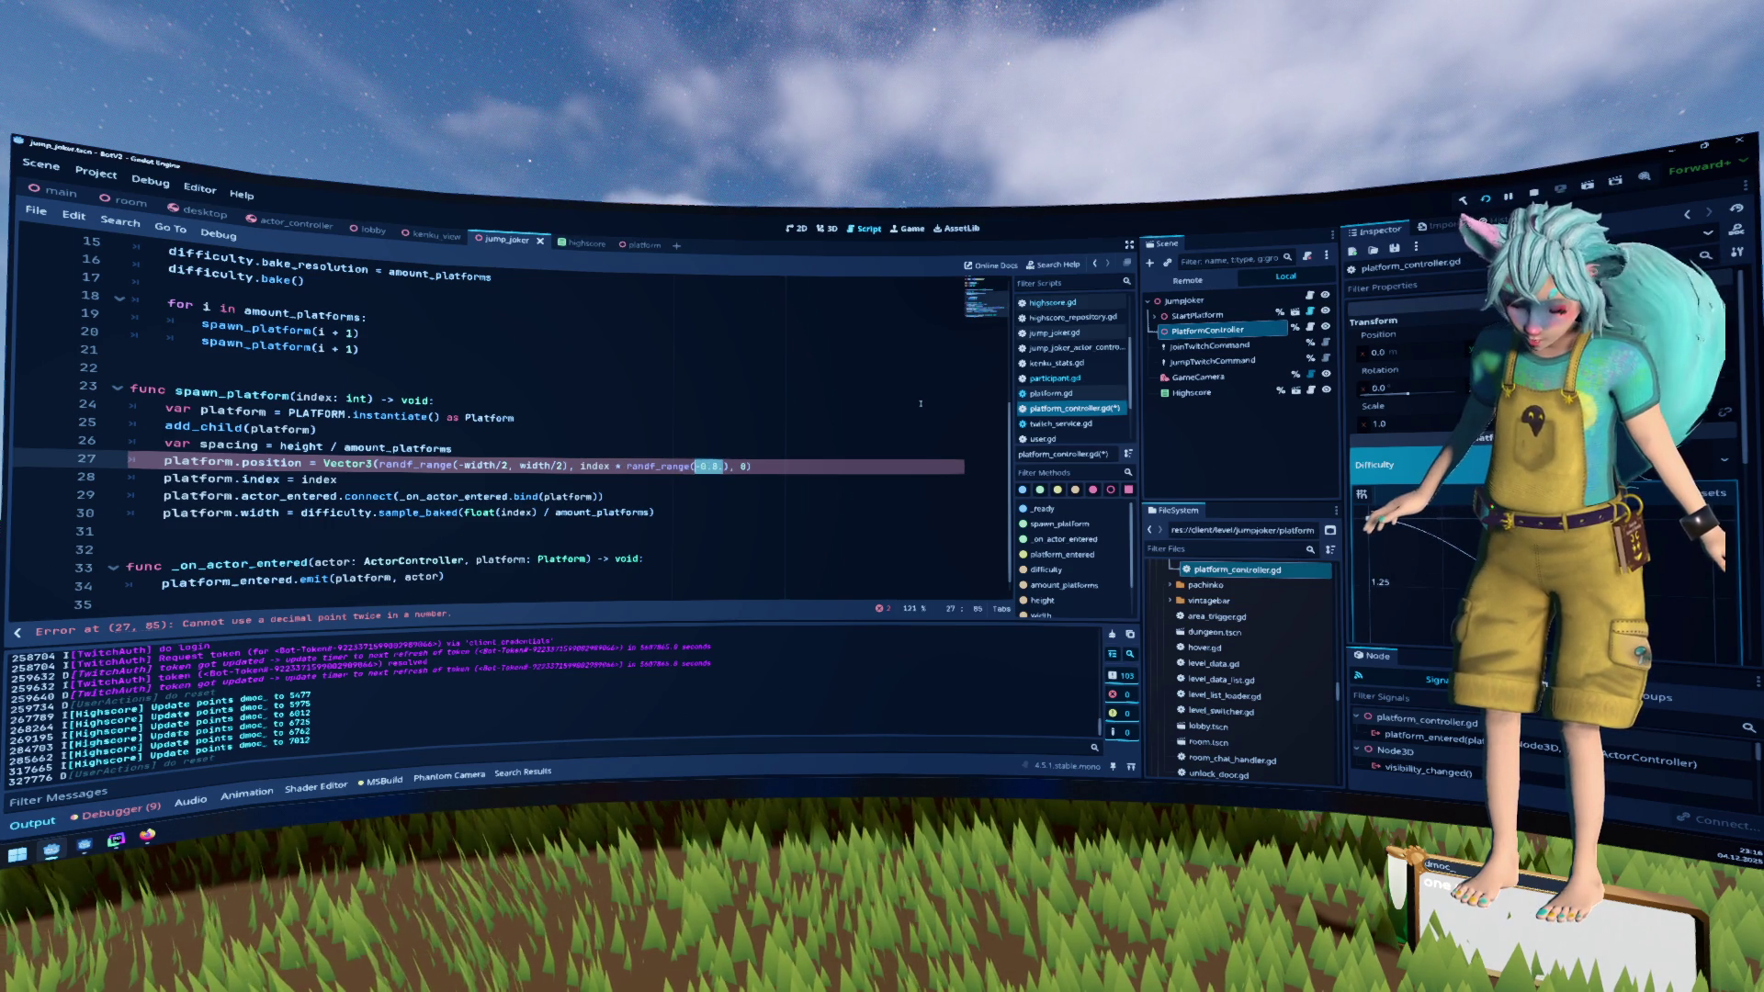
text(.5,)
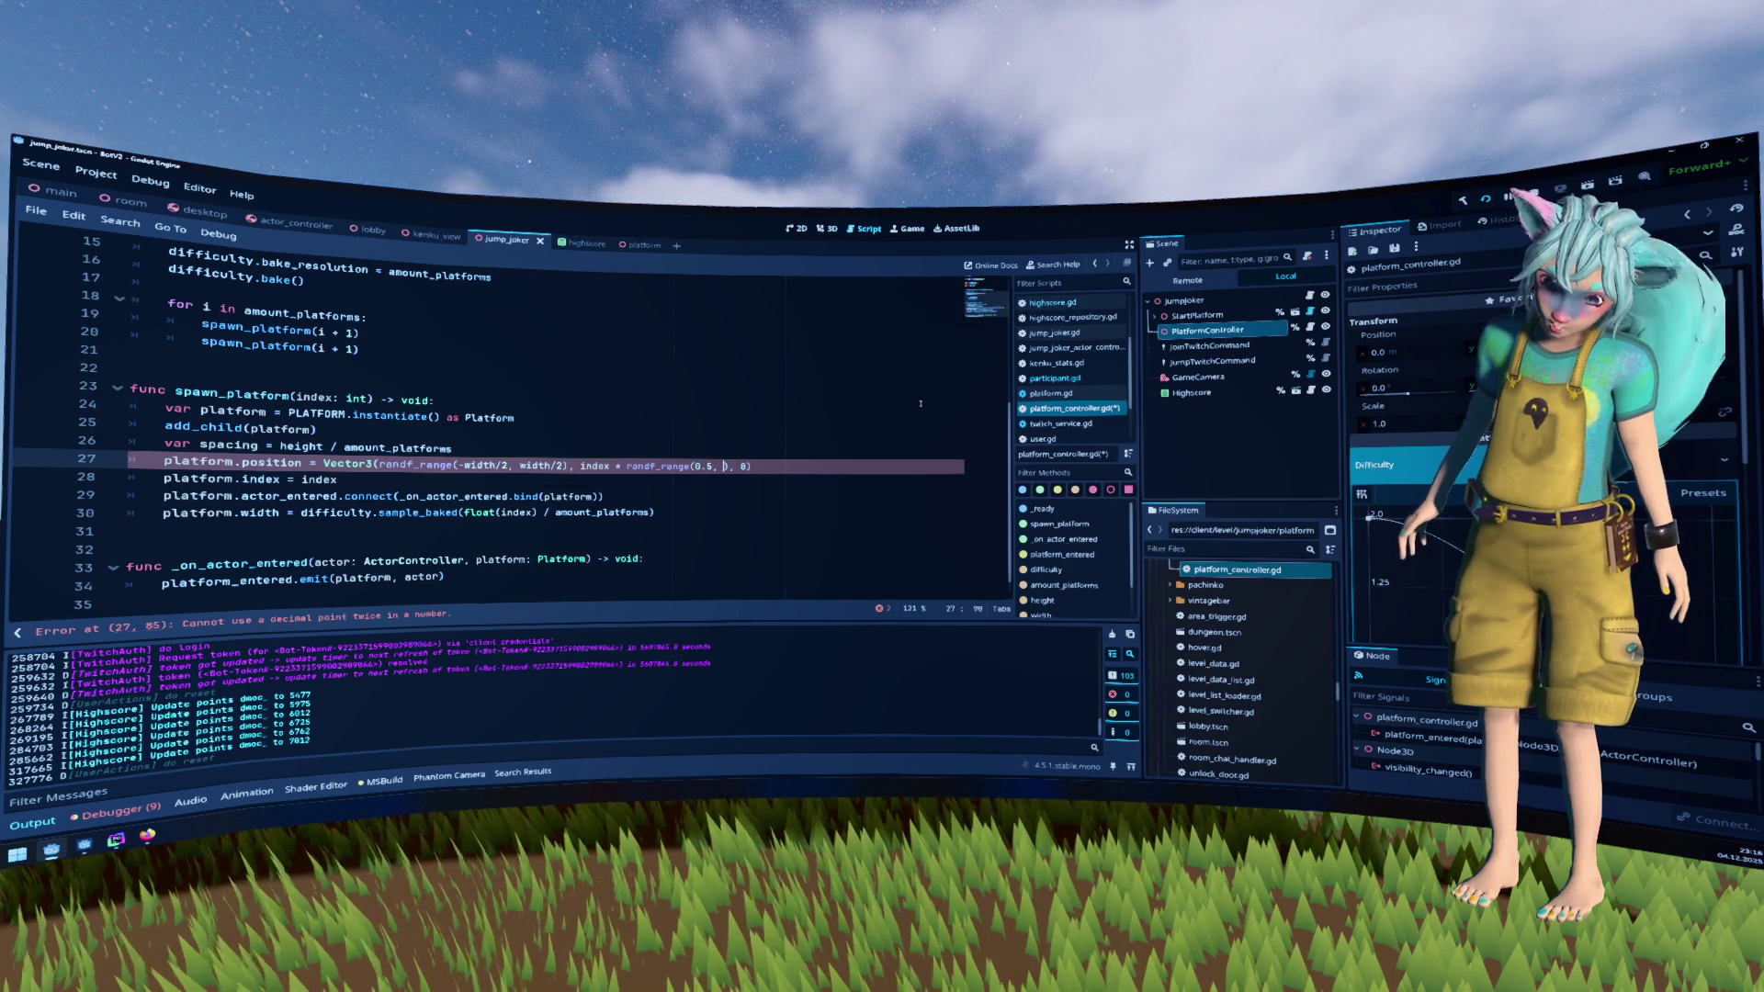
text( 1.0) )
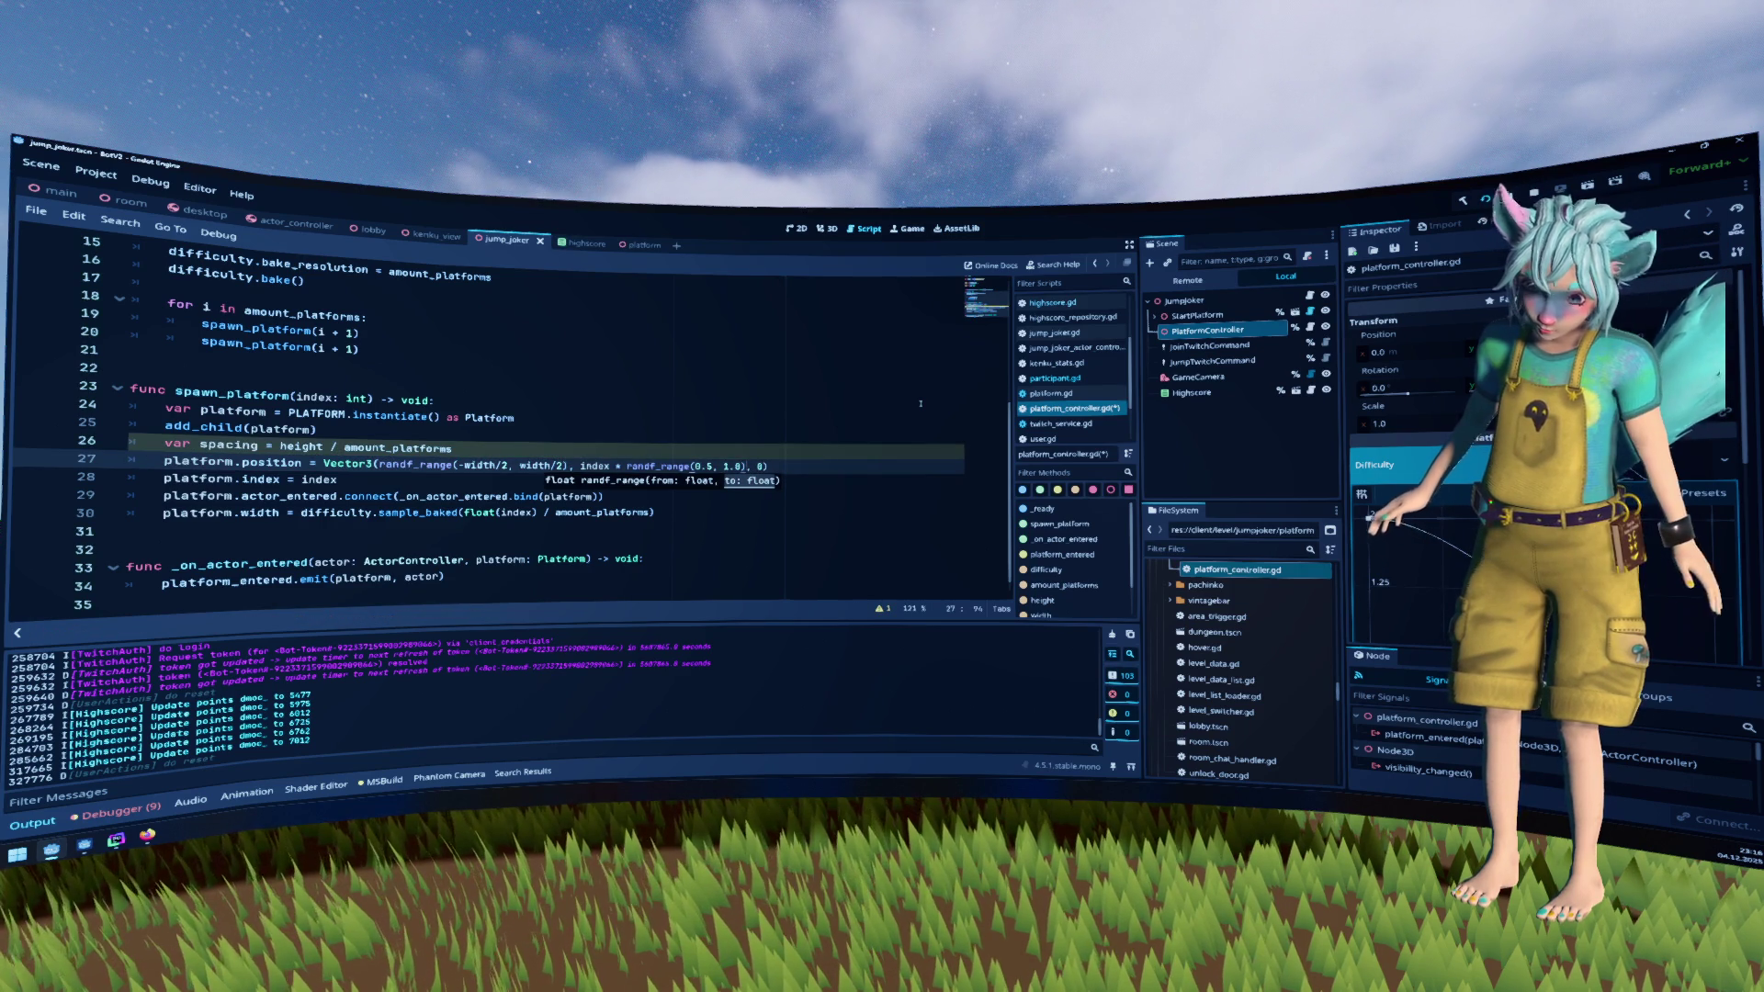
text(* spacing)
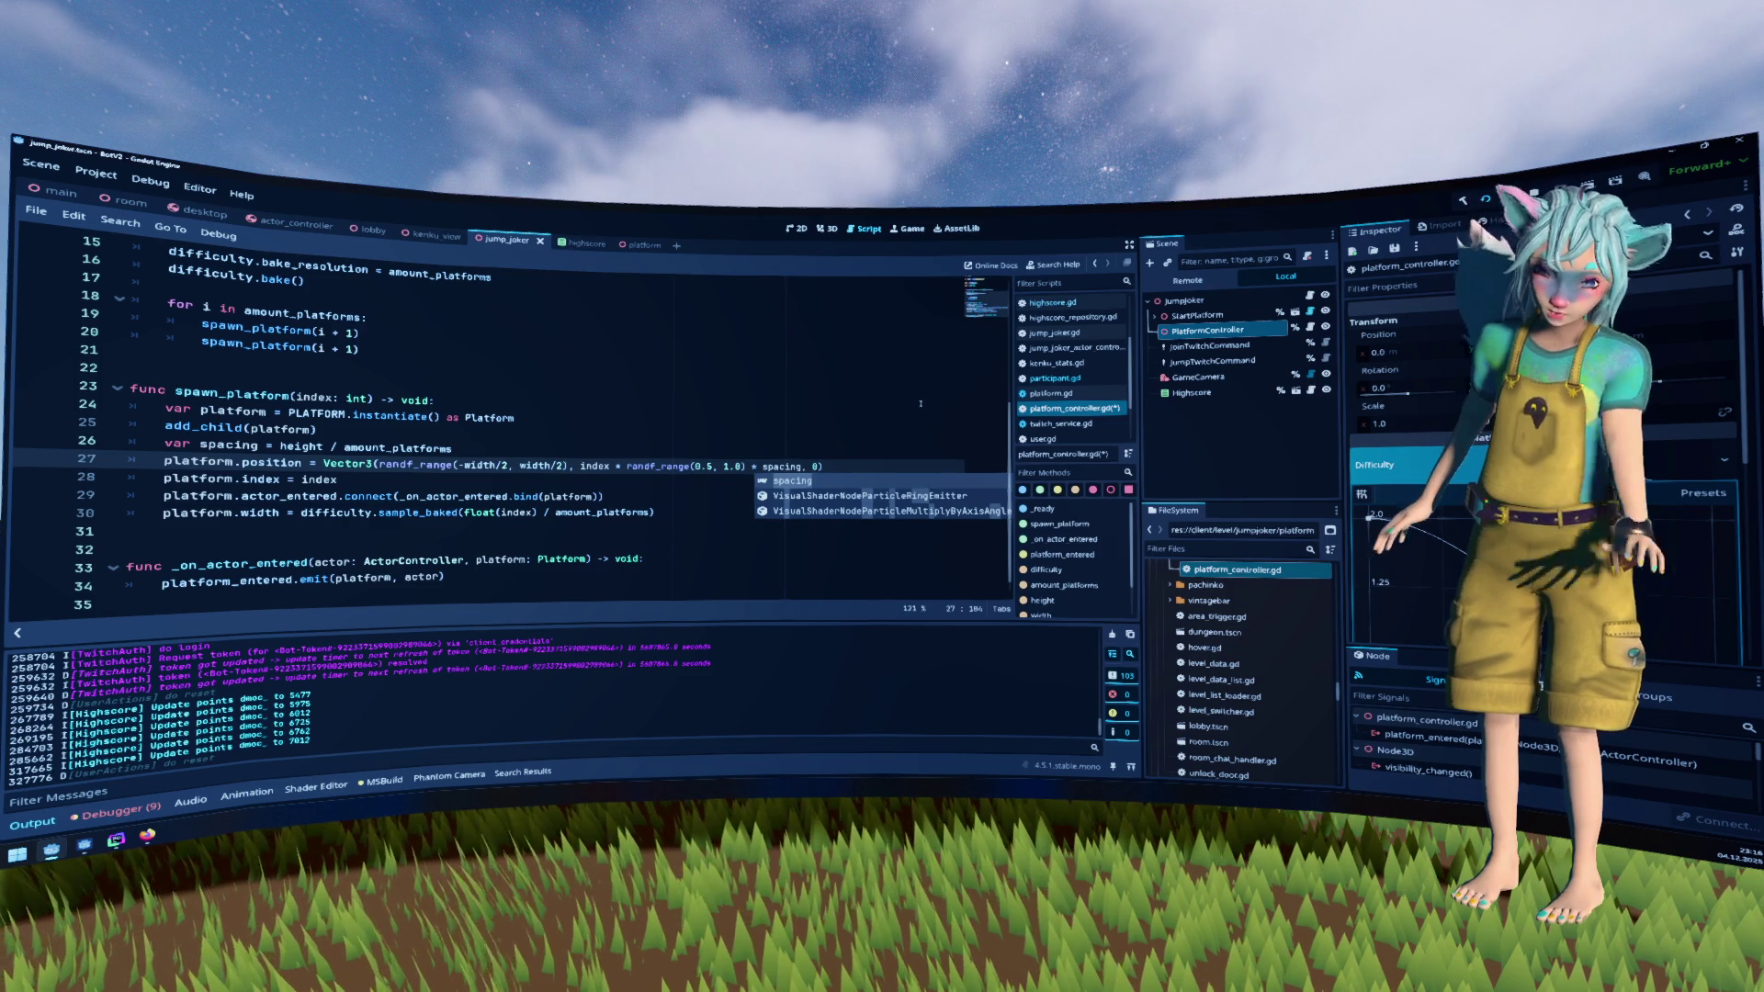
click(920, 403)
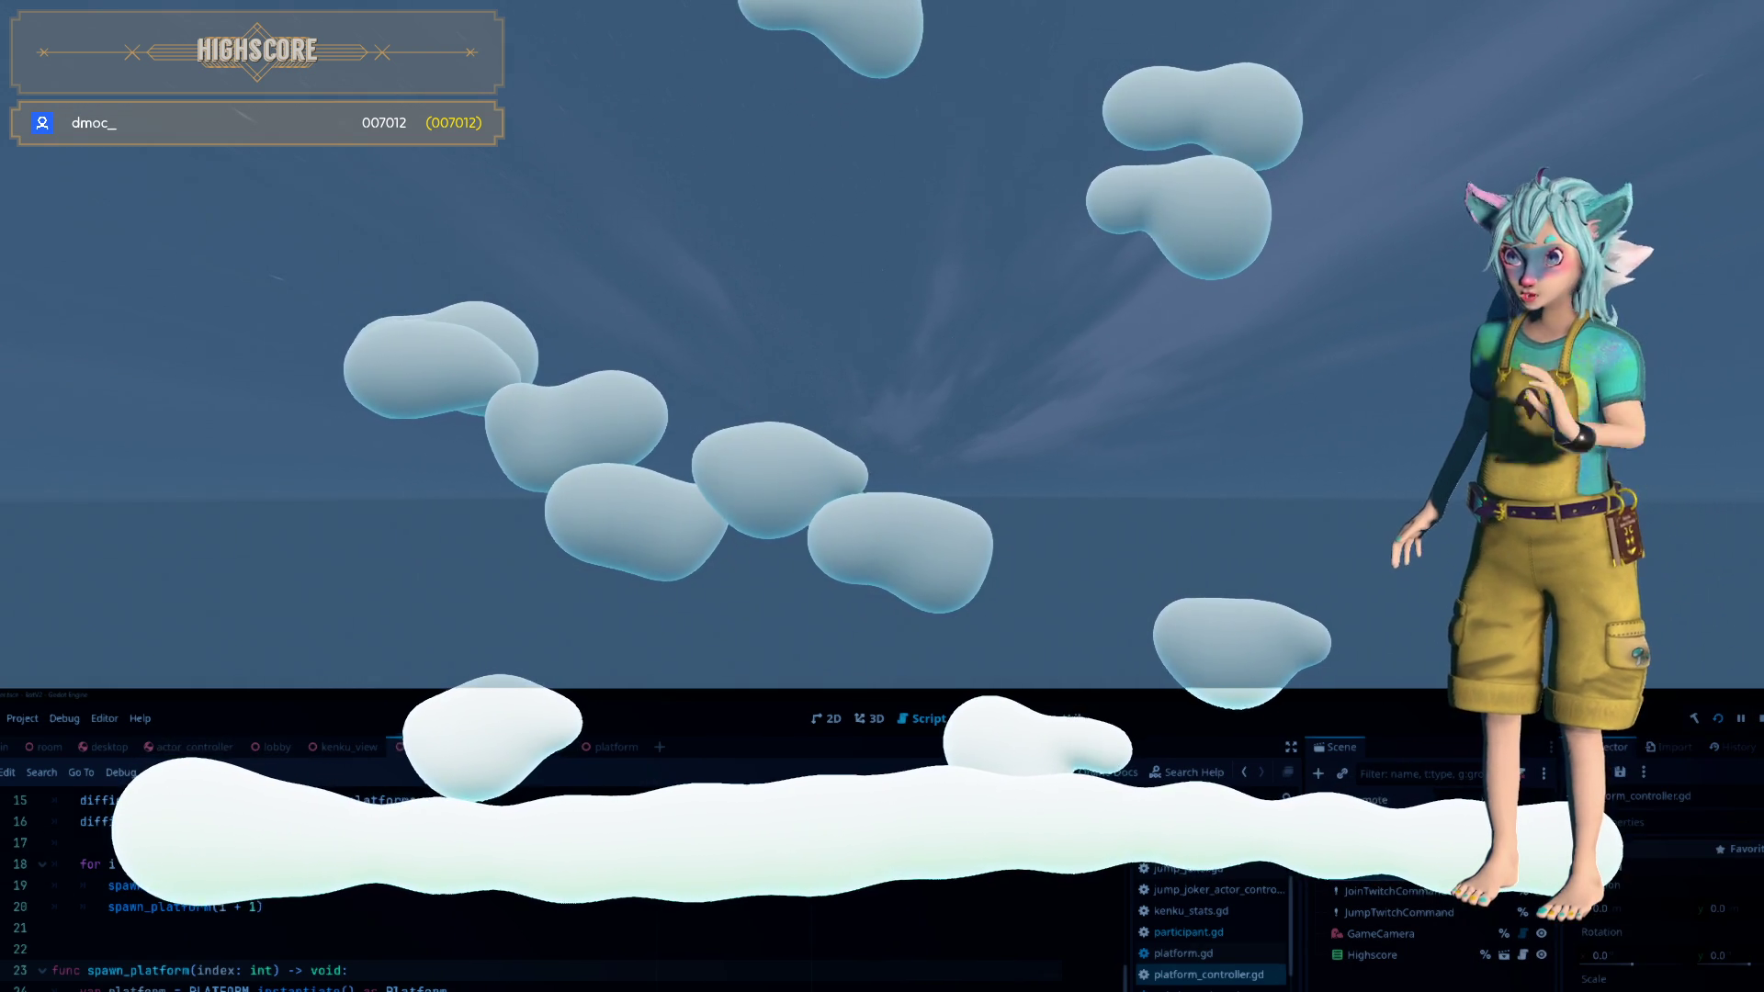
Switch from Godot to the Firefox window showing the Twitch channel page
key(alt+Tab)
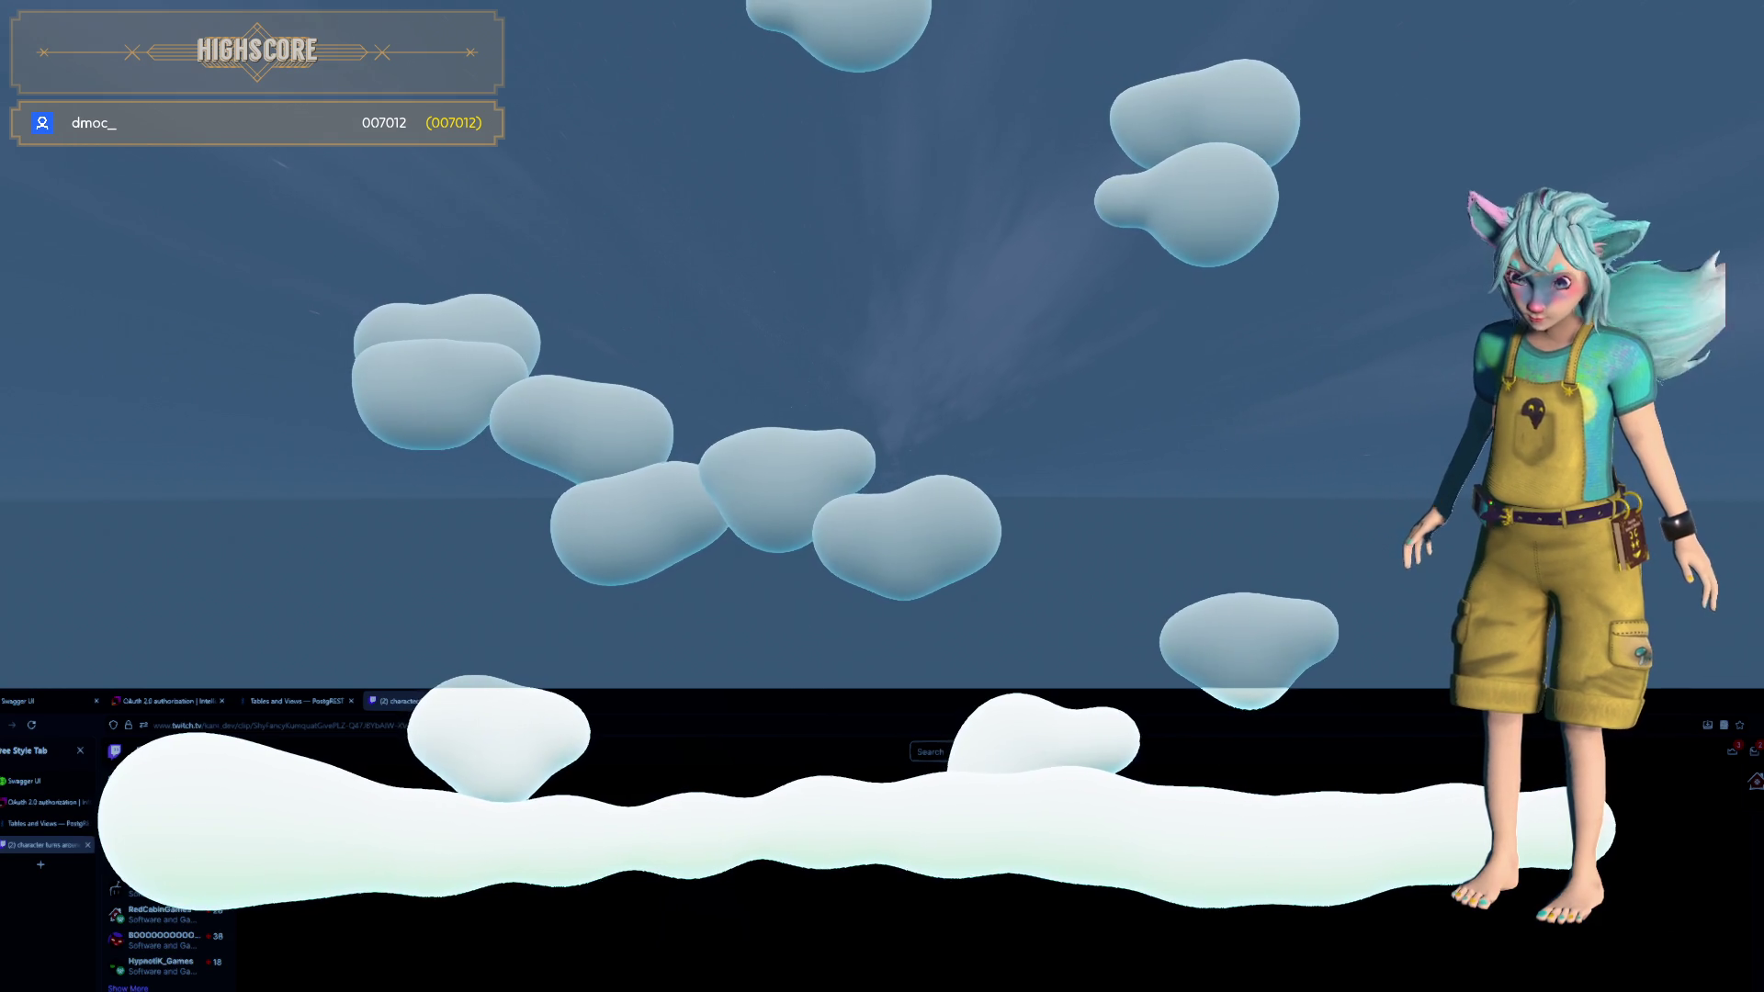
Close the Twitch tab and bring Godot's running game view back to the front
key(ctrl+w)
key(alt+Tab)
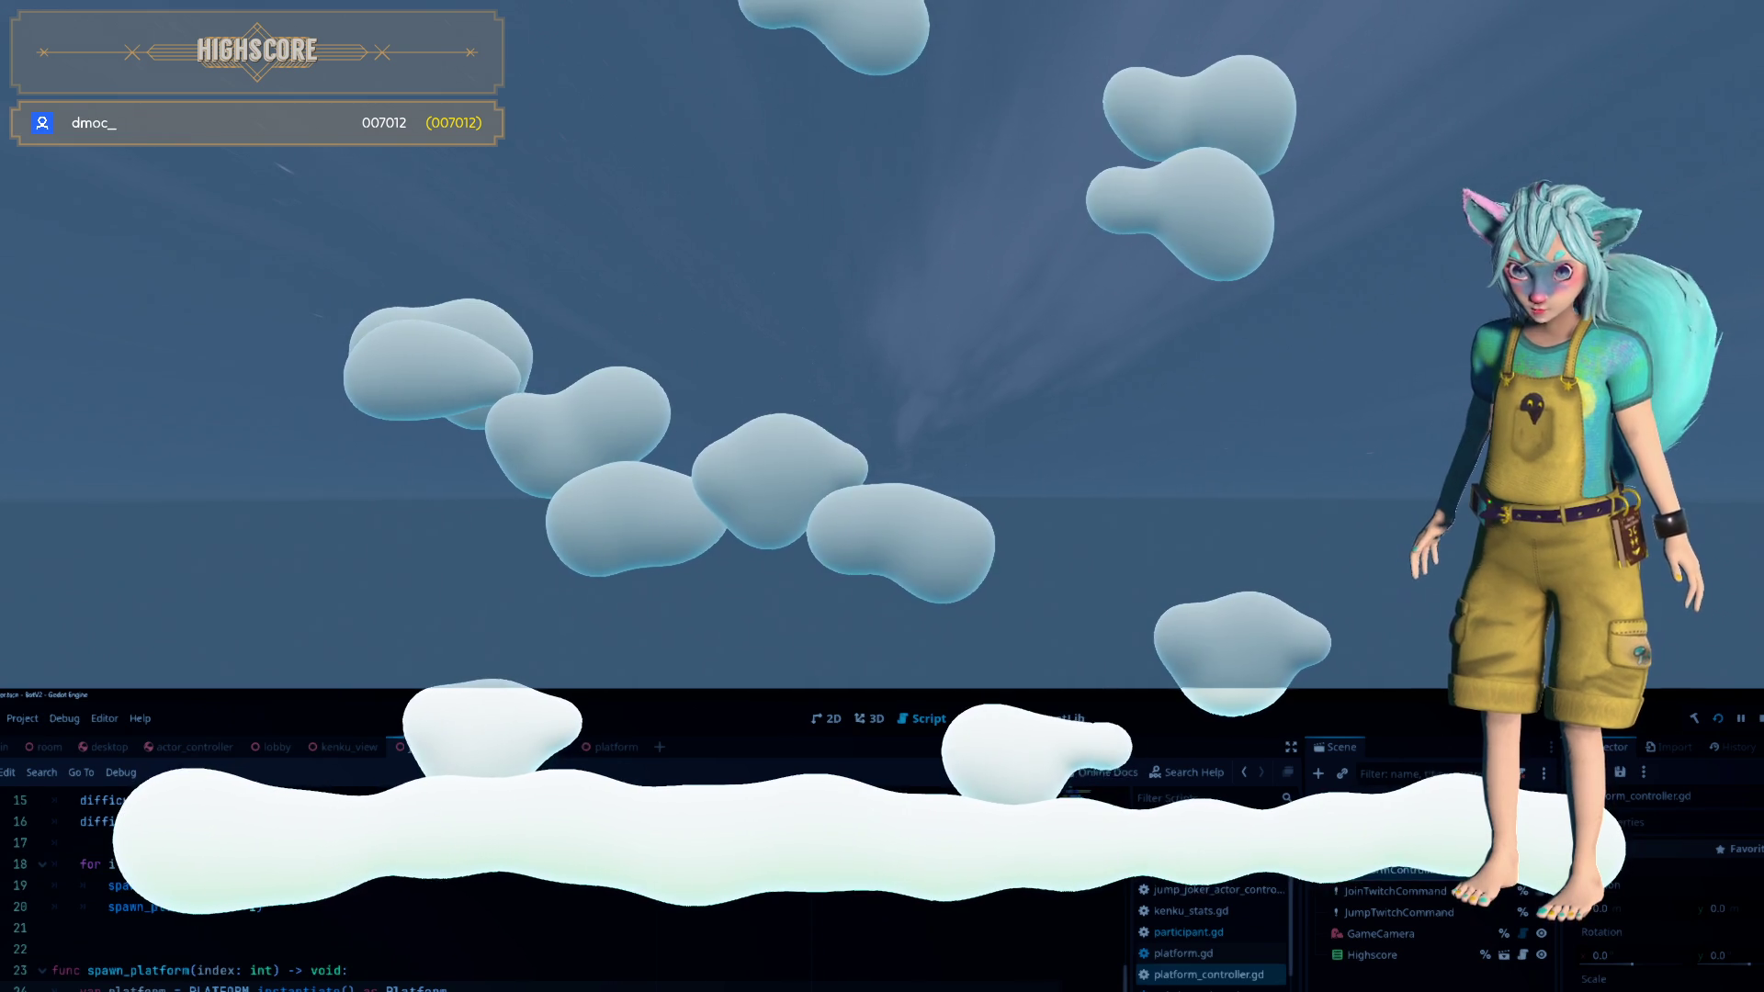
key(ctrl+F4)
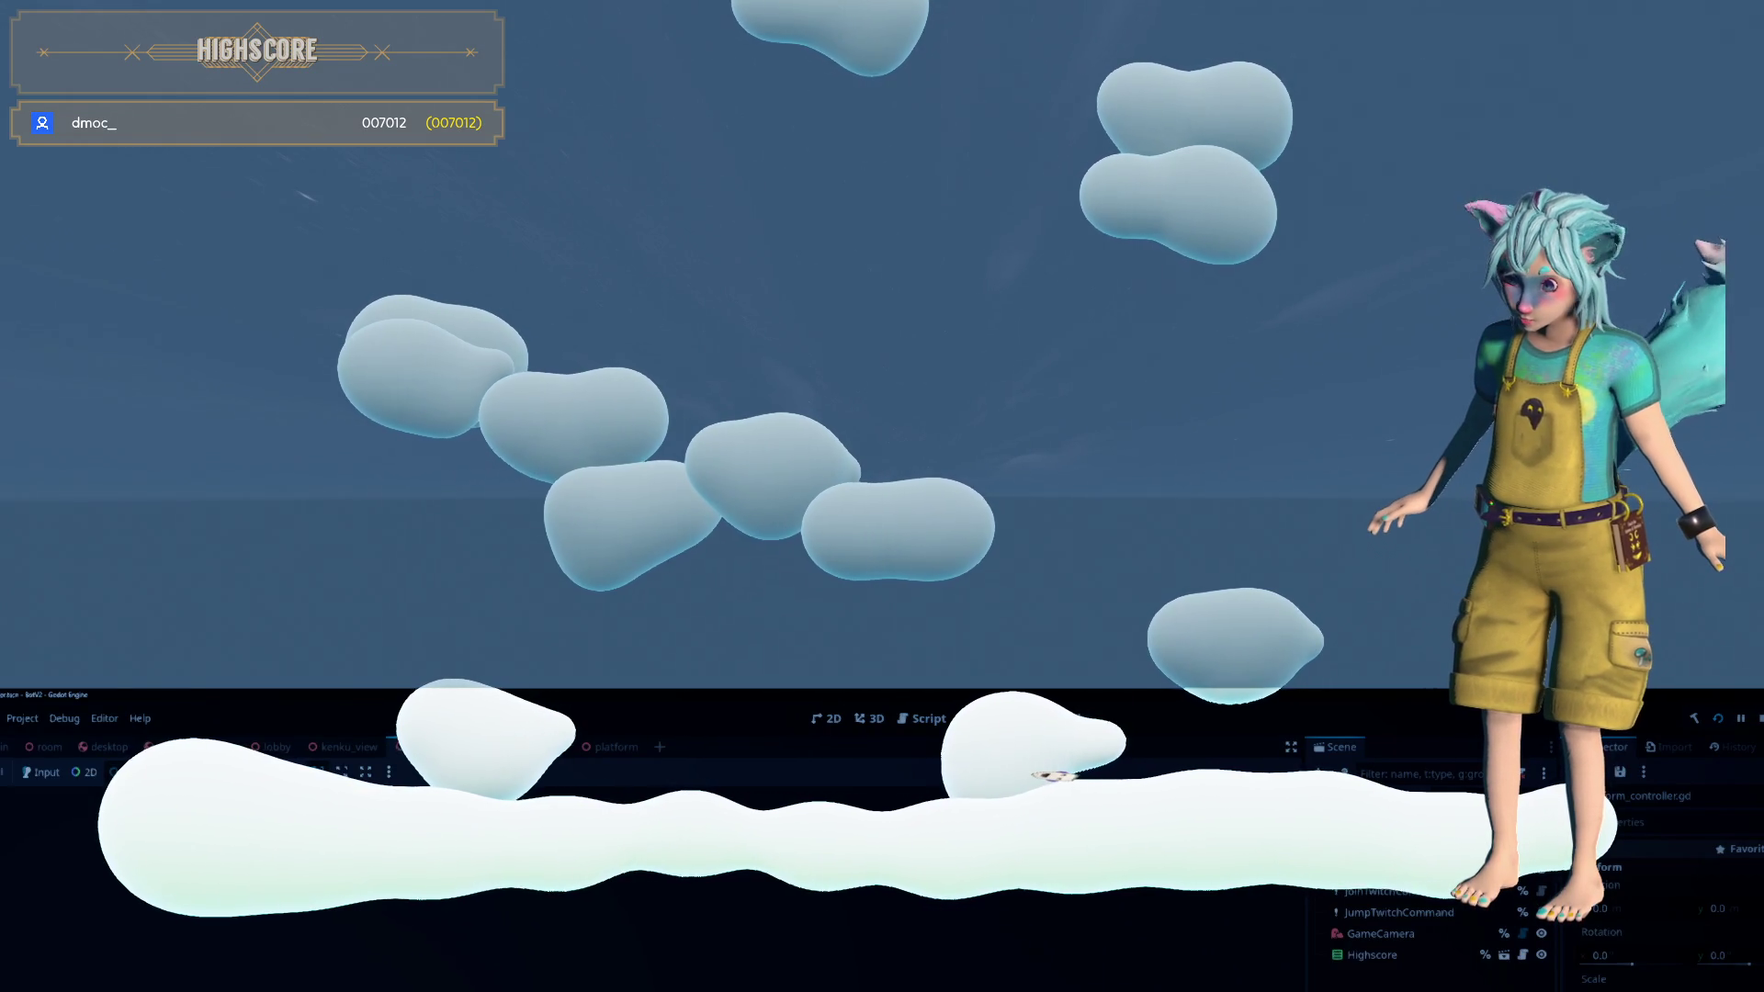
Show platform_controller.gd's spawn_platform code, lines 8–28, in the script editor
click(921, 718)
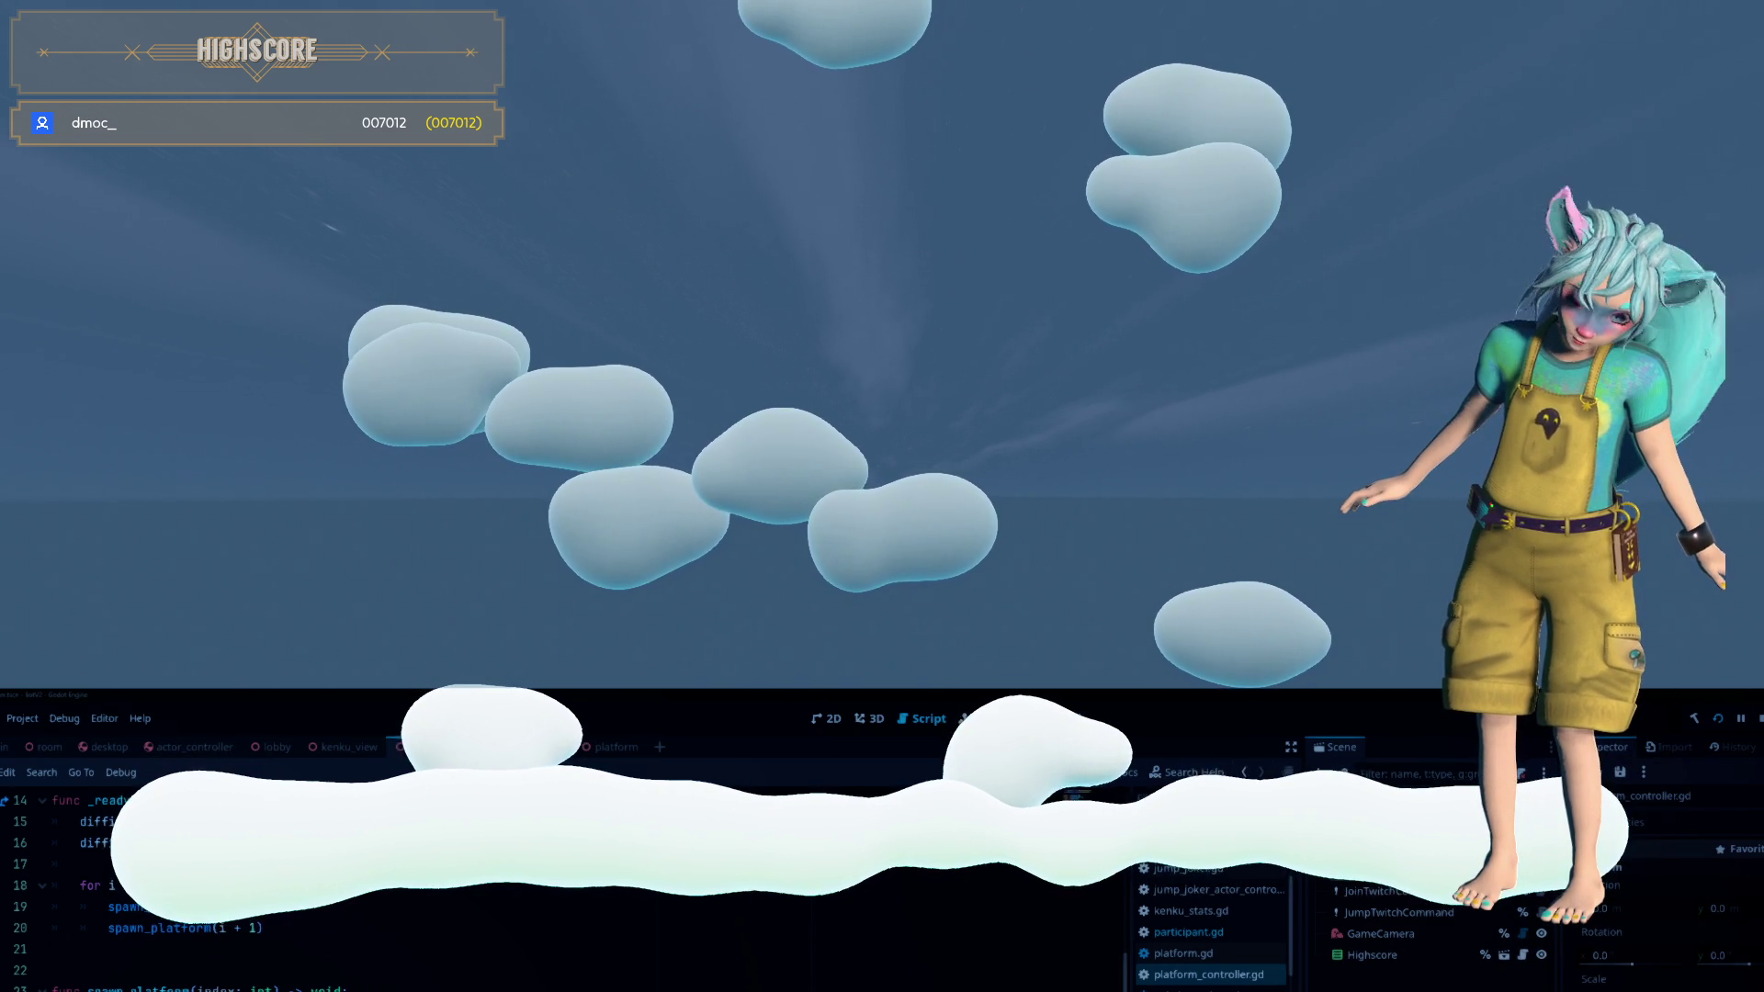
scroll(275, 882, up, 2)
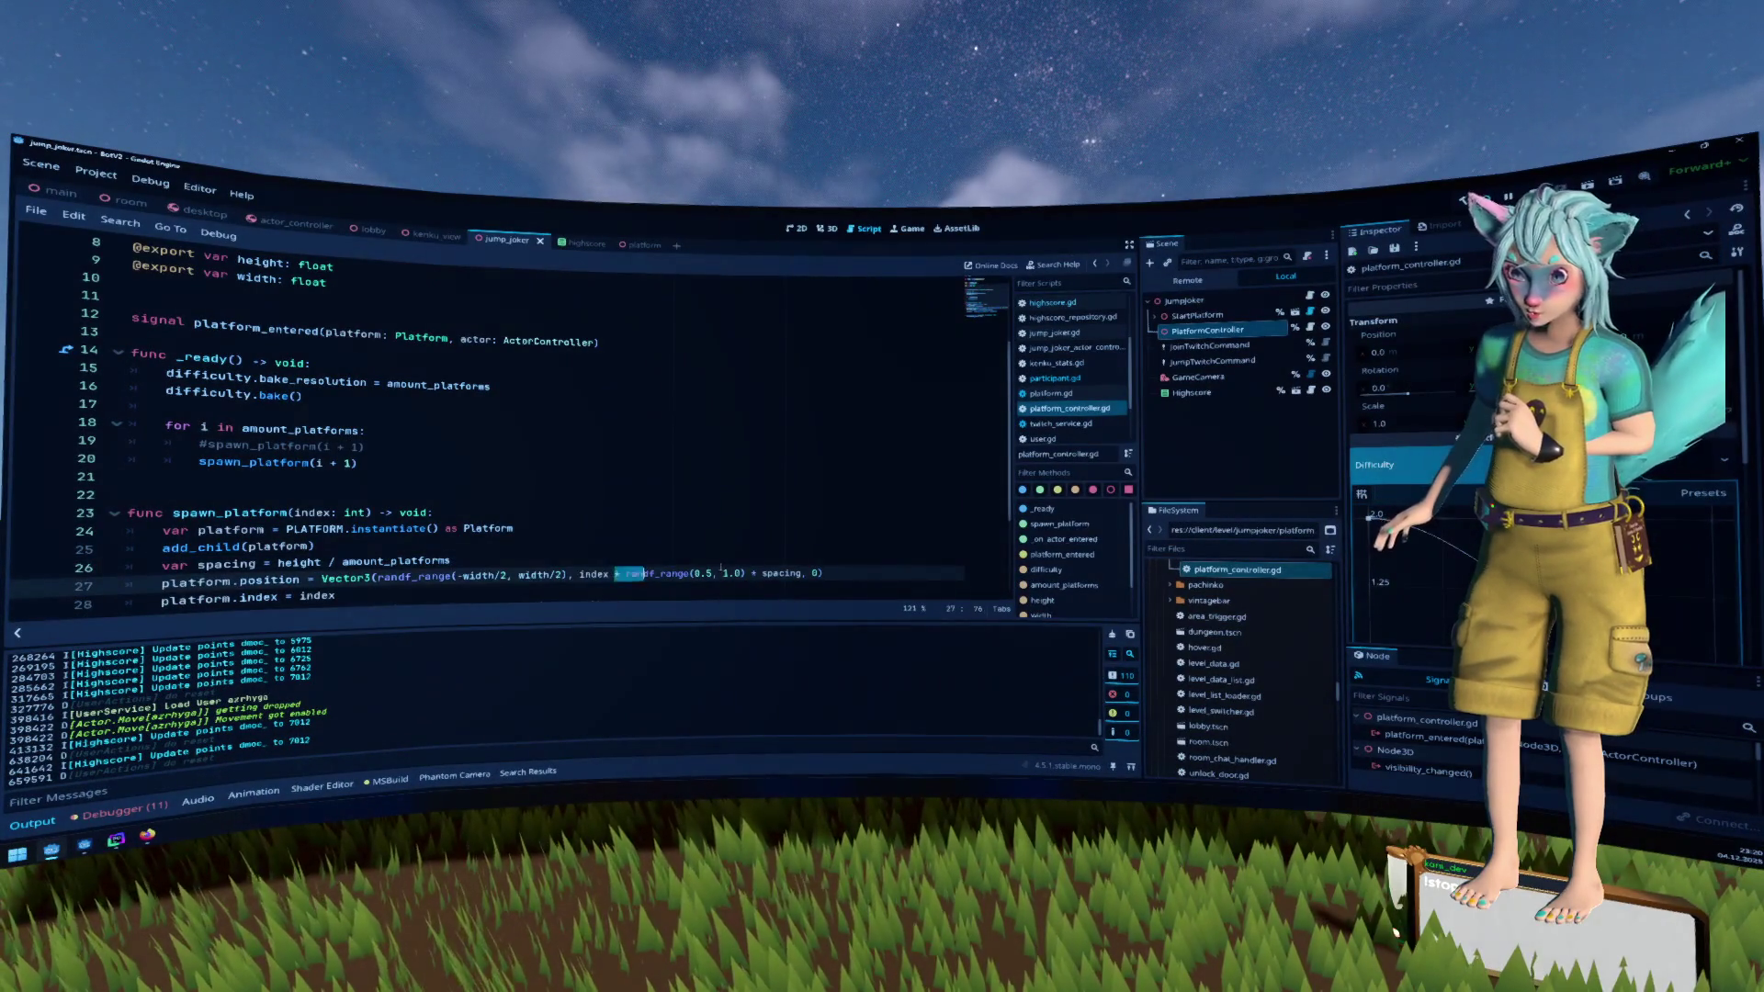
On line 27, move randf_range(0.5, 1.0) after 'index * spacing + ' and multiply it by spacing
mouse_move(615, 573)
mouse_down()
mouse_move(801, 574)
mouse_move(612, 573)
mouse_move(631, 573)
mouse_up()
click(779, 572)
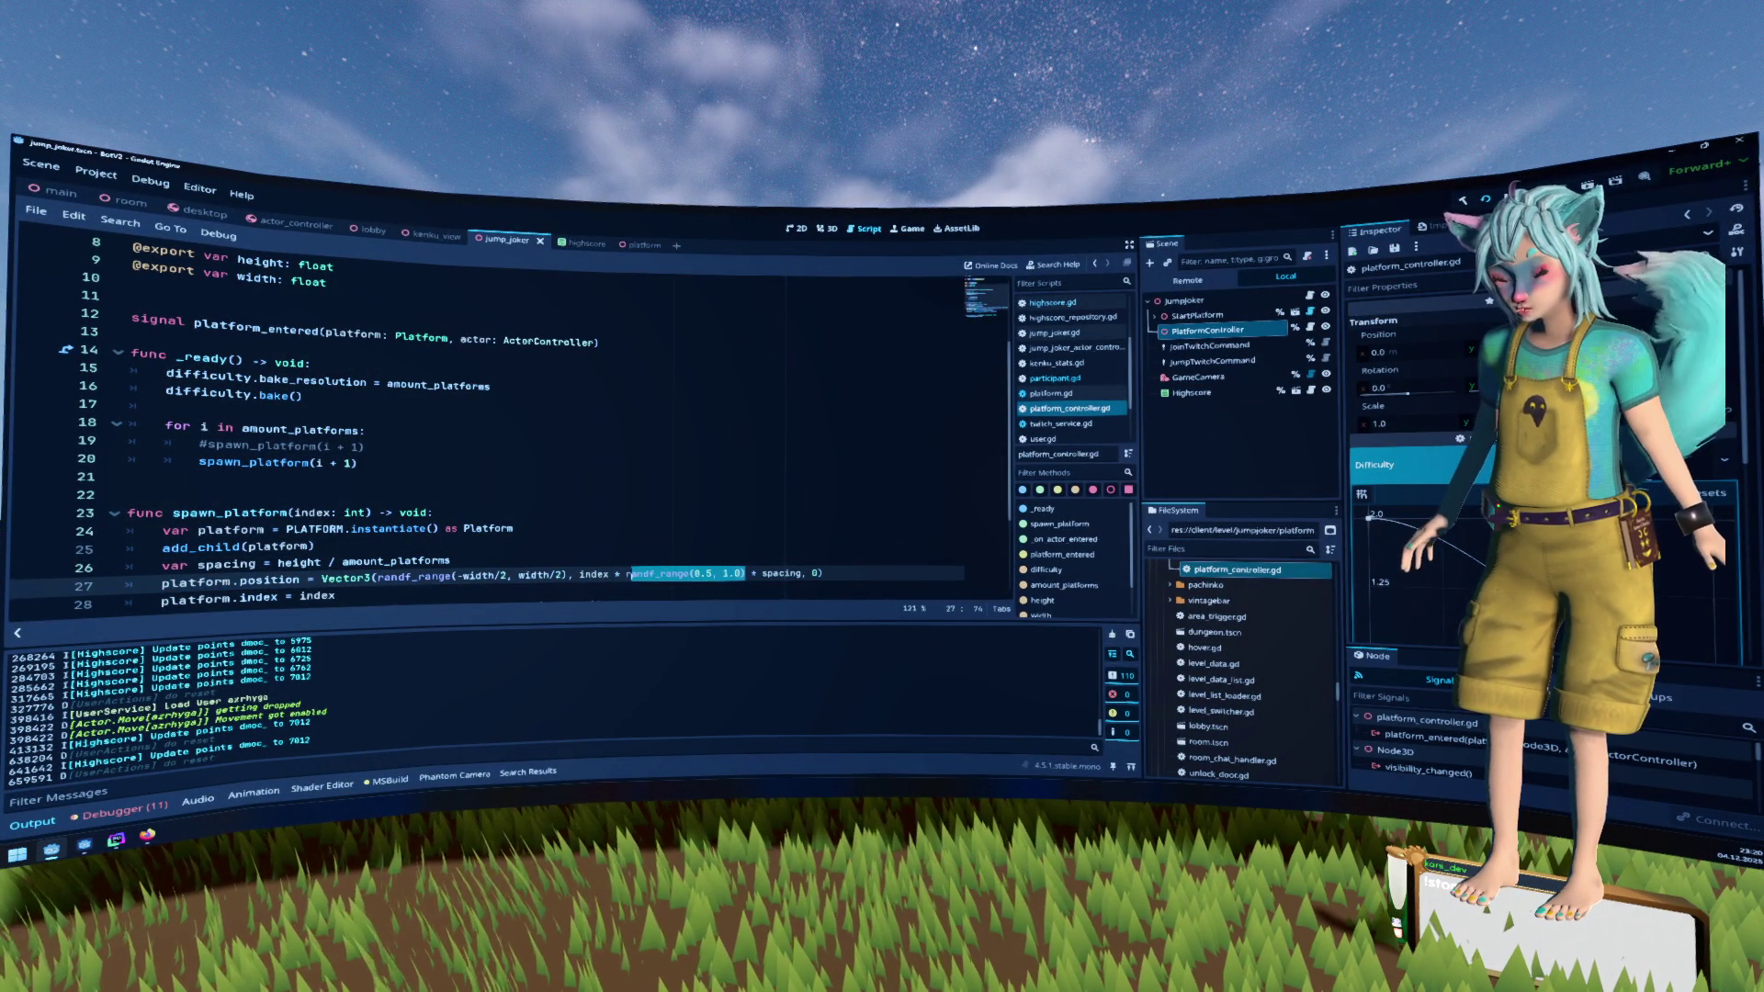
key(Delete)
key(Delete)
key(Delete)
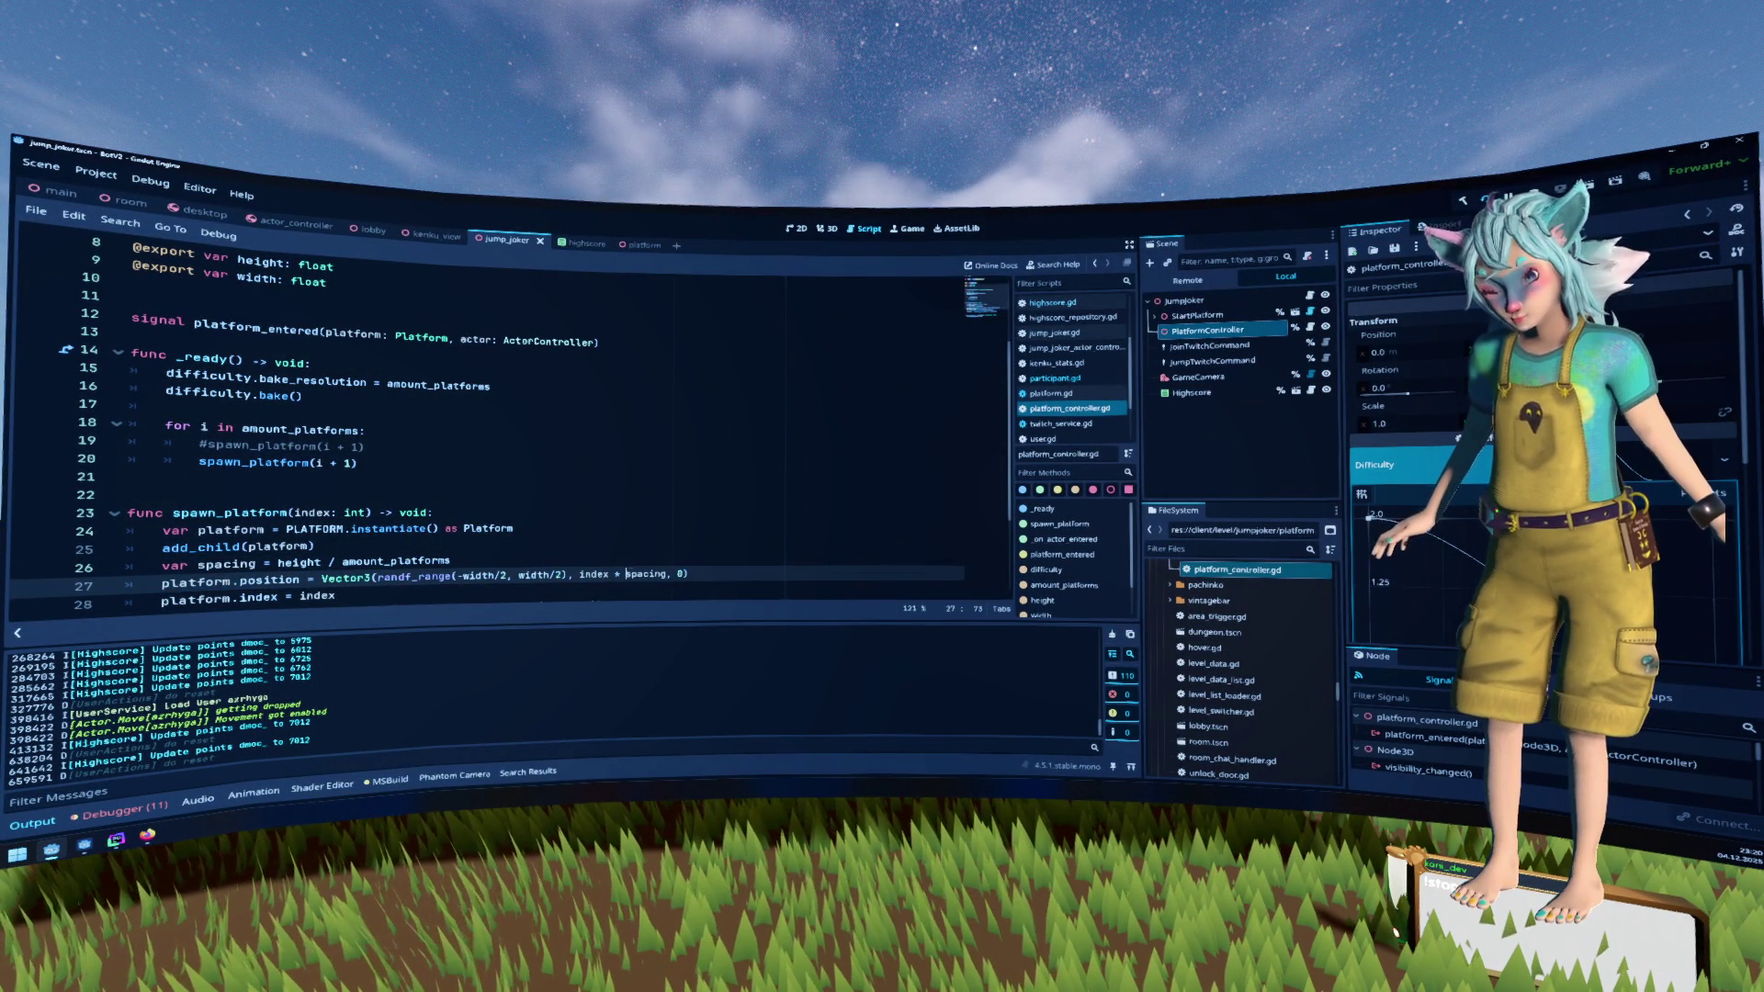
text(randf_range(0.5, 1.0))
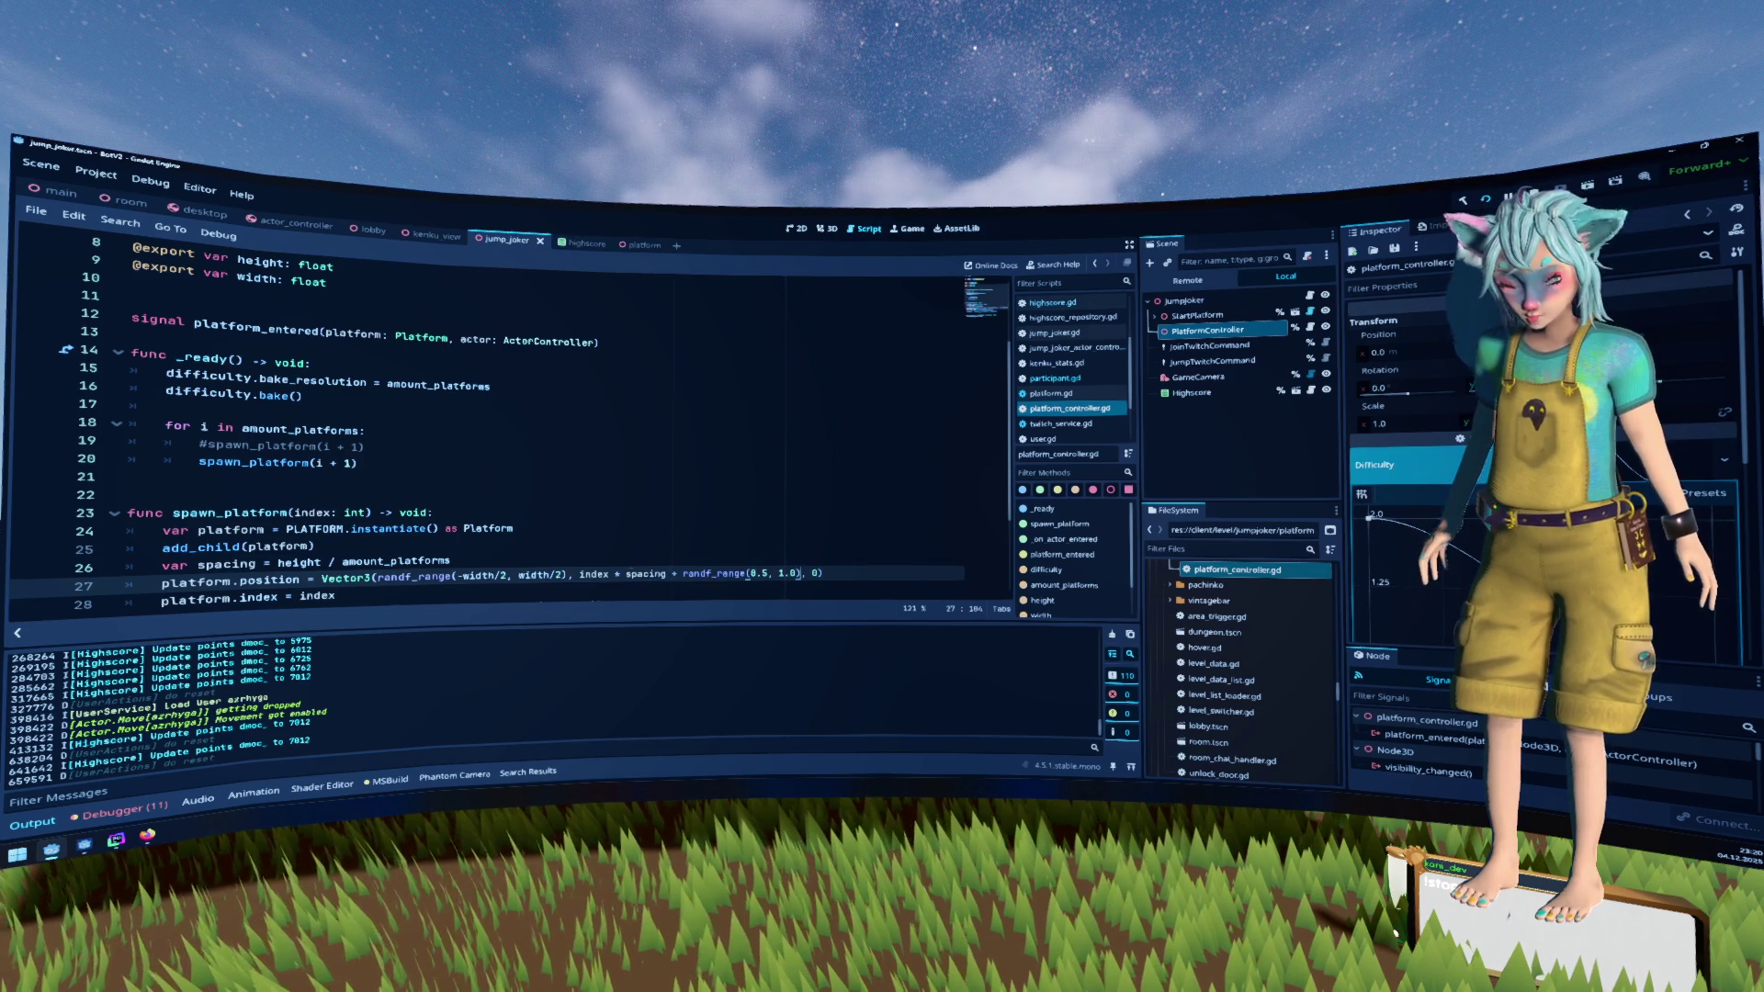
text(spac)
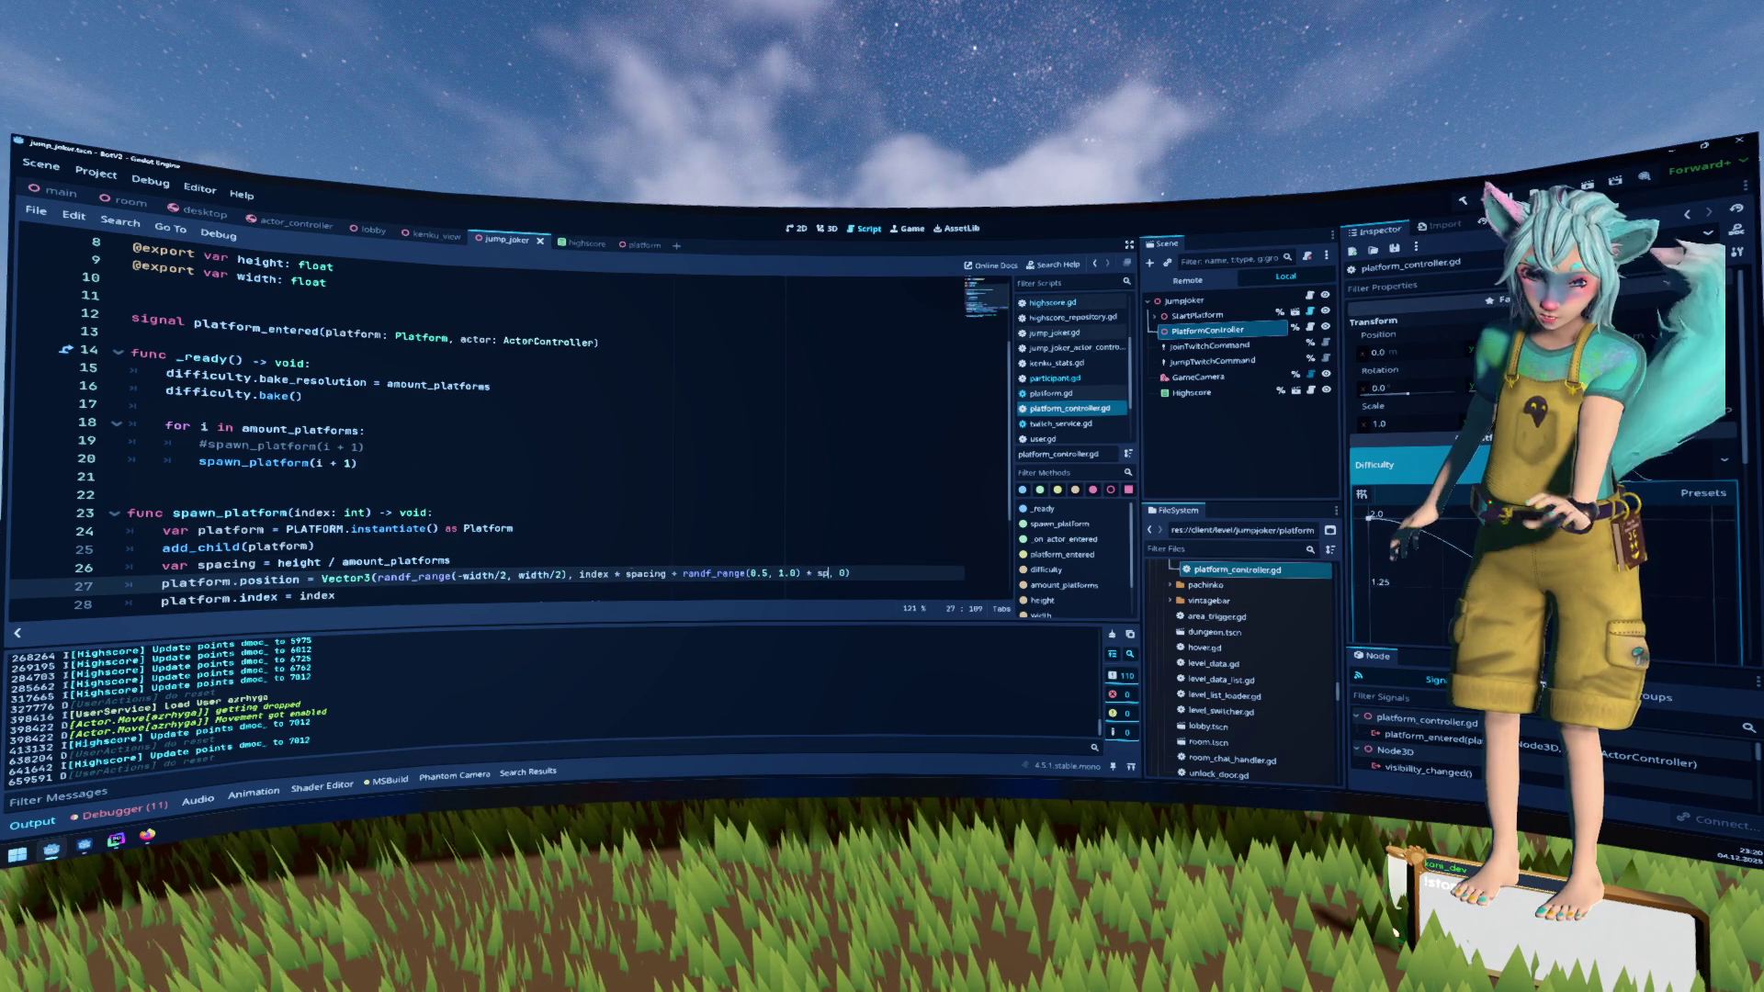
key(Return)
click(682, 573)
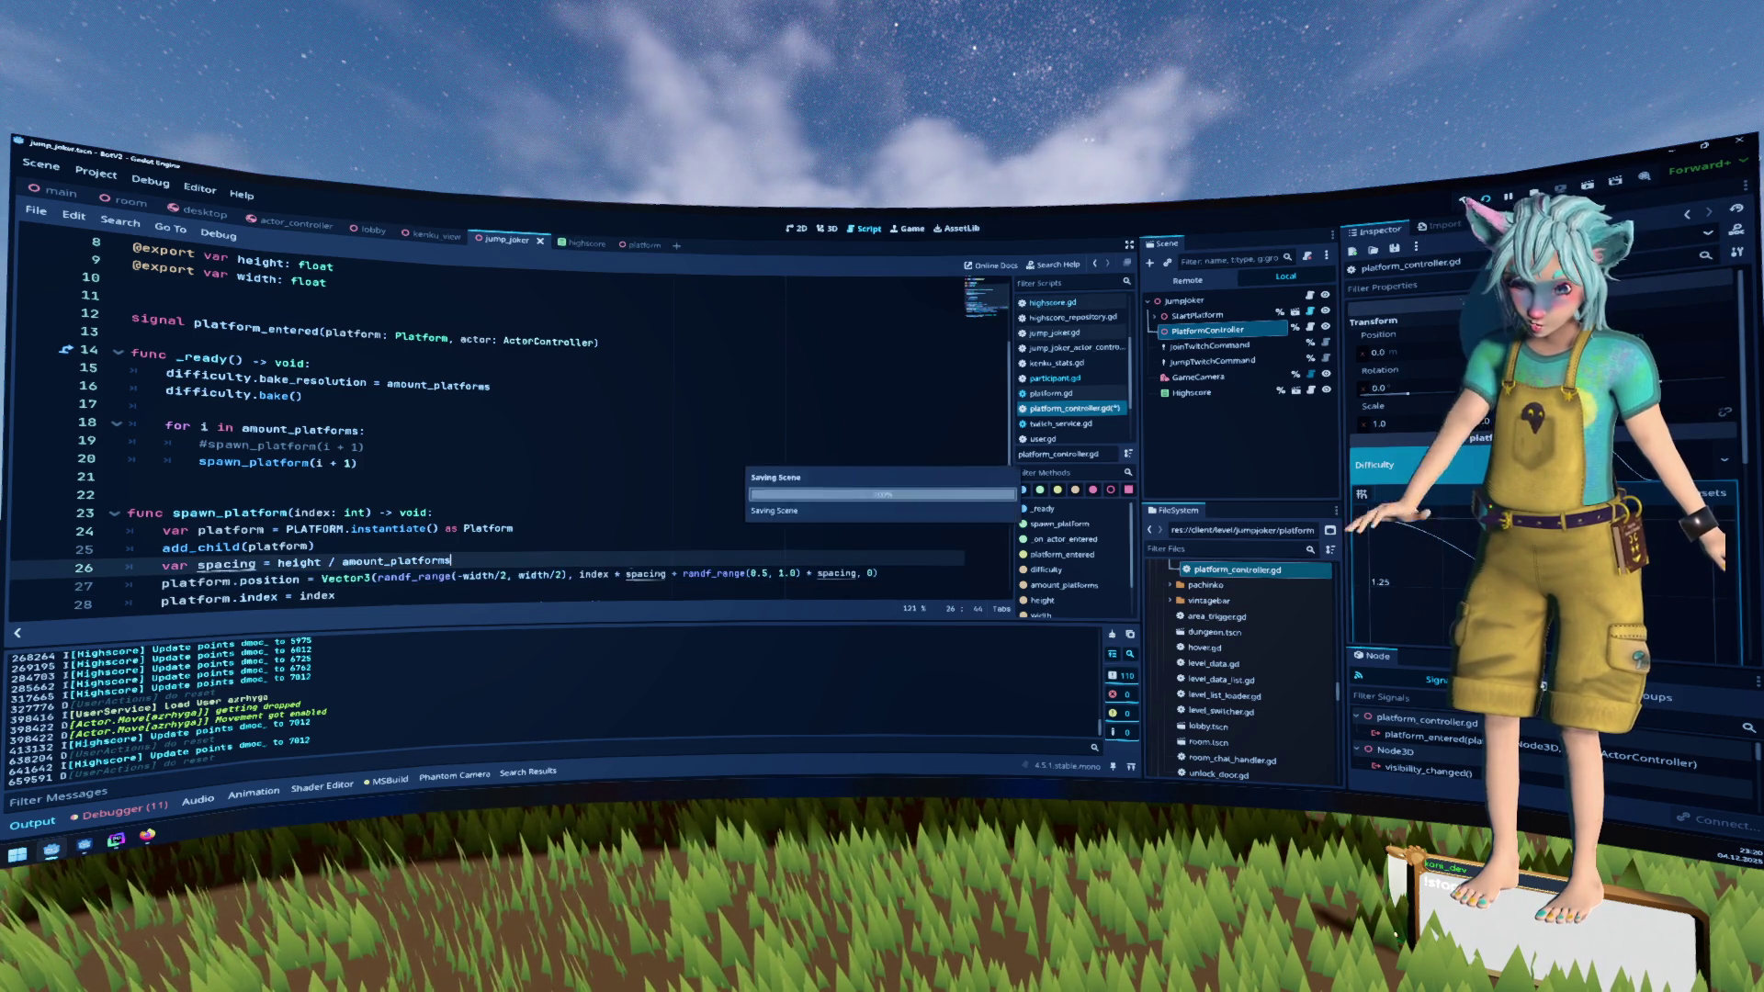
drag(683, 573, 860, 573)
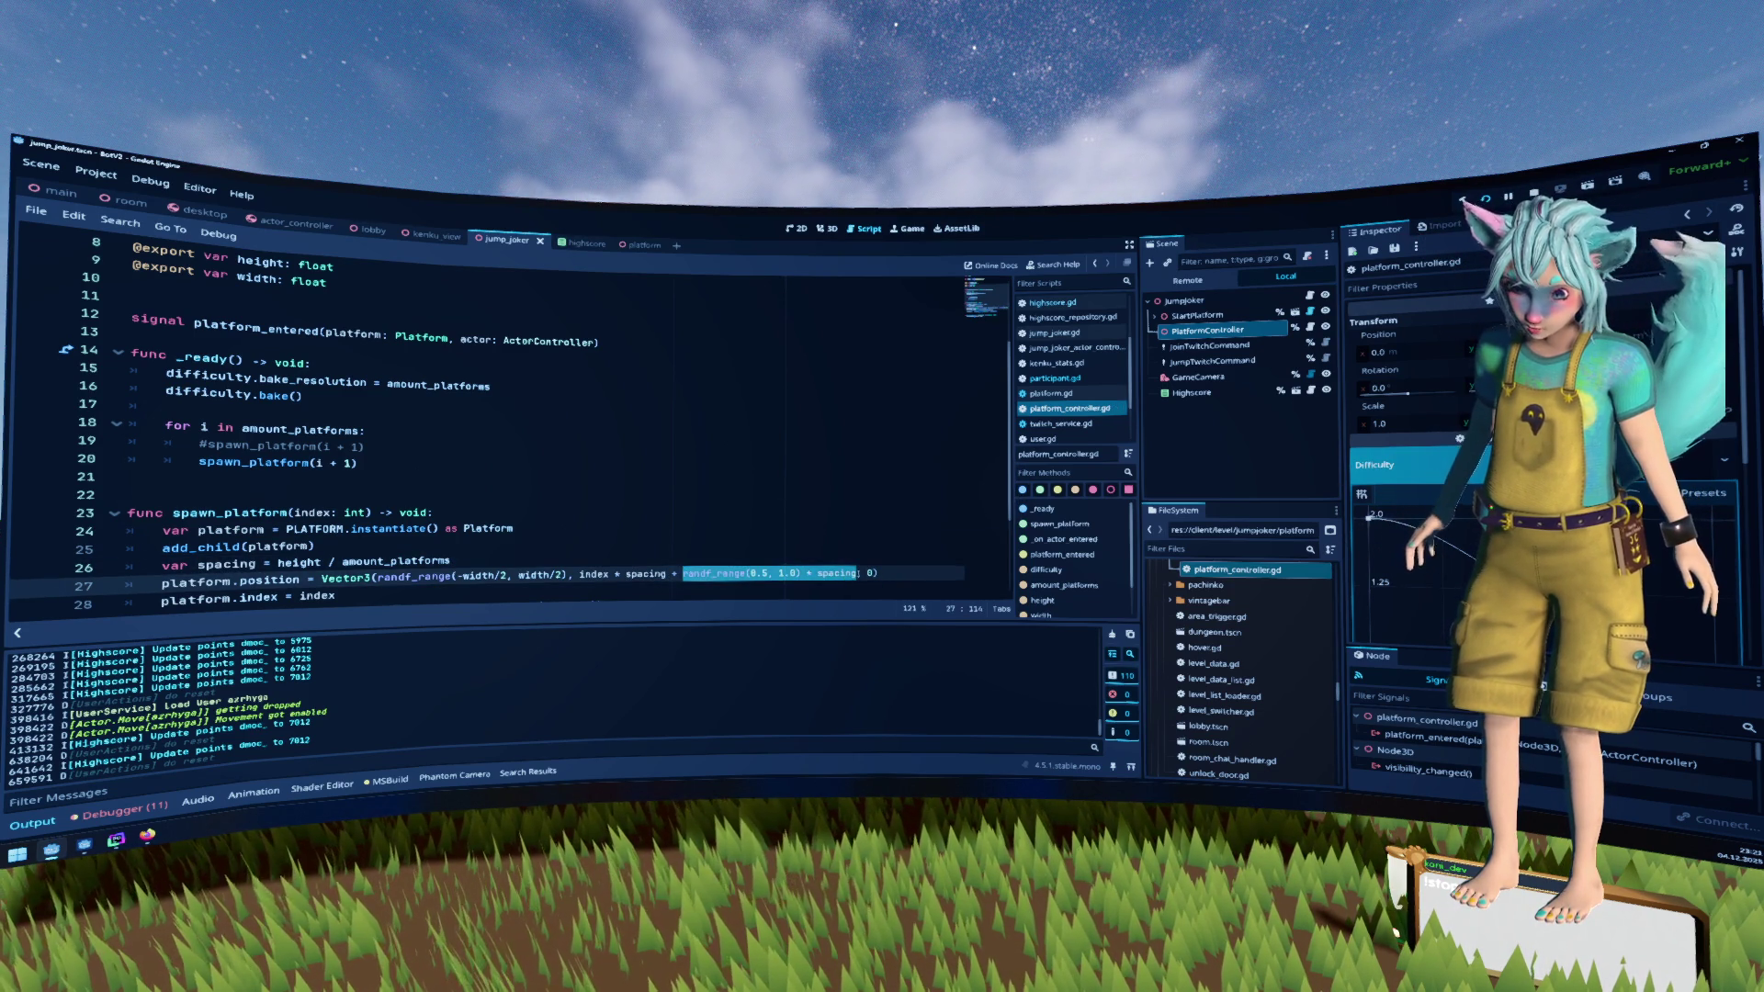
click(626, 574)
drag(666, 573, 579, 574)
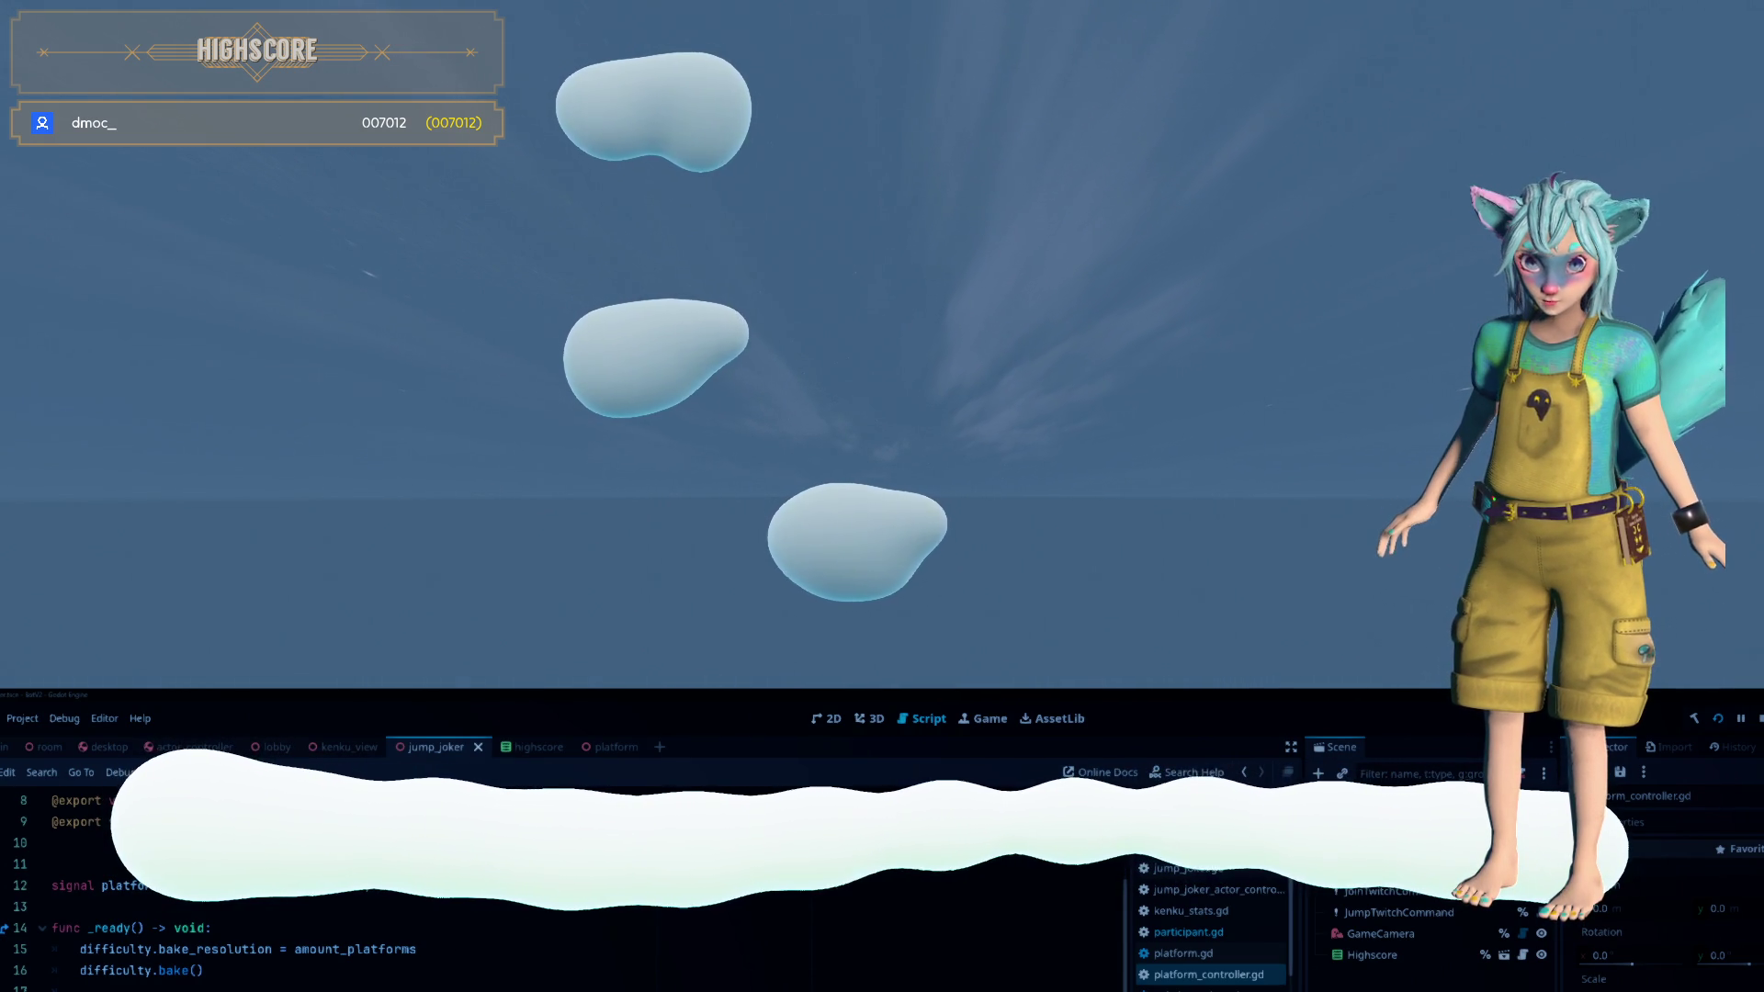
click(989, 722)
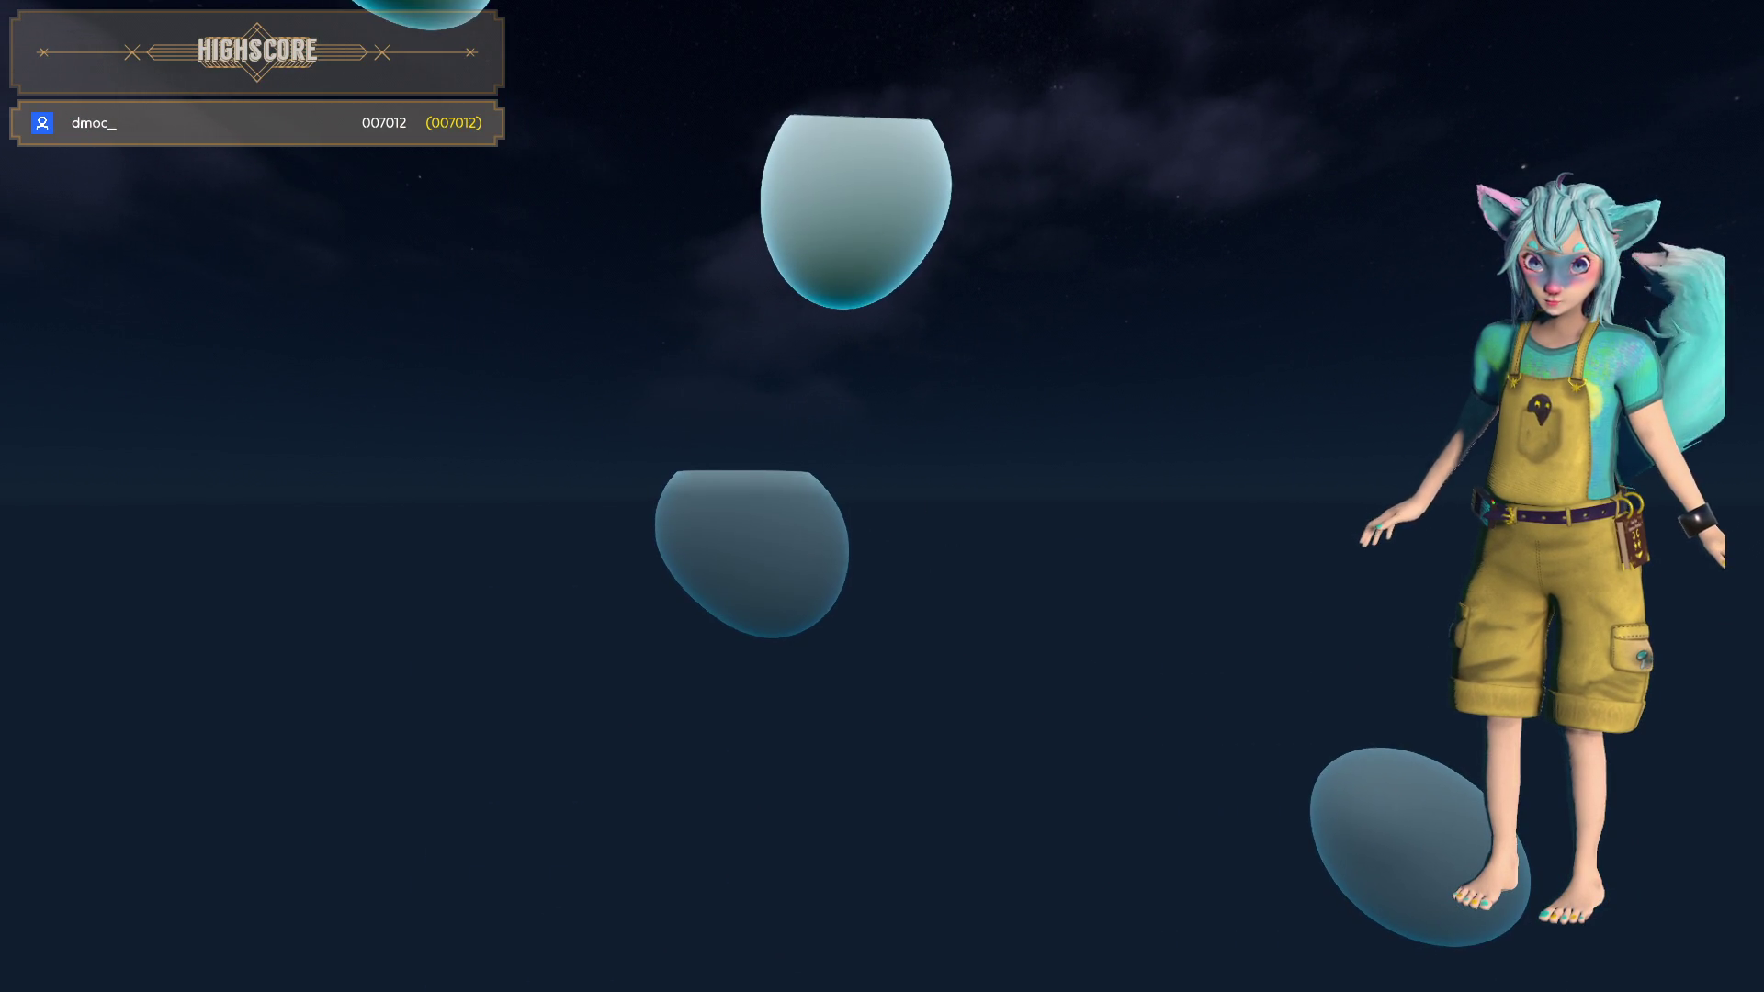
Select the lower floating cloud platform in the running game
click(748, 531)
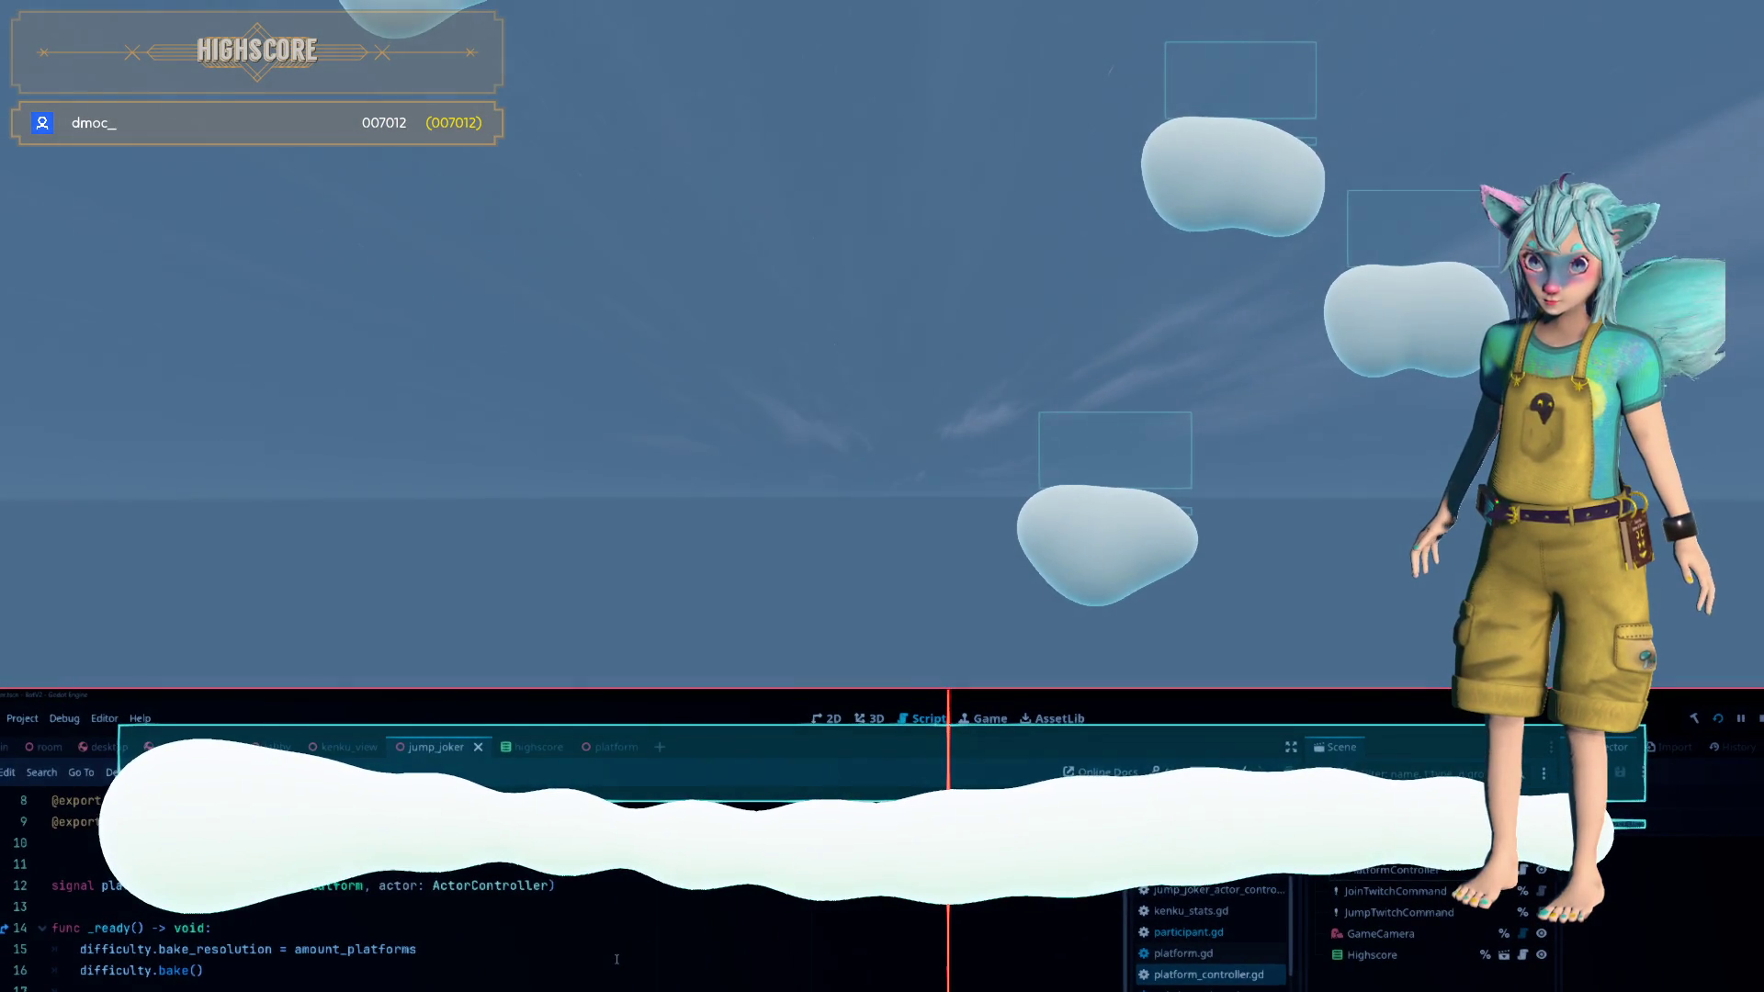
Show the Game workspace with the character on the long starting cloud
key(ctrl+F4)
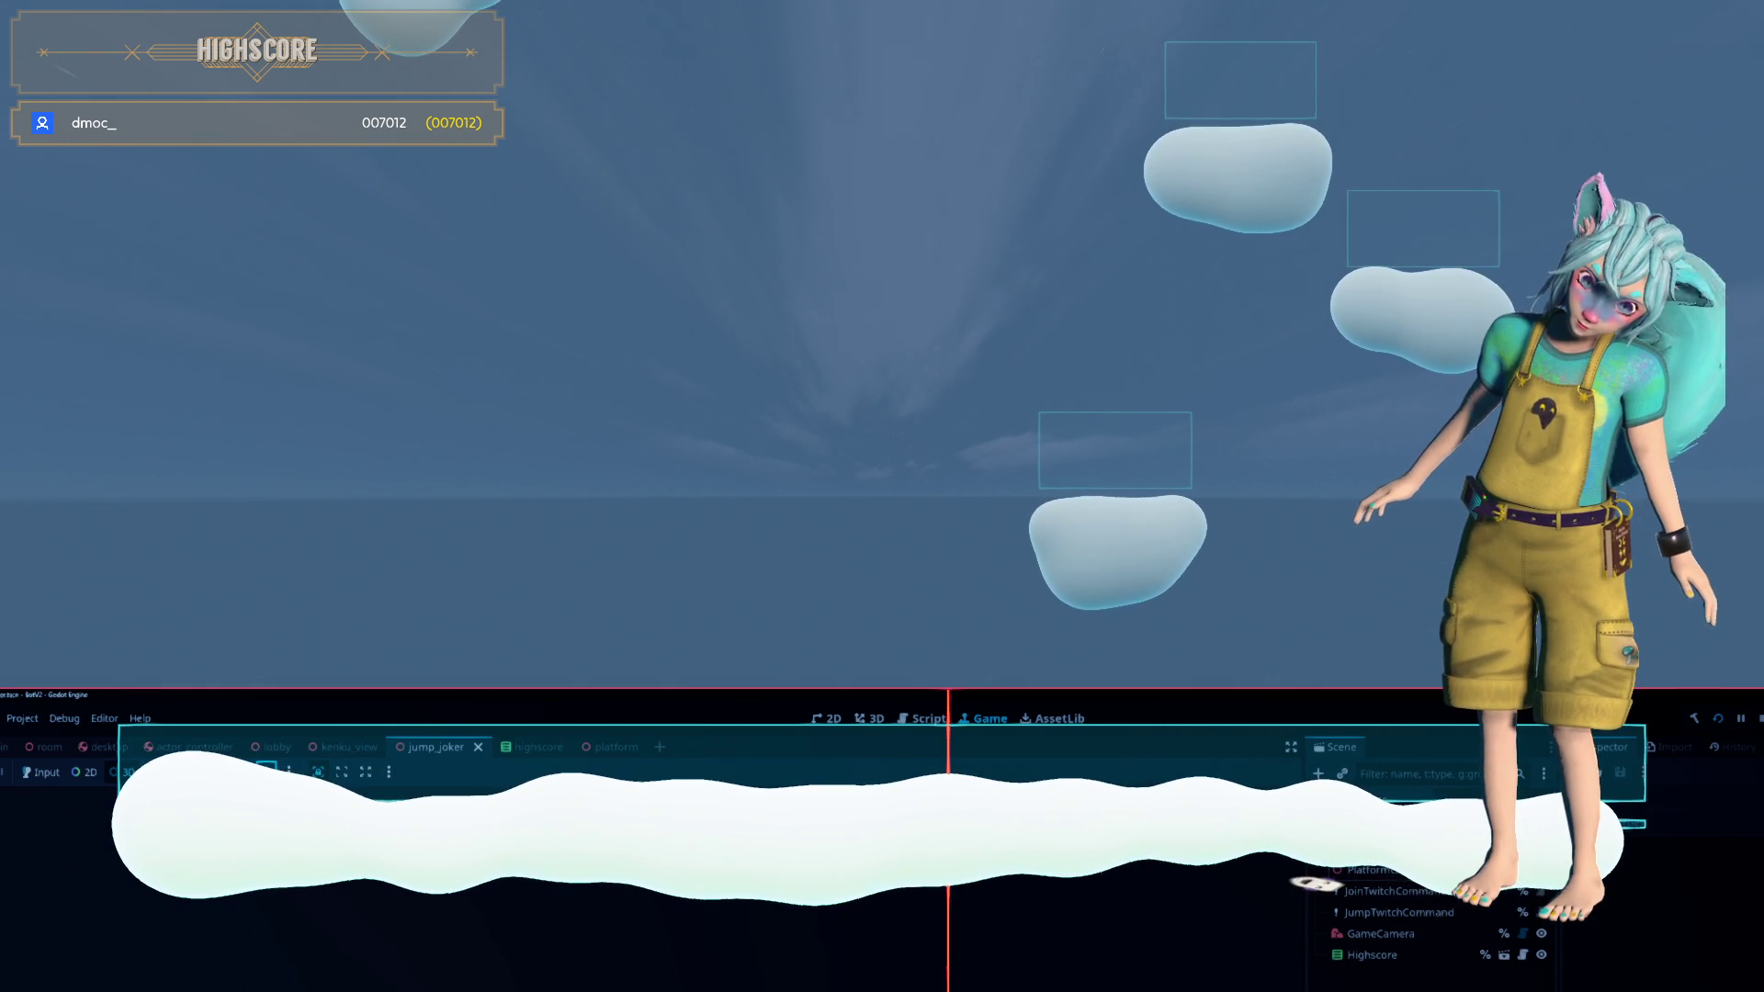
Scroll through platform_controller.gd, then open jump_joker_actor_controller.gd from the script list
click(918, 720)
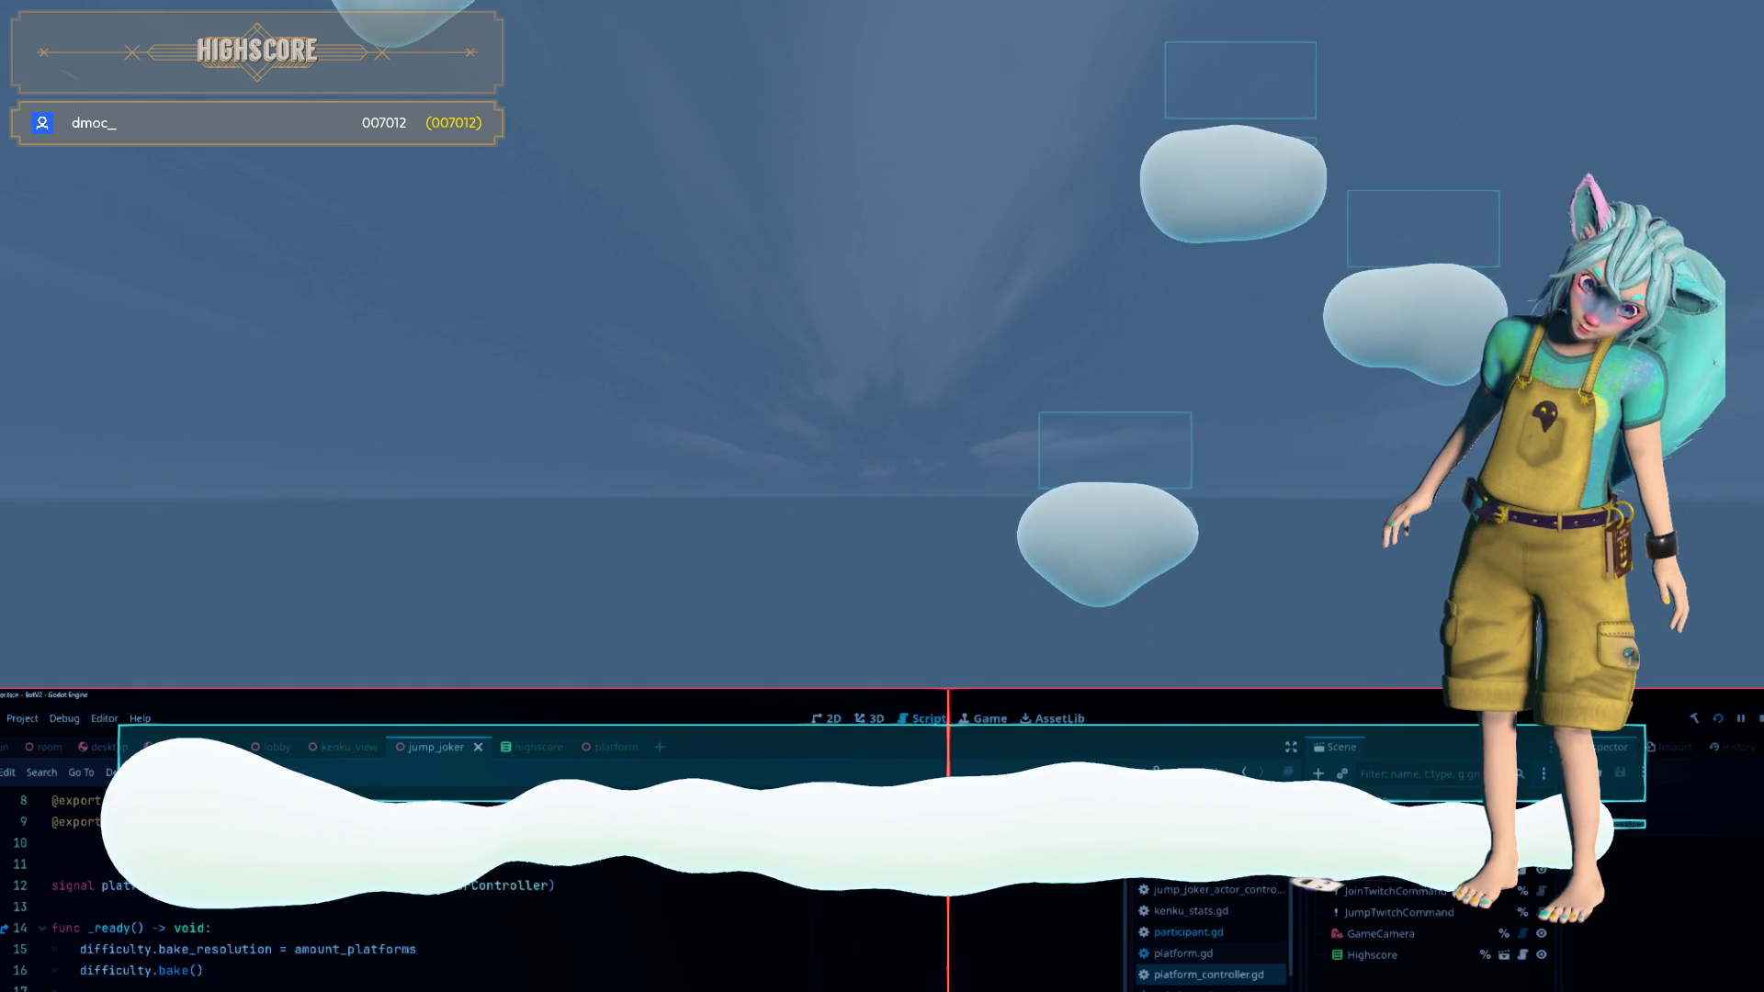
scroll(753, 931, down, 1)
scroll(752, 932, down, 1)
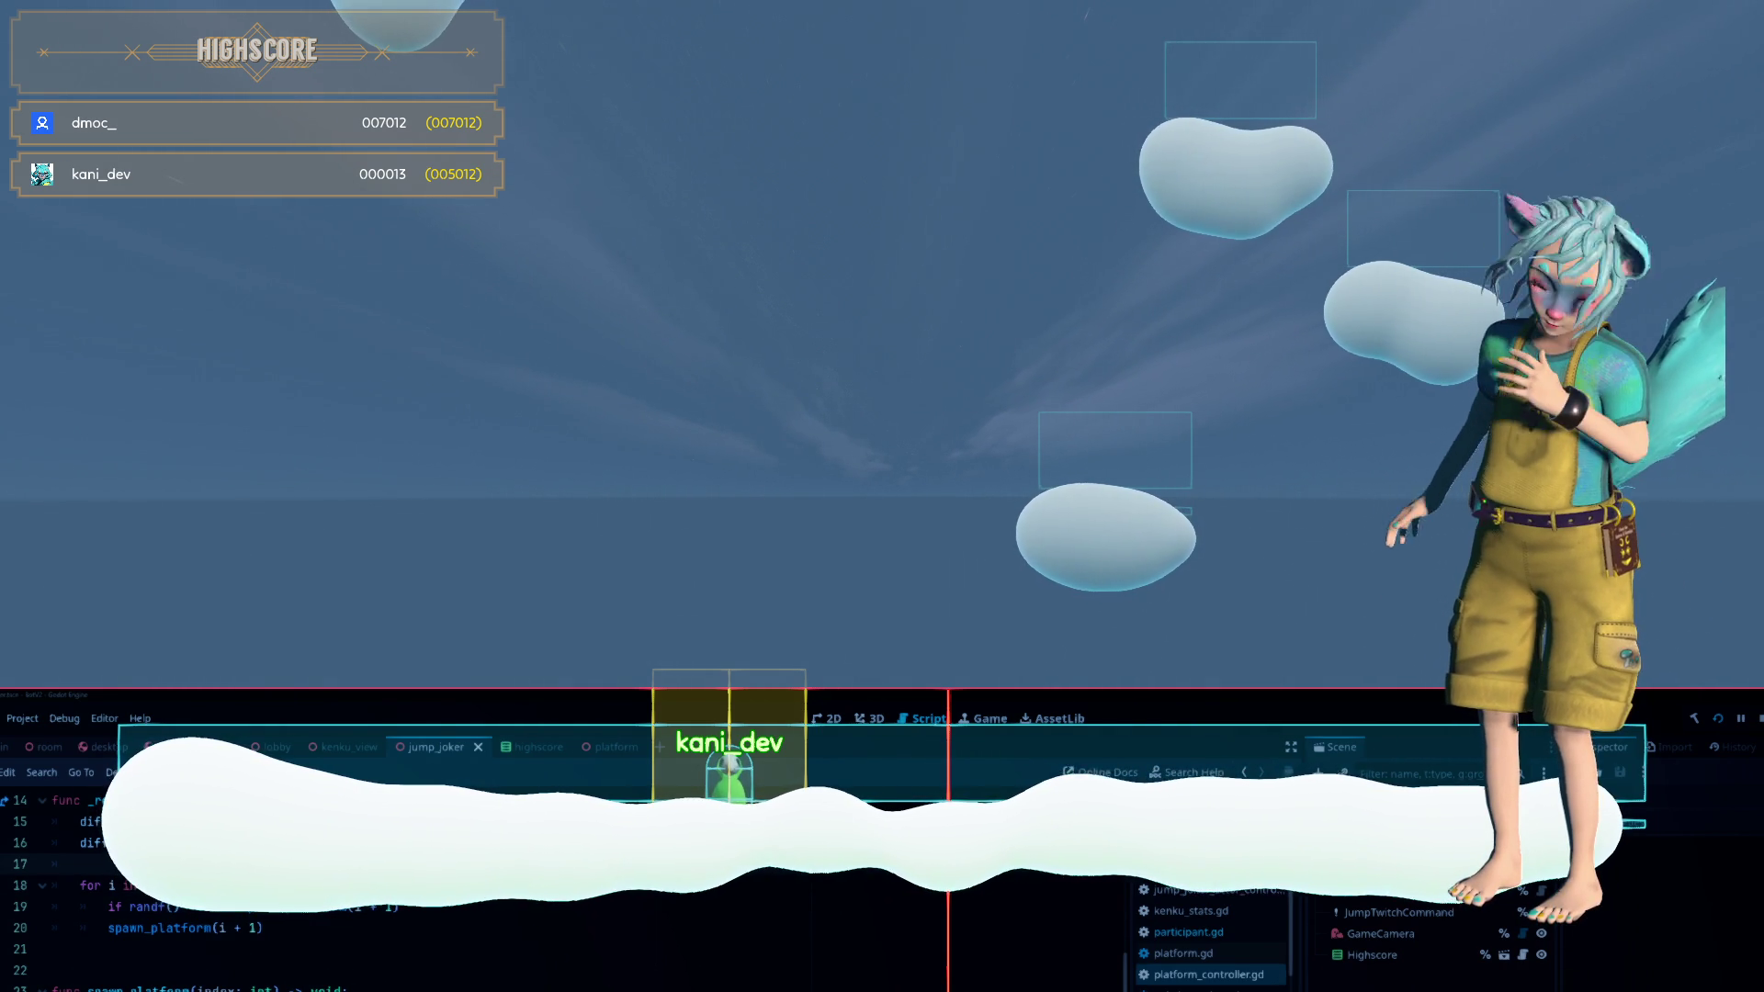
click(1215, 893)
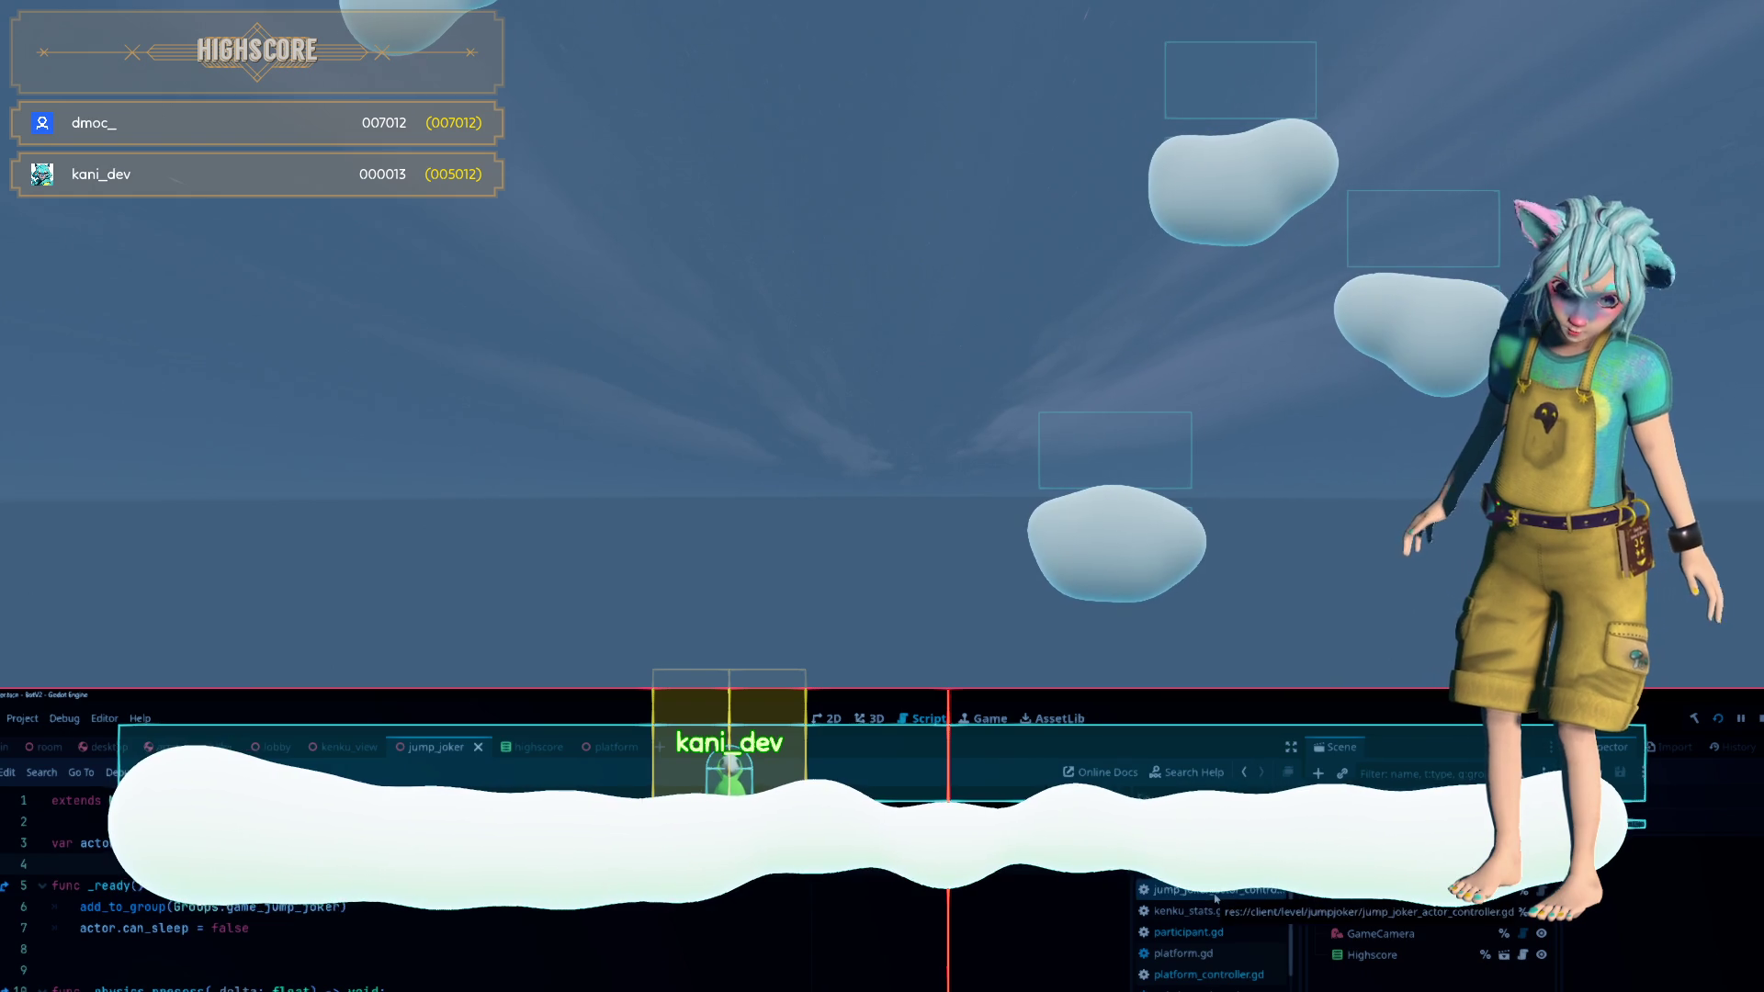
Scroll down to the _on_jump handler and put the caret at the end of the power clamp on line 78
scroll(878, 964, down, 6)
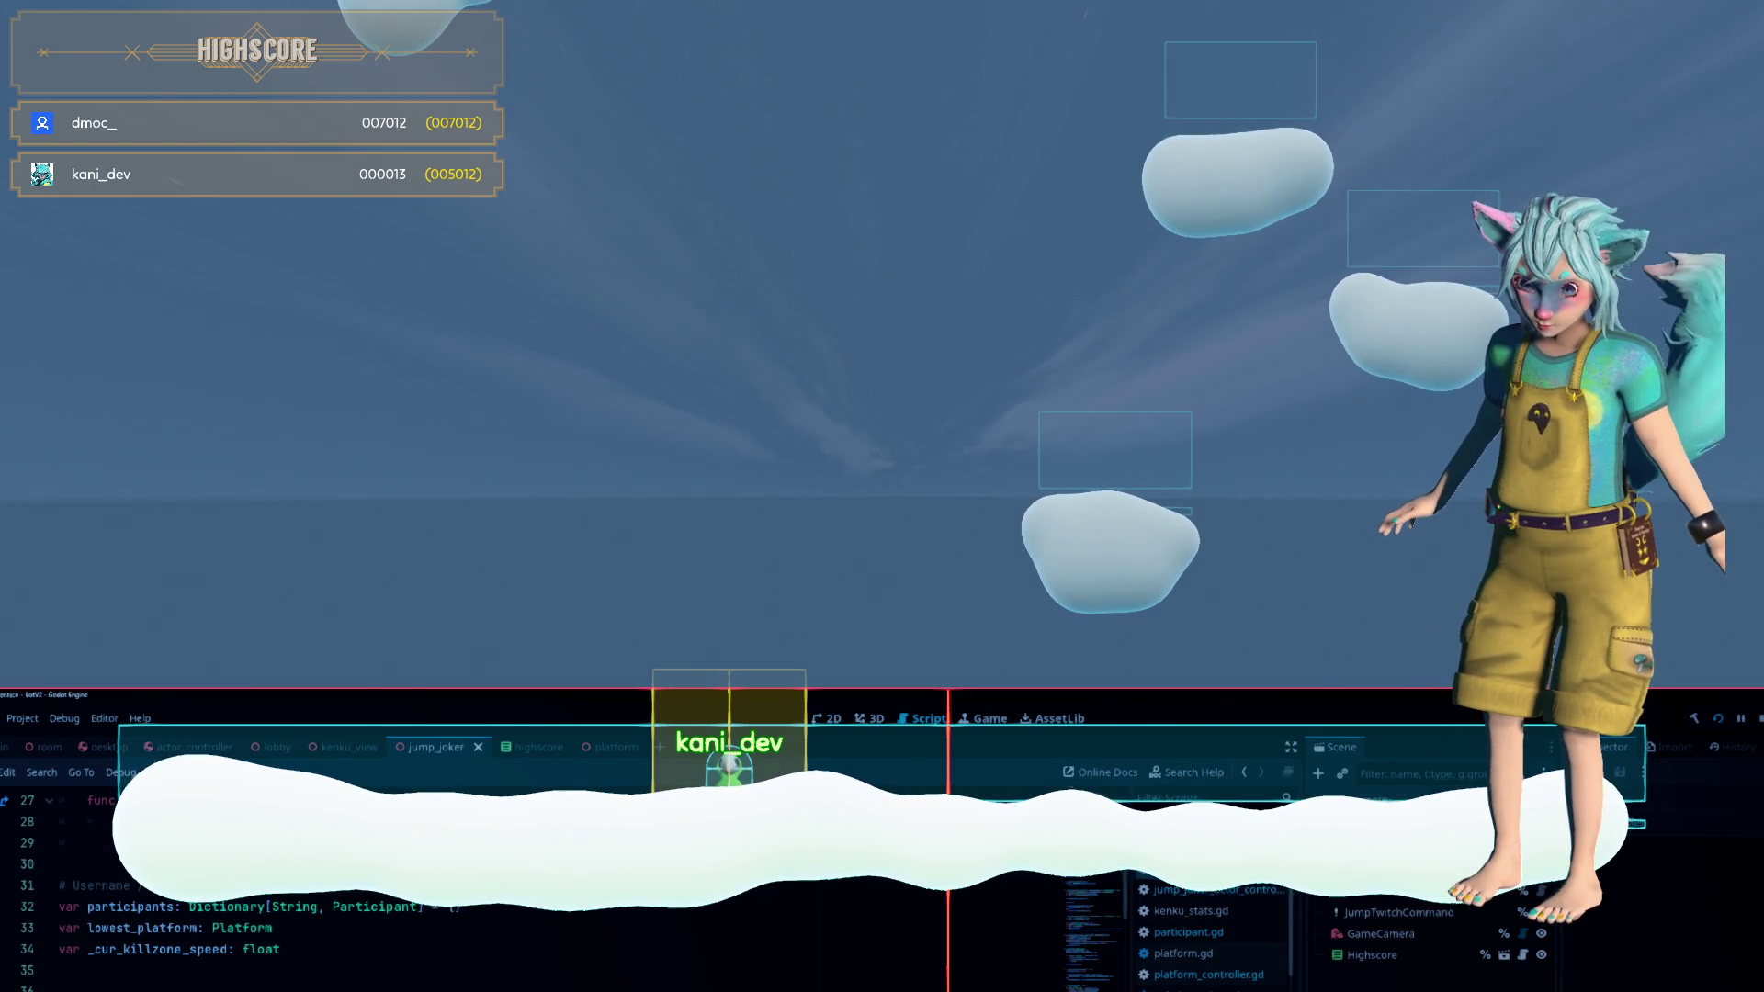
scroll(879, 963, down, 6)
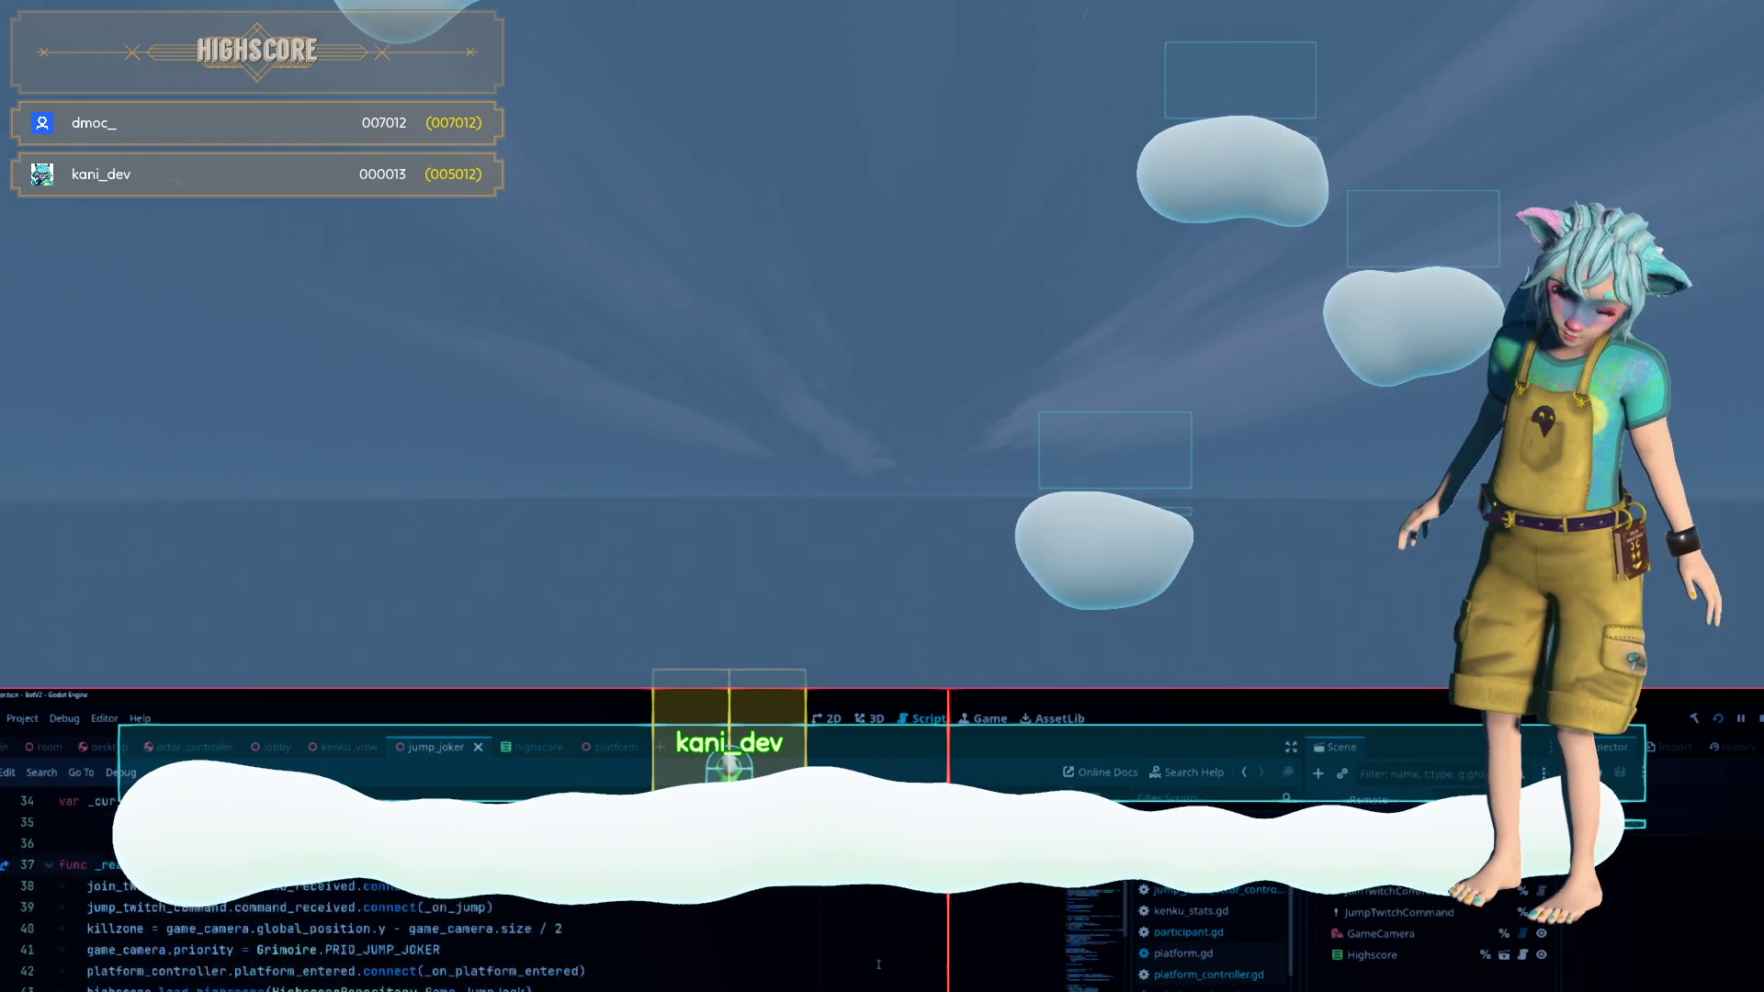
scroll(879, 964, down, 5)
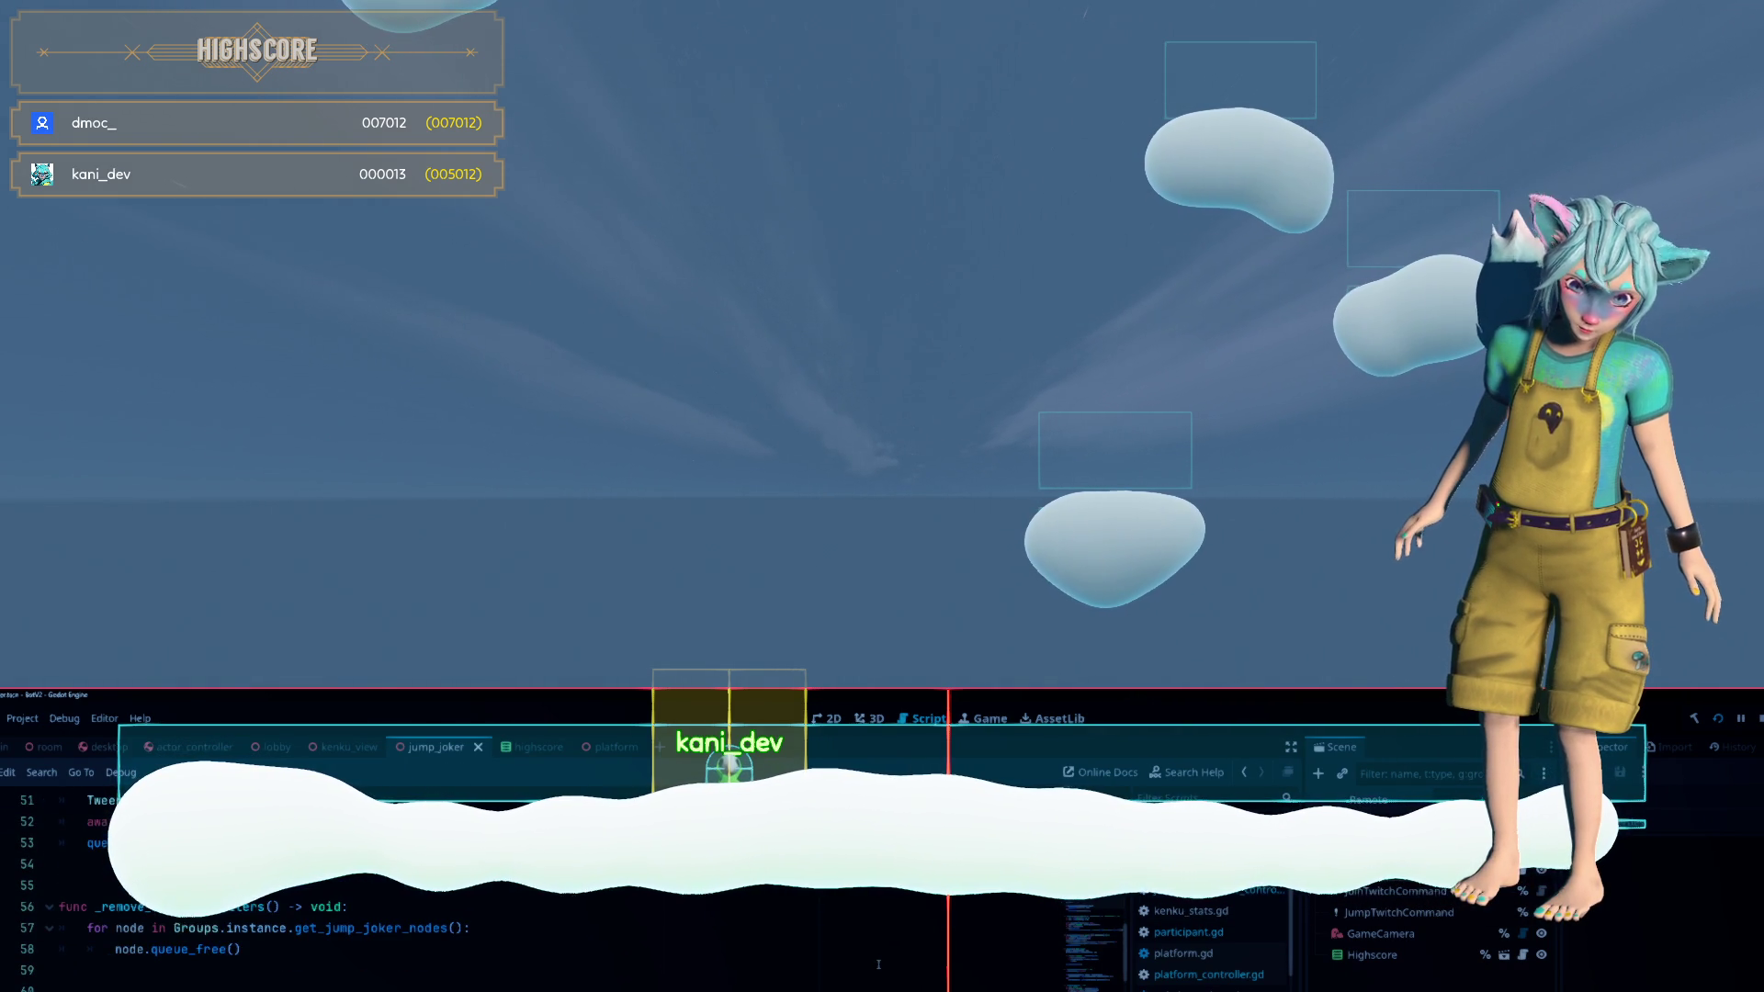
scroll(878, 963, down, 4)
scroll(879, 964, down, 3)
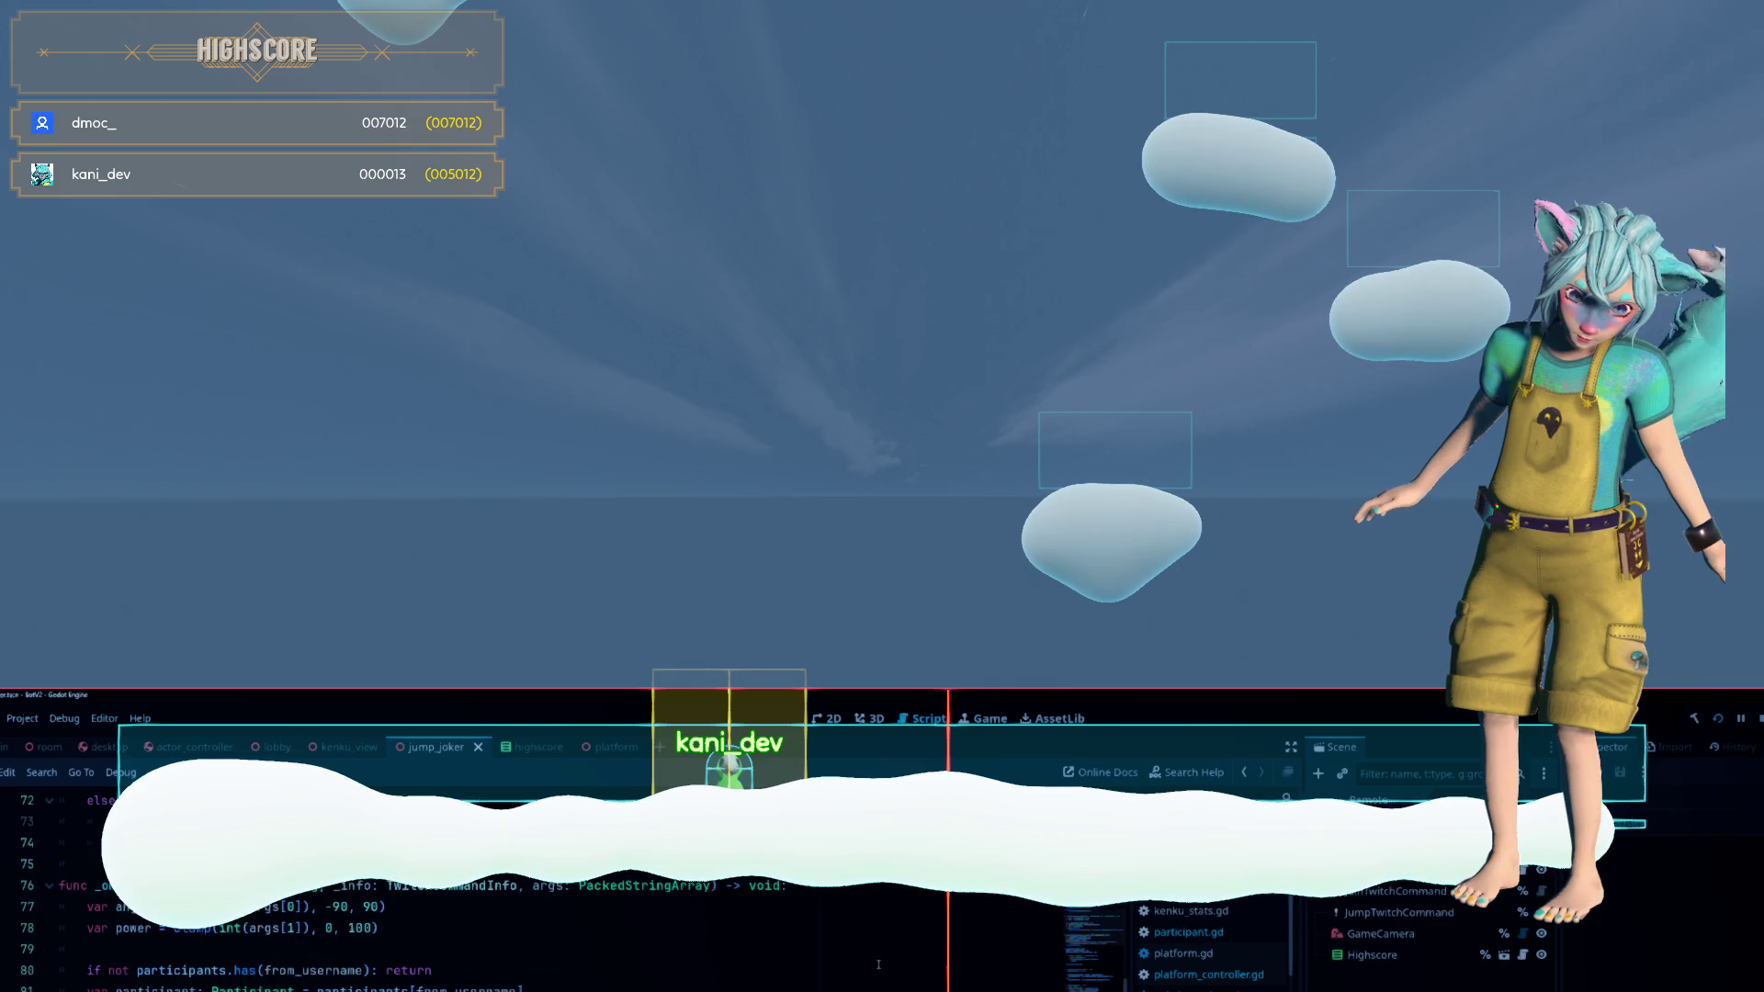
click(570, 946)
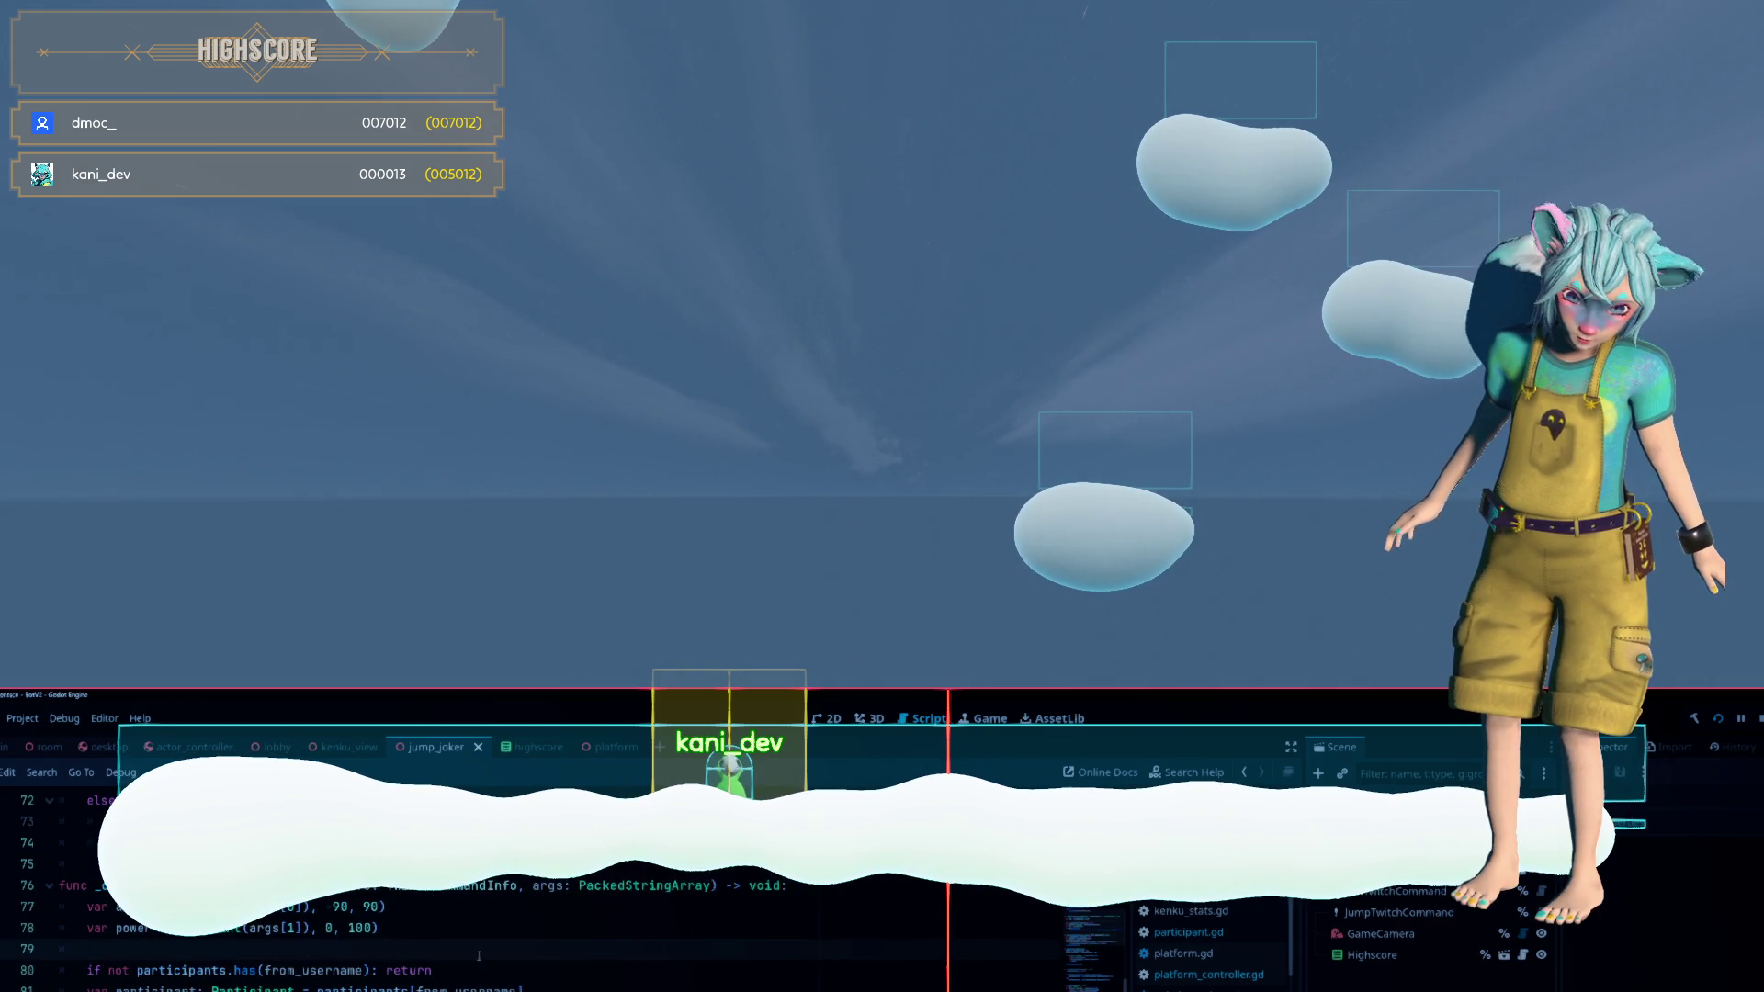
click(378, 928)
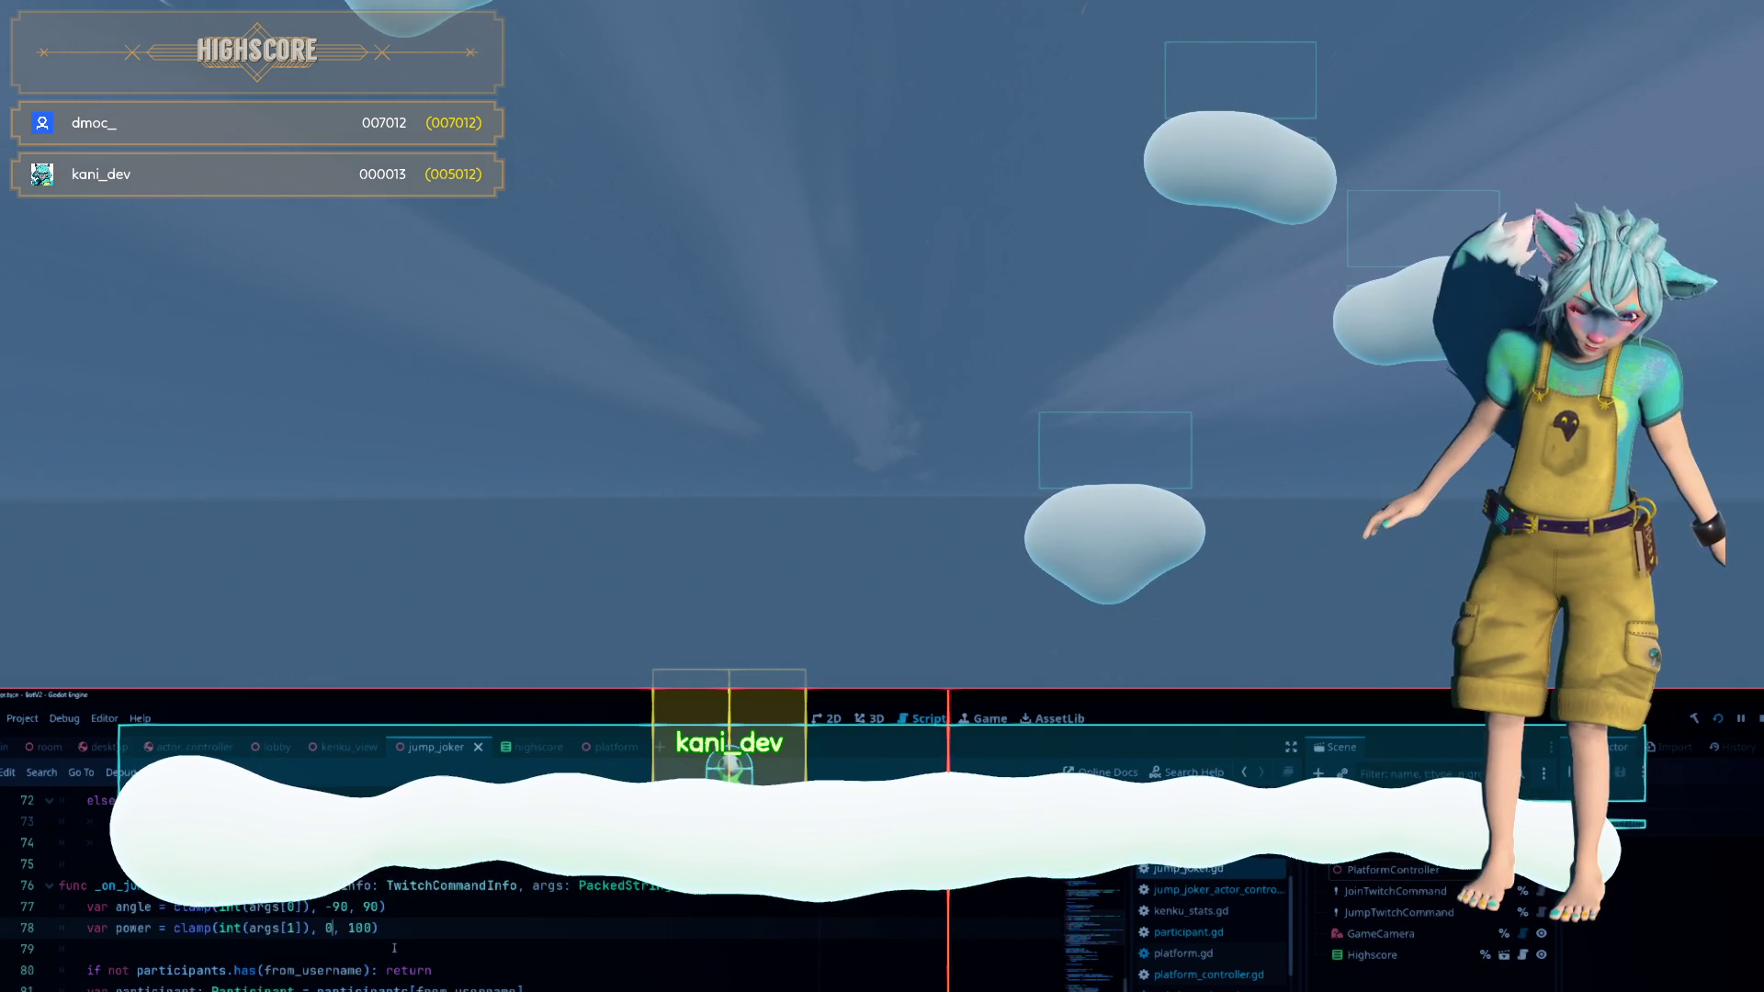
Change the power clamp minimum from 0 to 50 and begin a 'power = lerp(' line below it
double_click(330, 928)
text(50)
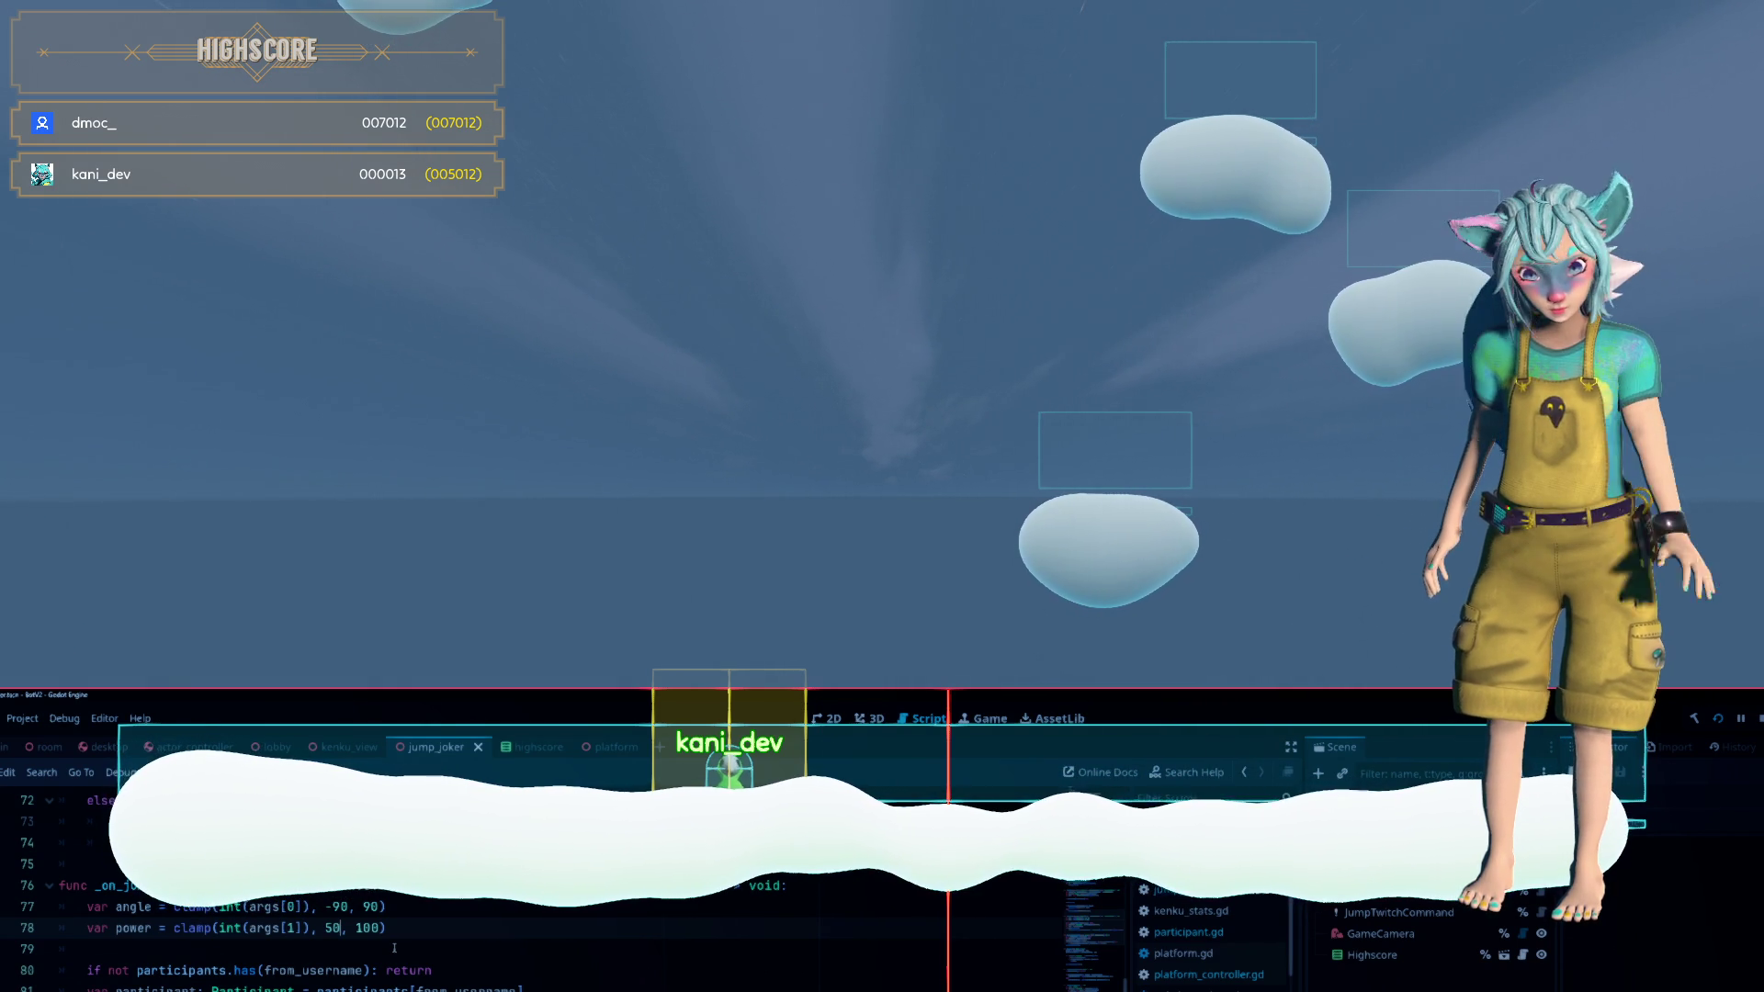
key(ctrl+z)
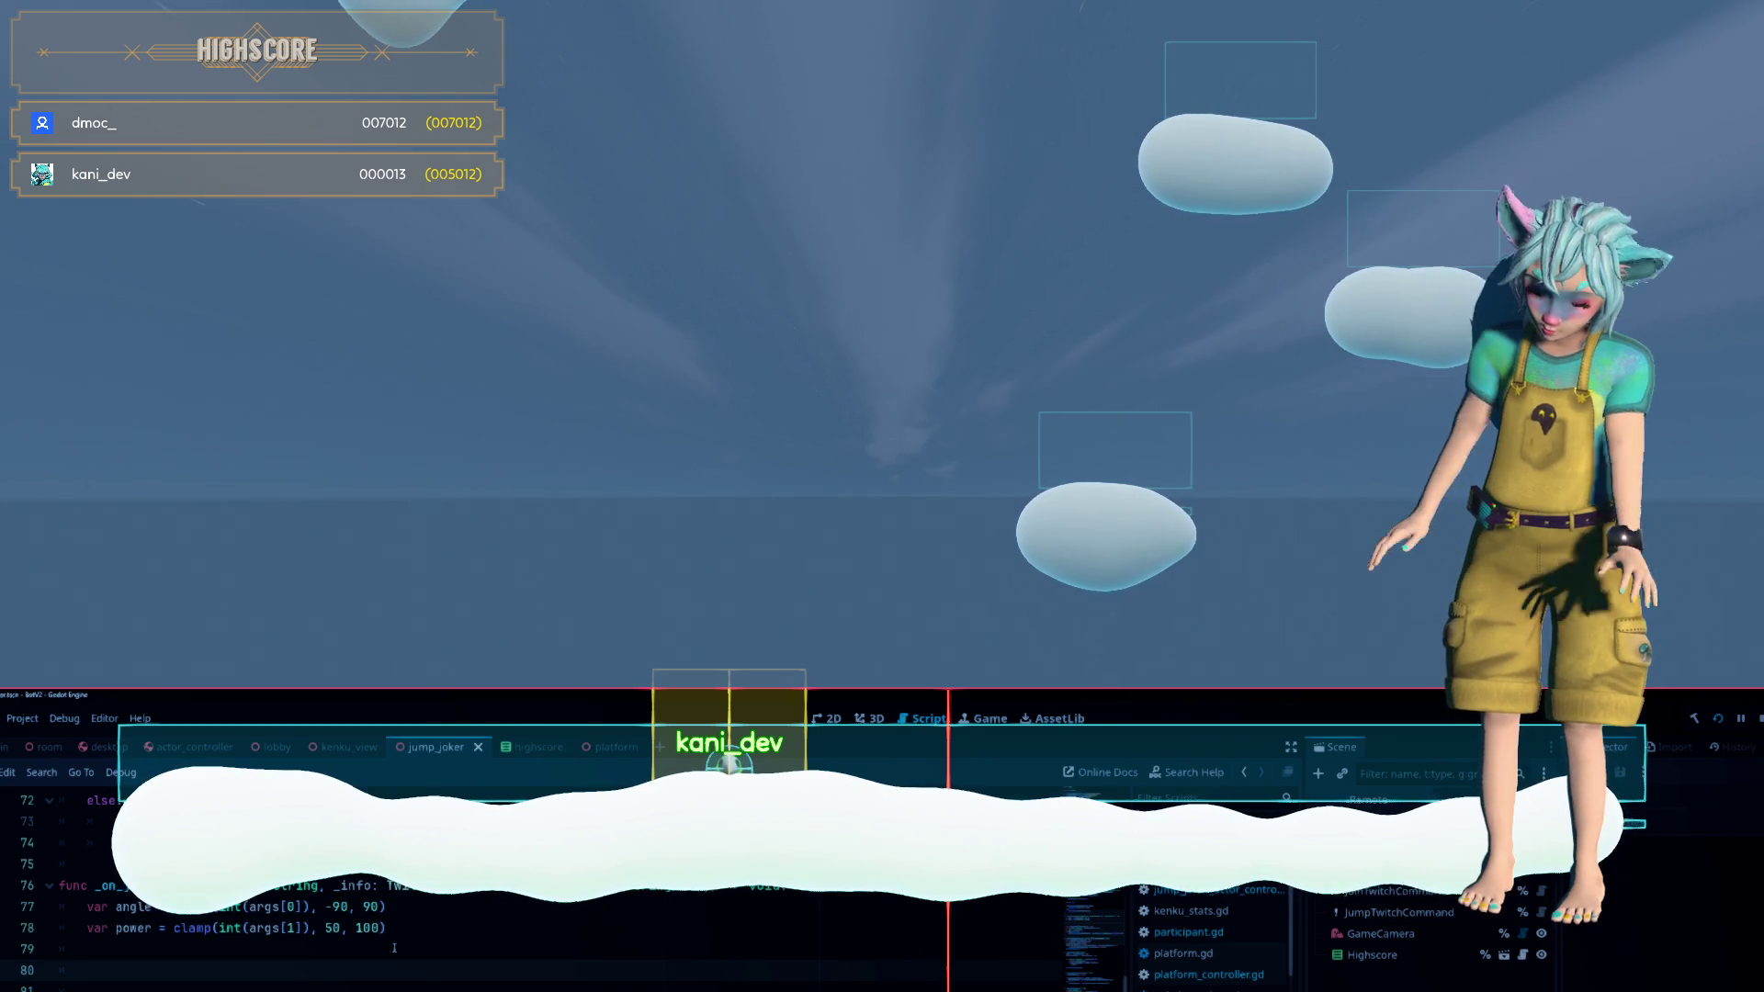
text(power = lerp)
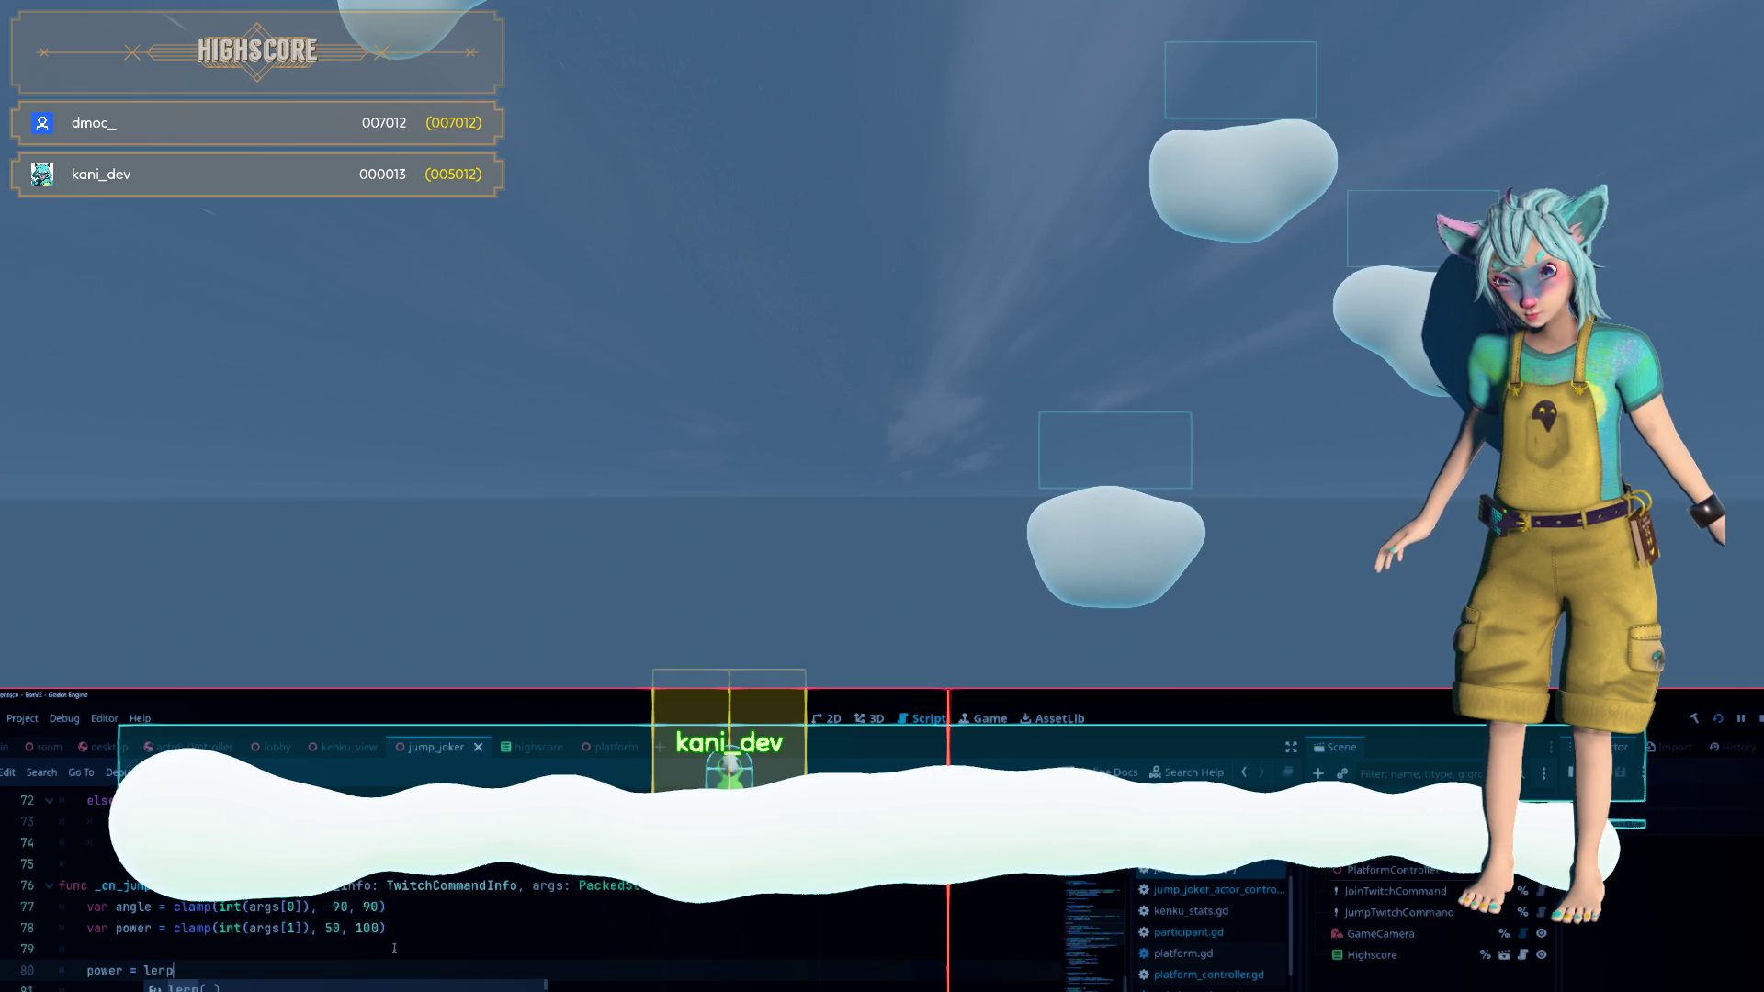
text(()
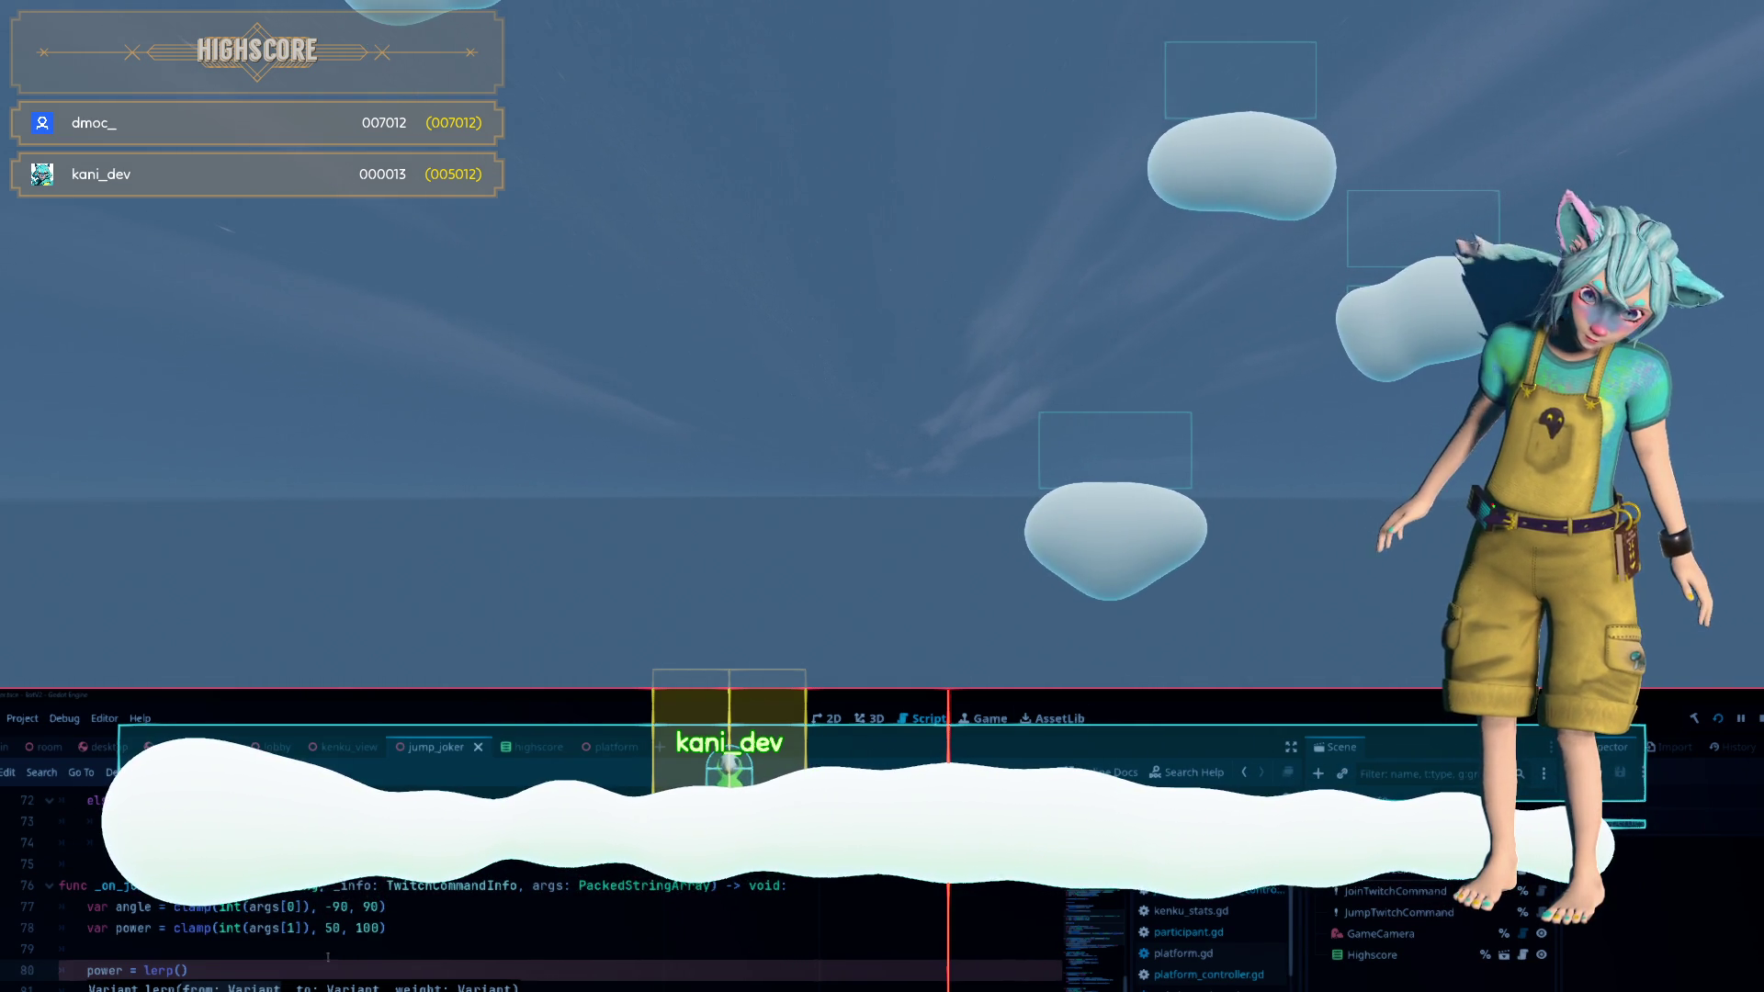
Restore the 0–100 power clamp, drop the unfinished lerp line, and move to the on_floor line
double_click(332, 928)
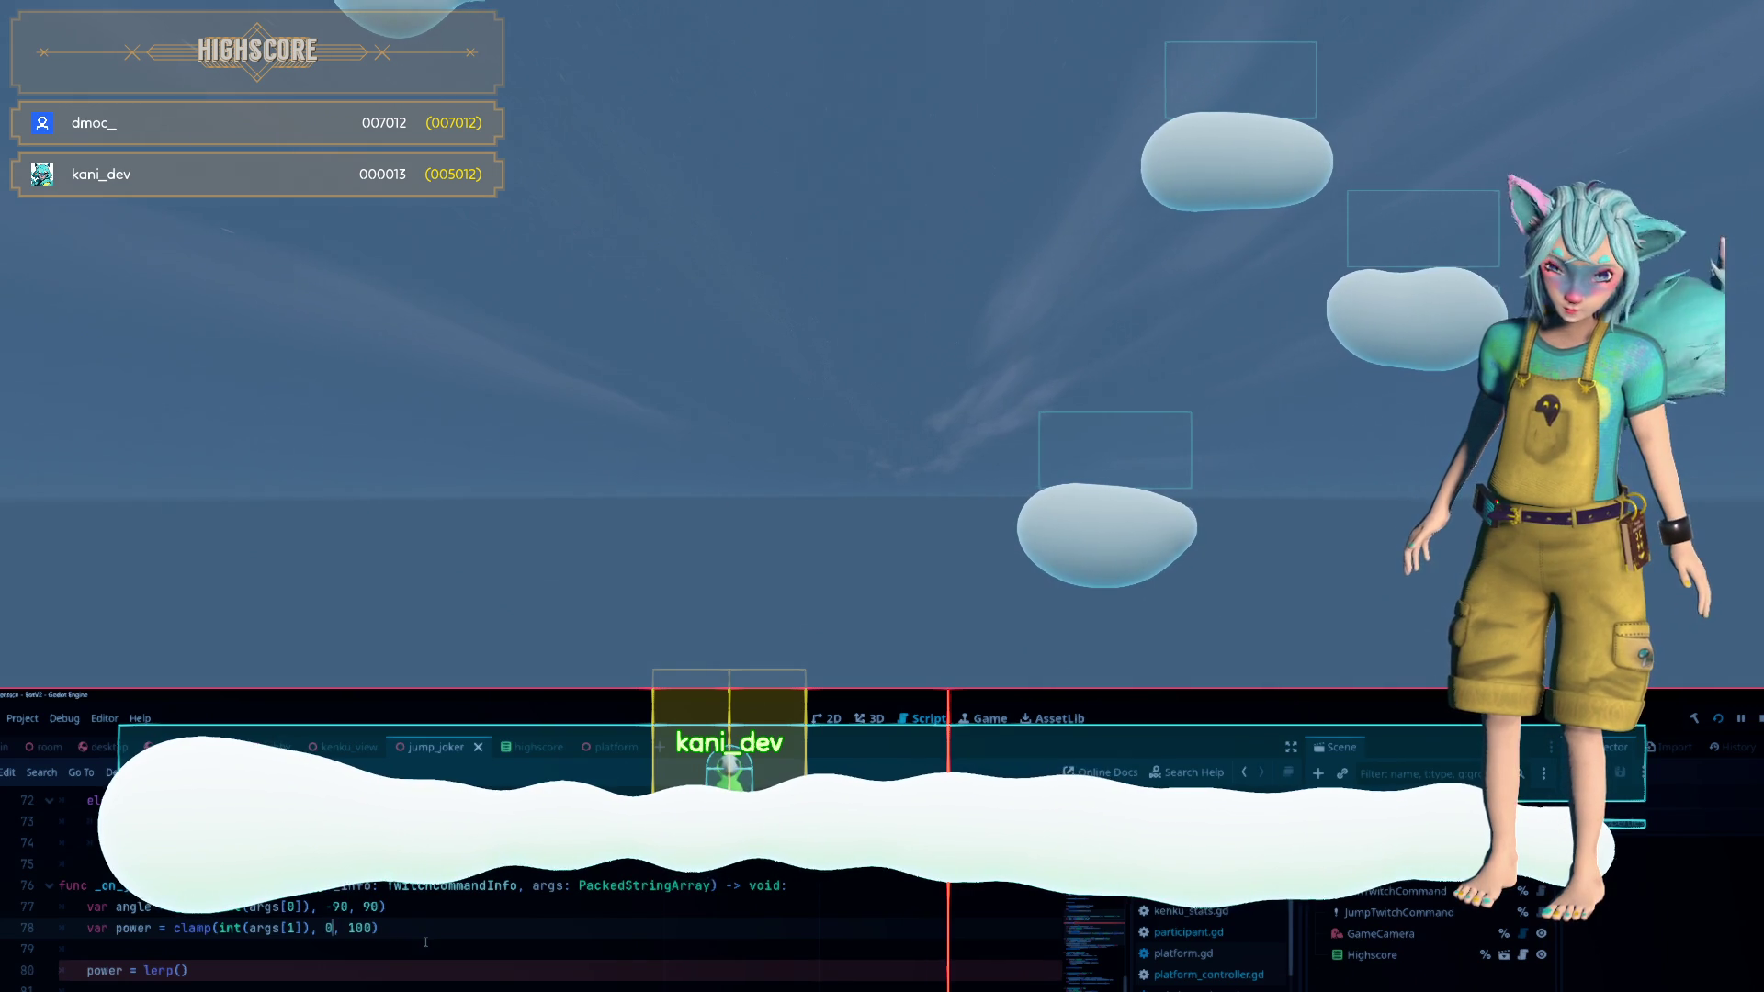
key(Down)
key(shift+Down)
key(shift+End)
key(Delete)
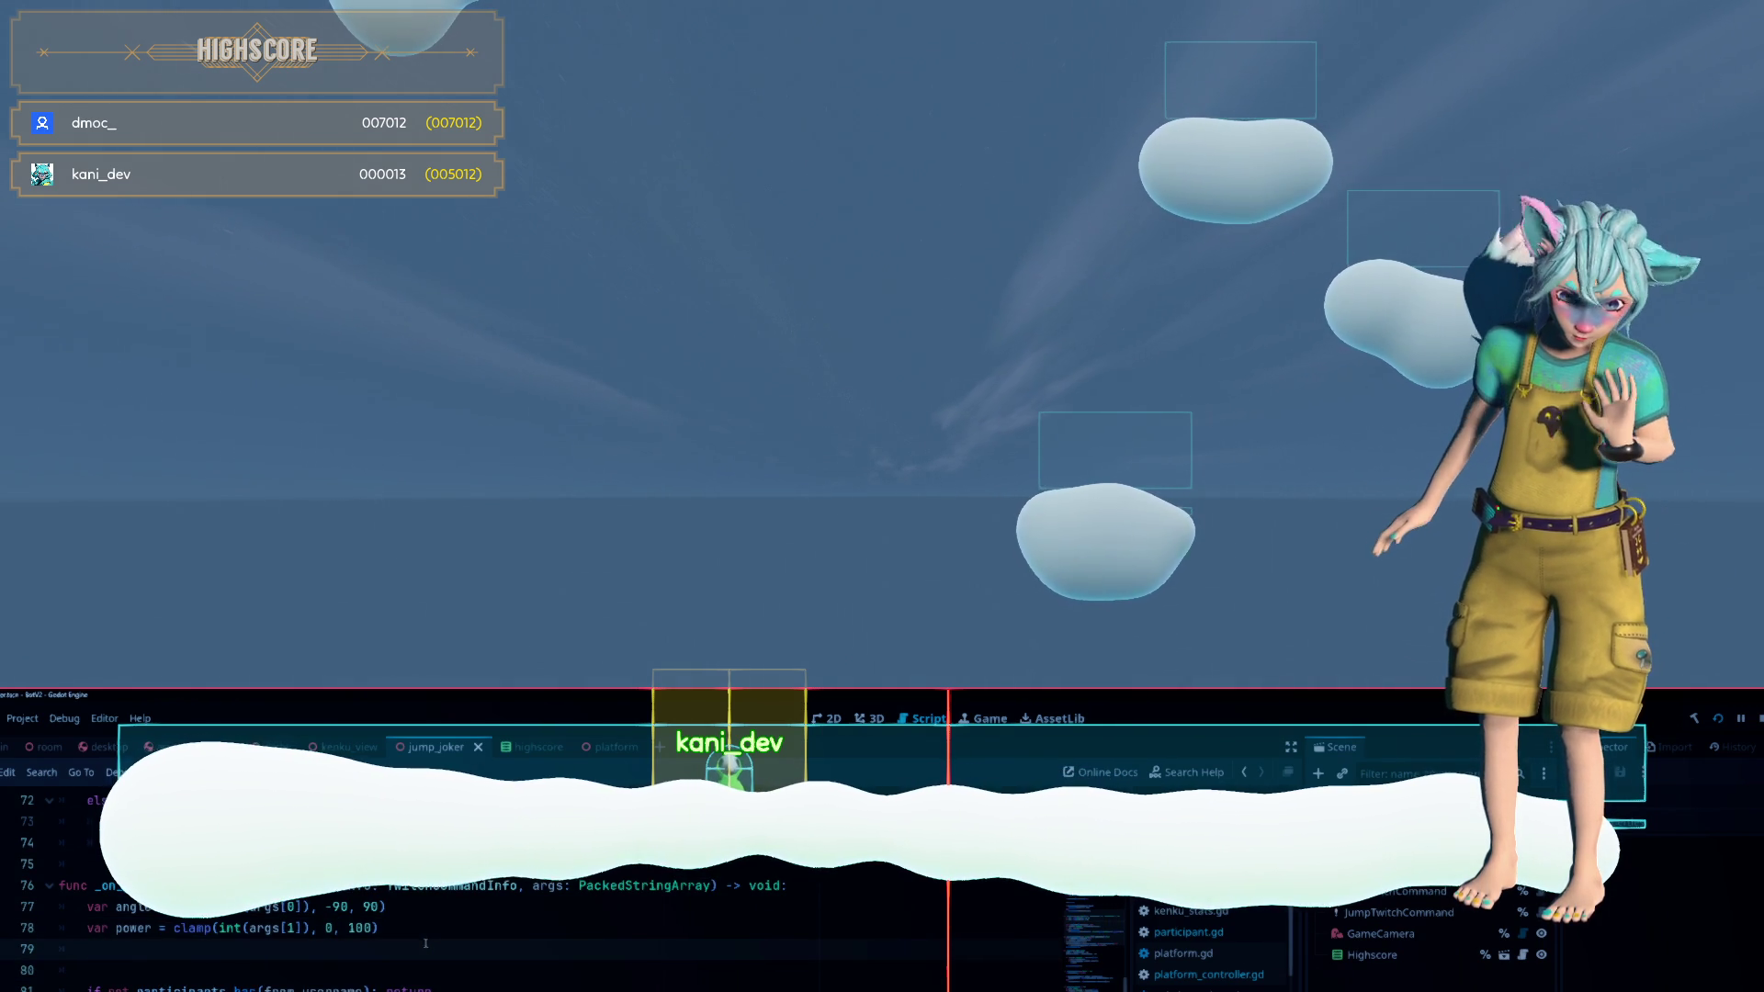
click(257, 989)
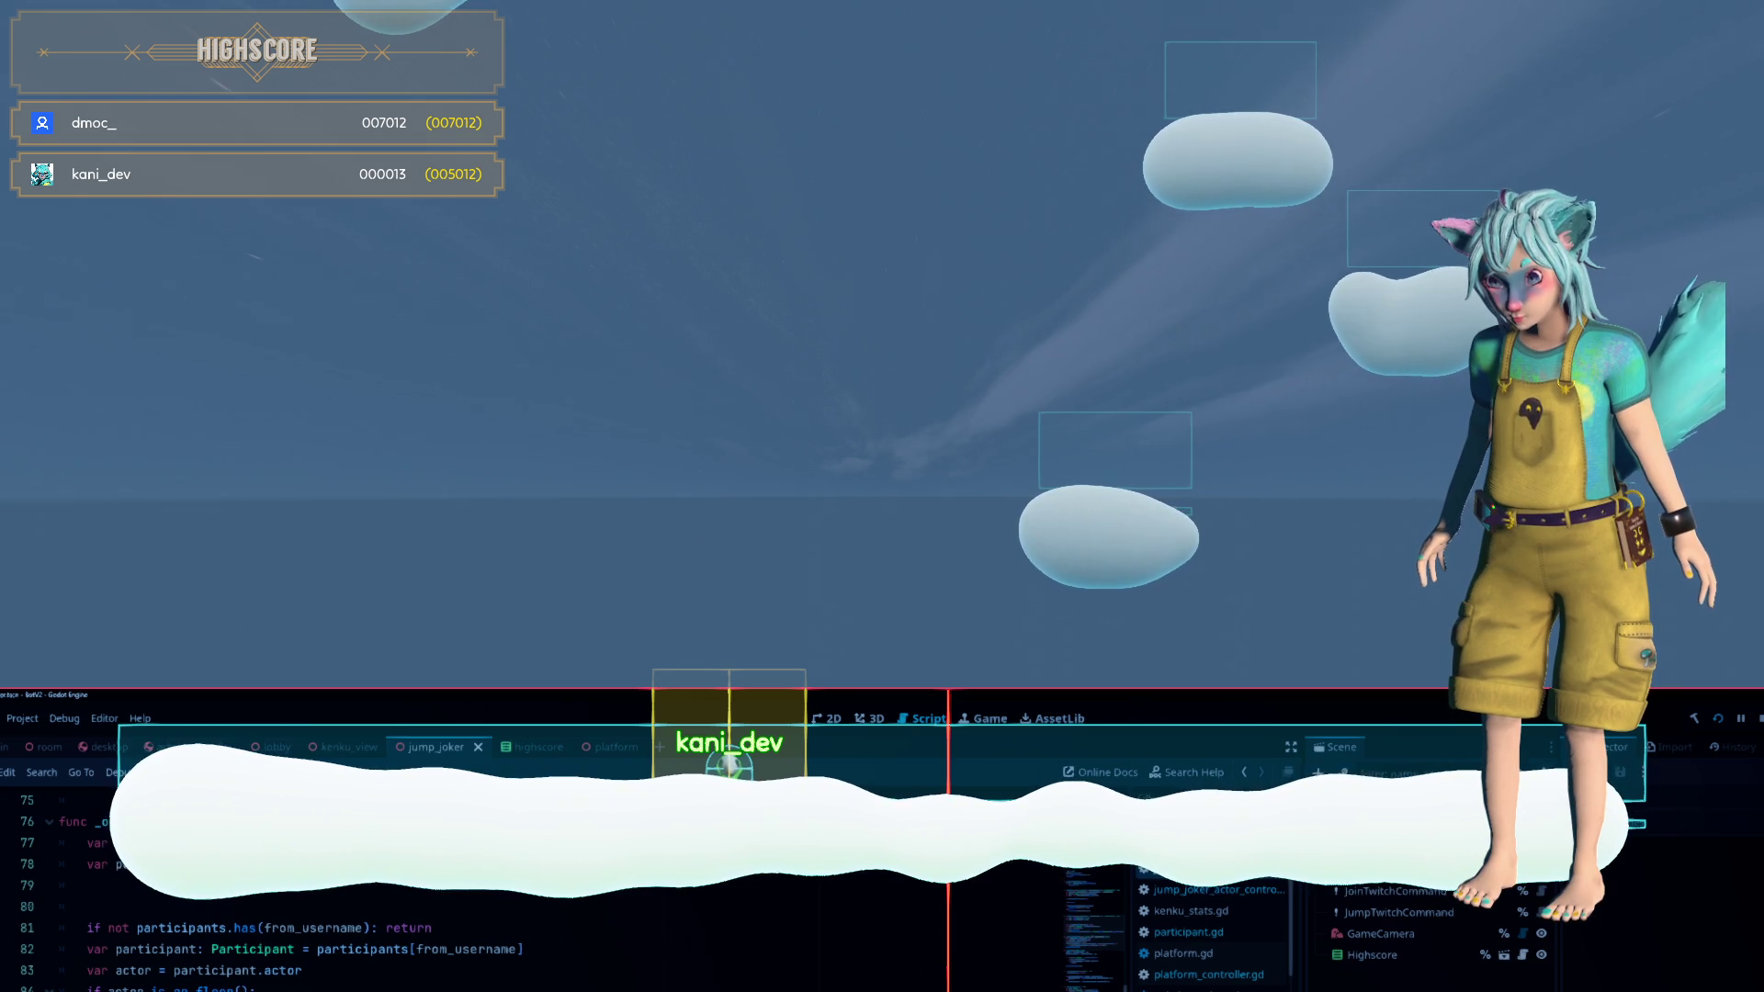
Scroll the code sideways and put the caret after the actor assignment line below the power clamp
scroll(551, 919, right, 1)
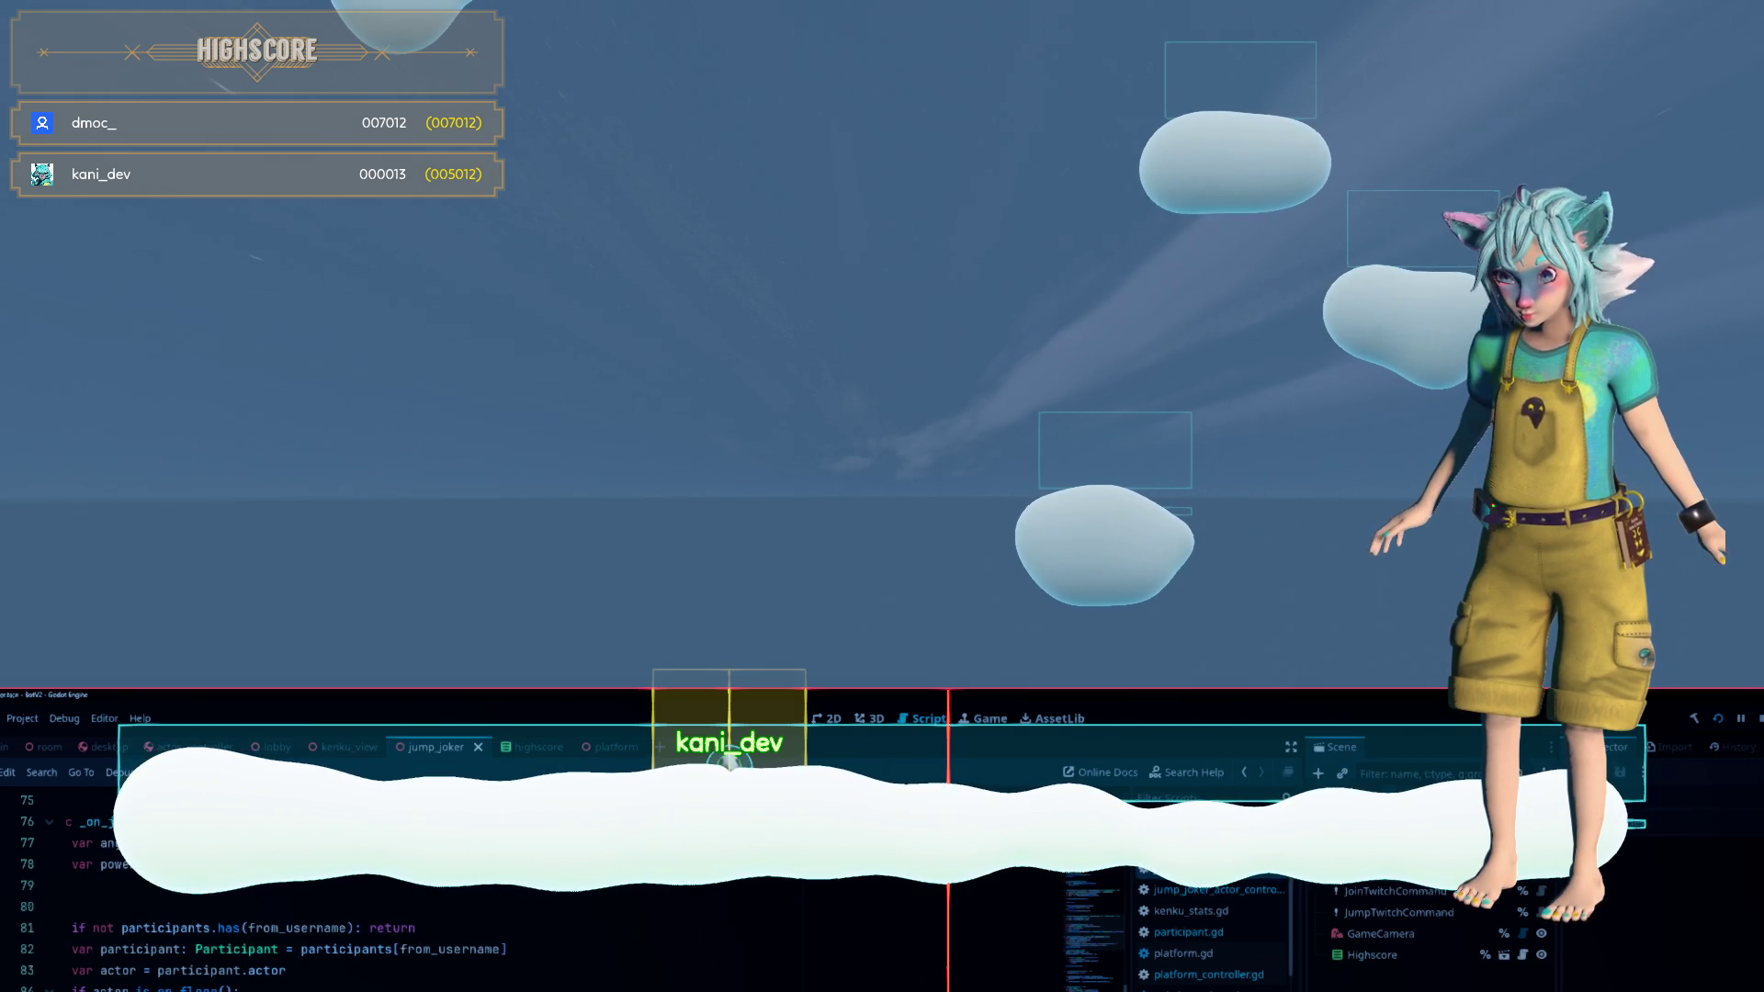
scroll(551, 919, right, 1)
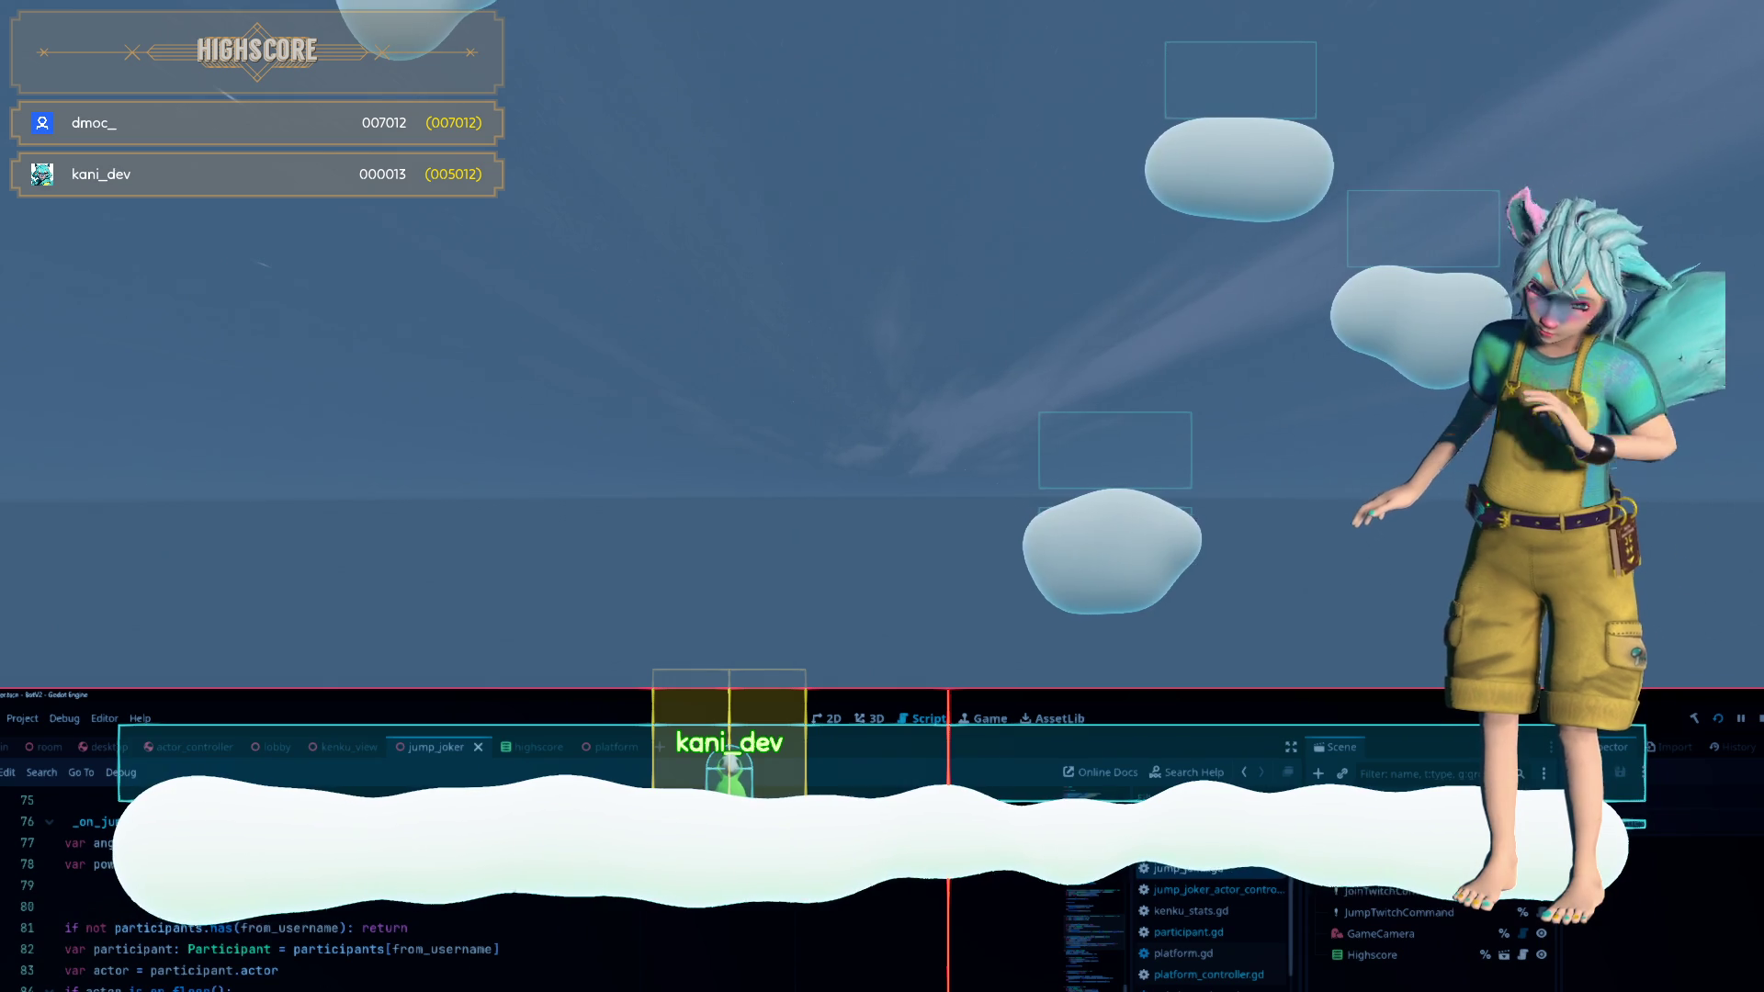
click(279, 970)
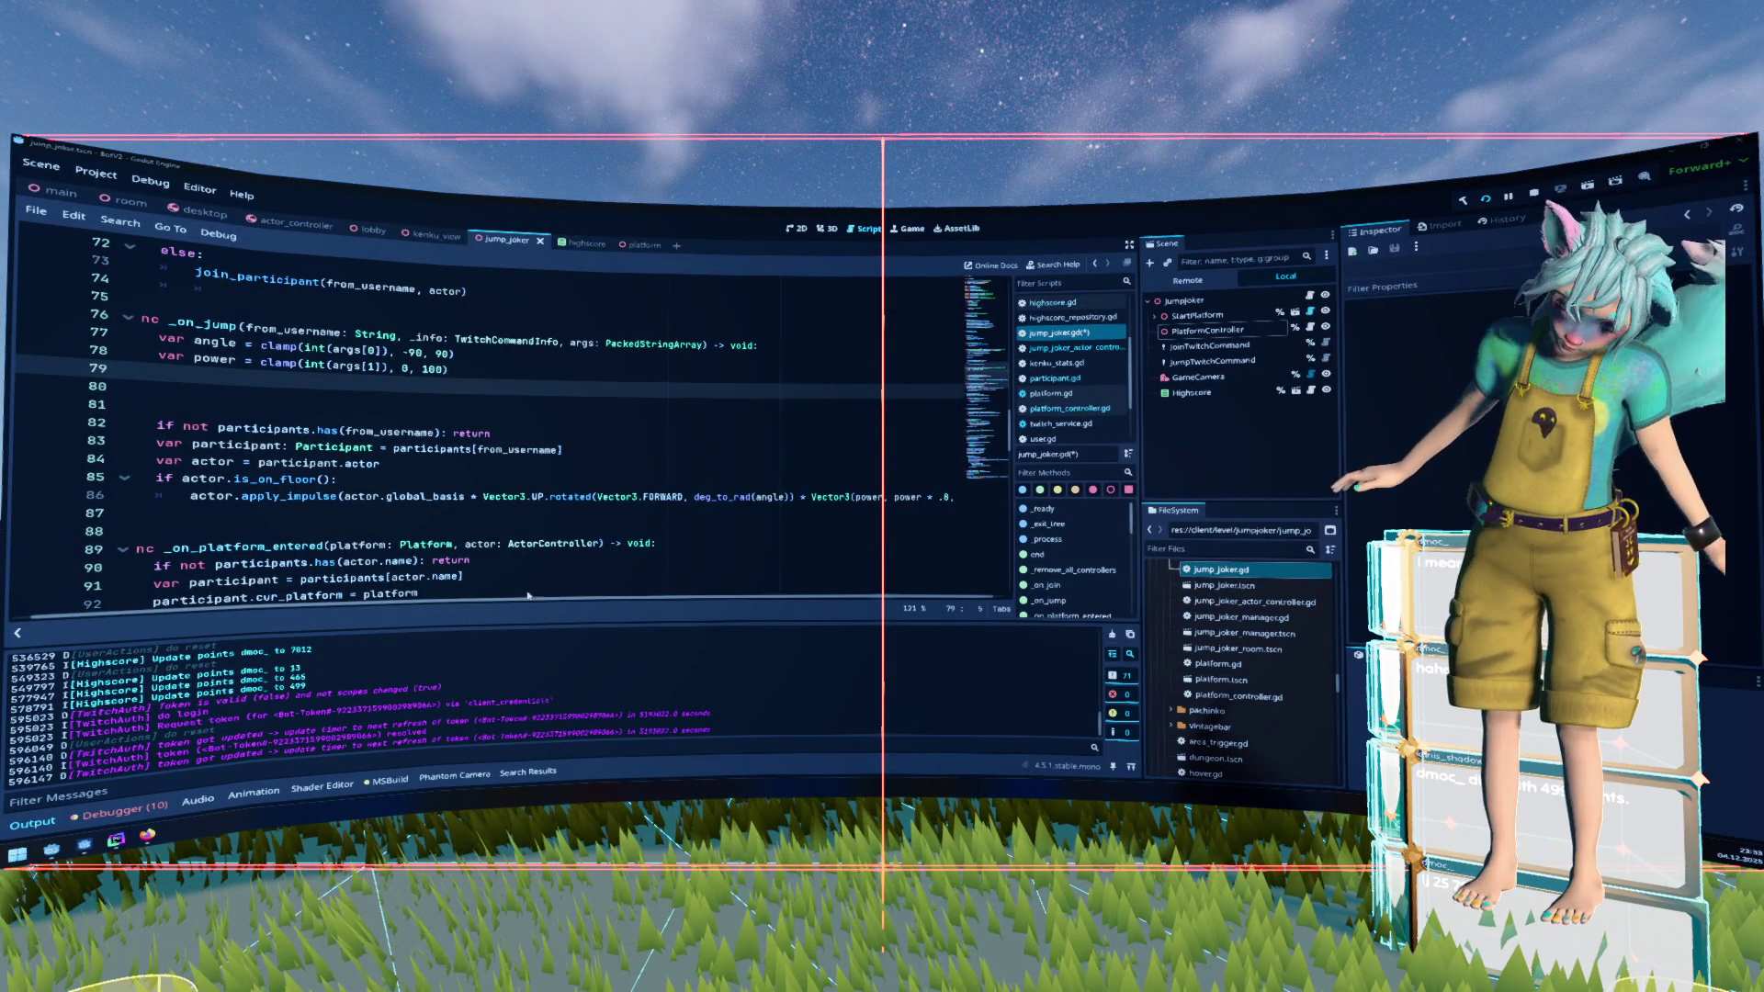
Write power = lerp(50, 100, power / 100) on line 79, delete the trailing blank line, and save jump_joker.gd
text(p)
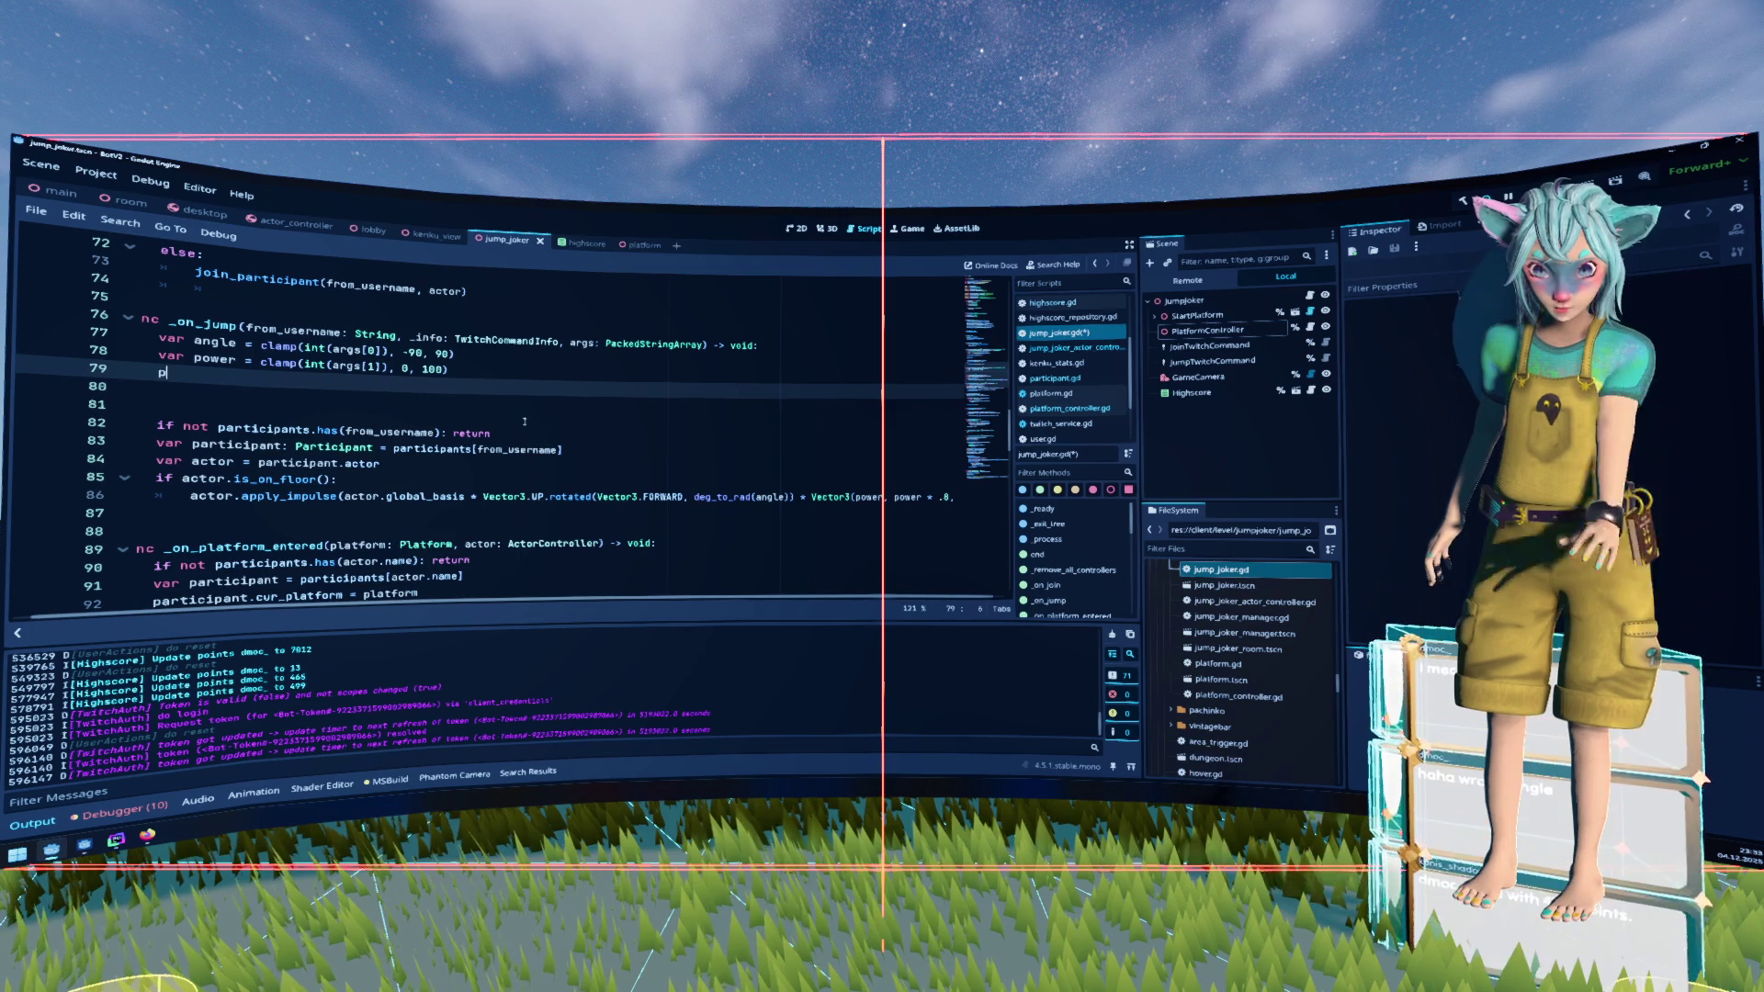
text(ower = lerp(50, 100)
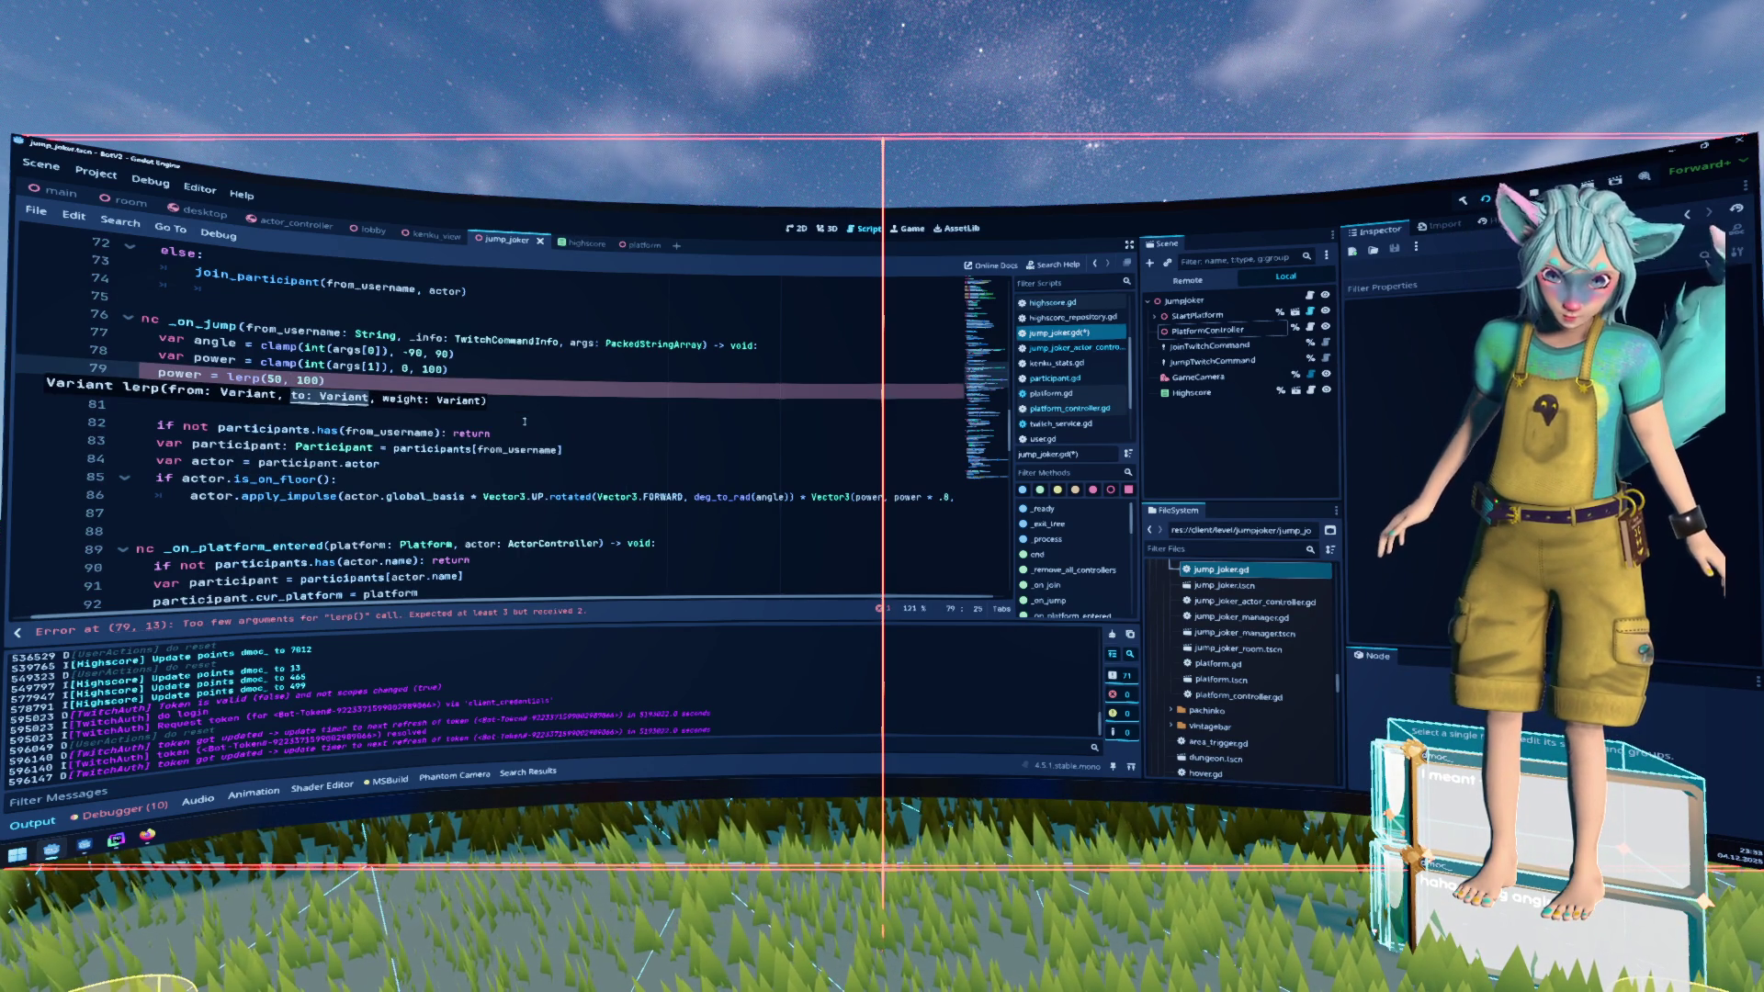
text(power /)
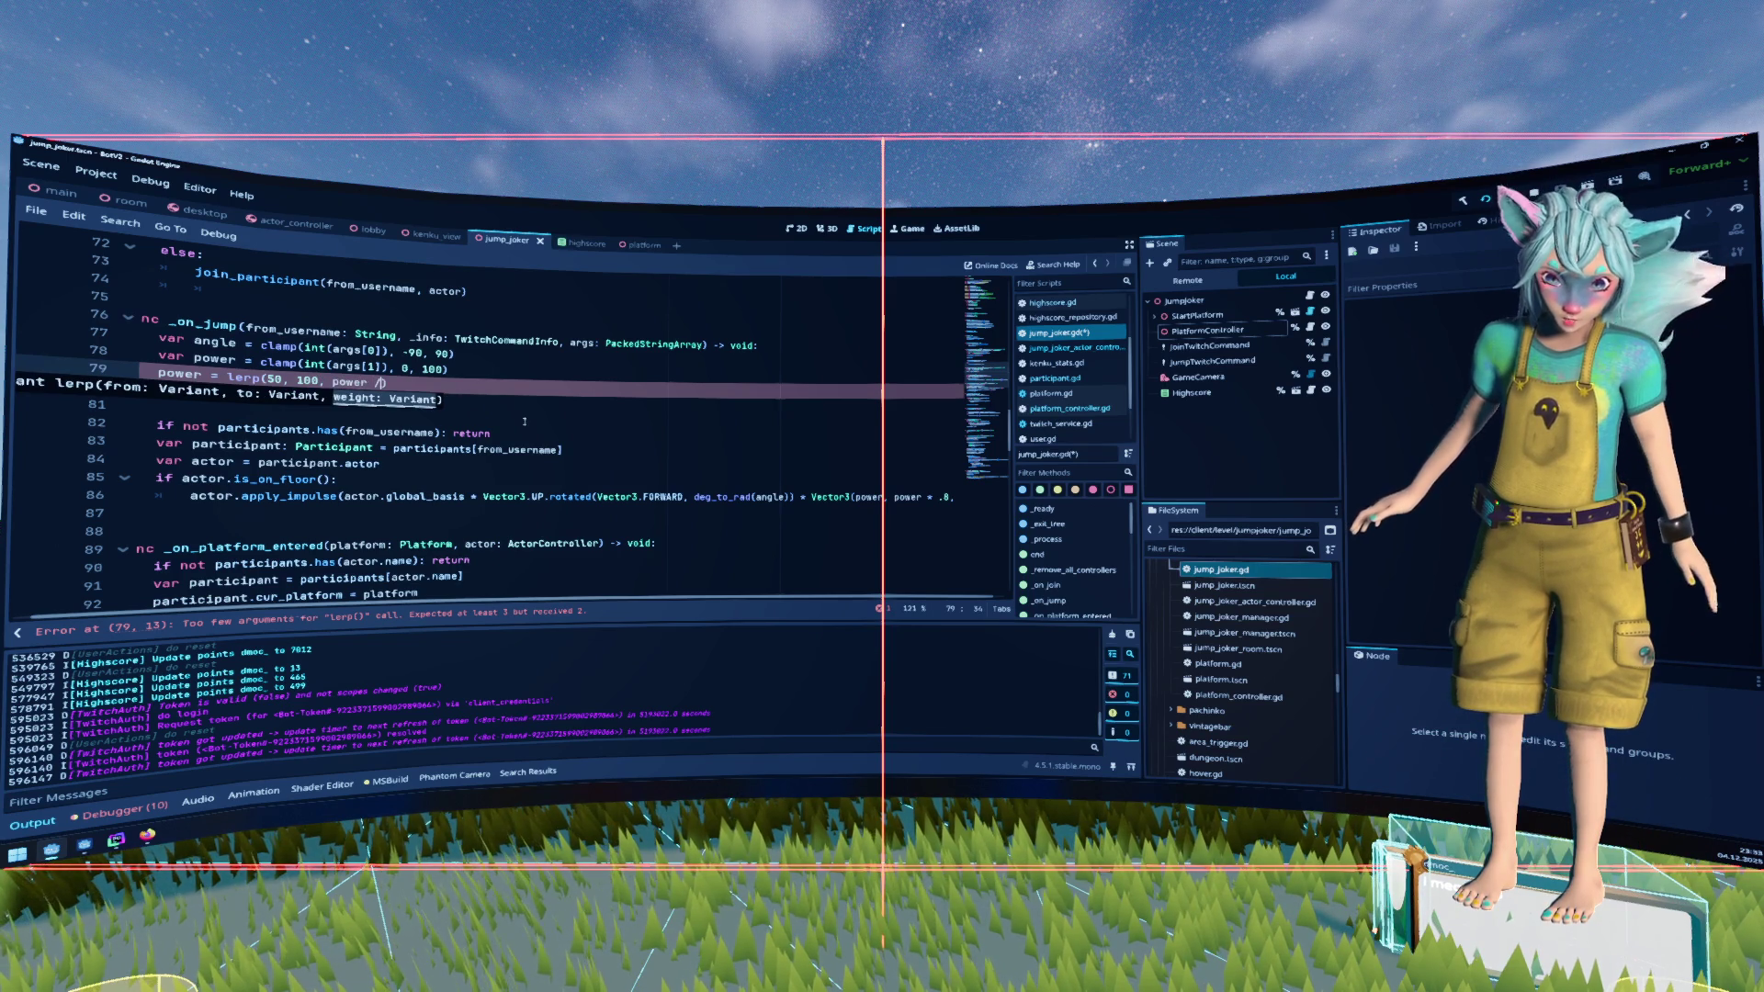
text(00)
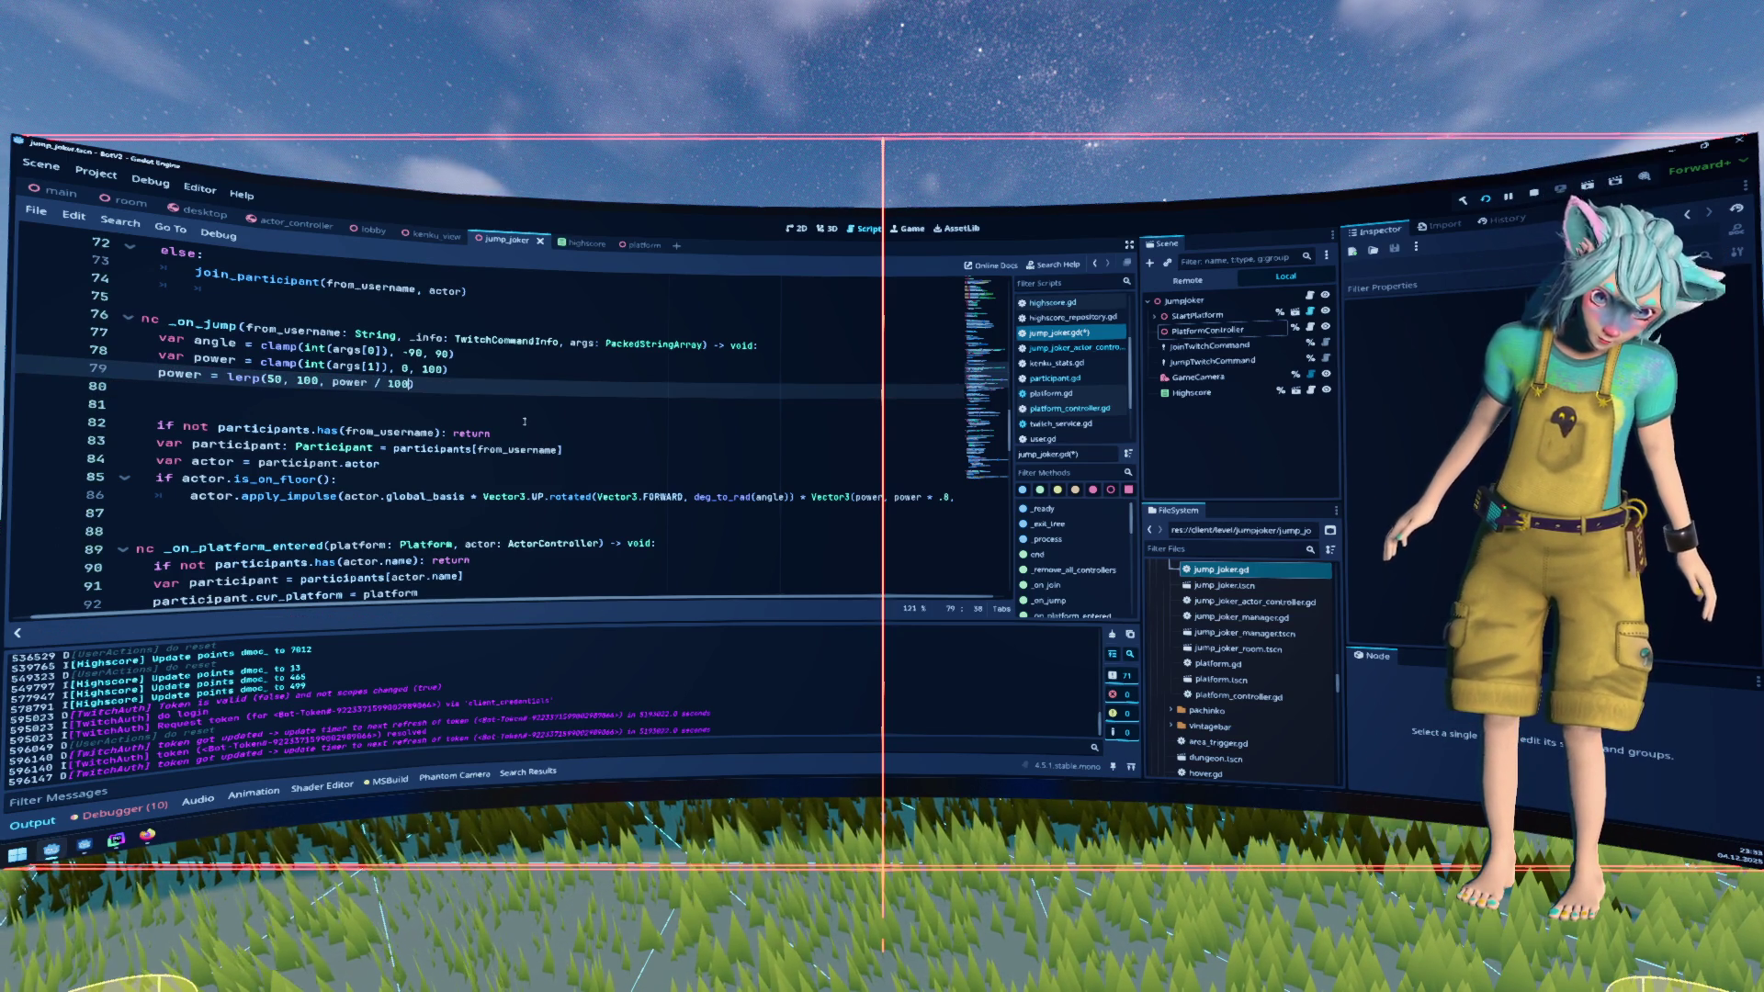
key(Down)
key(Down)
key(BackSpace)
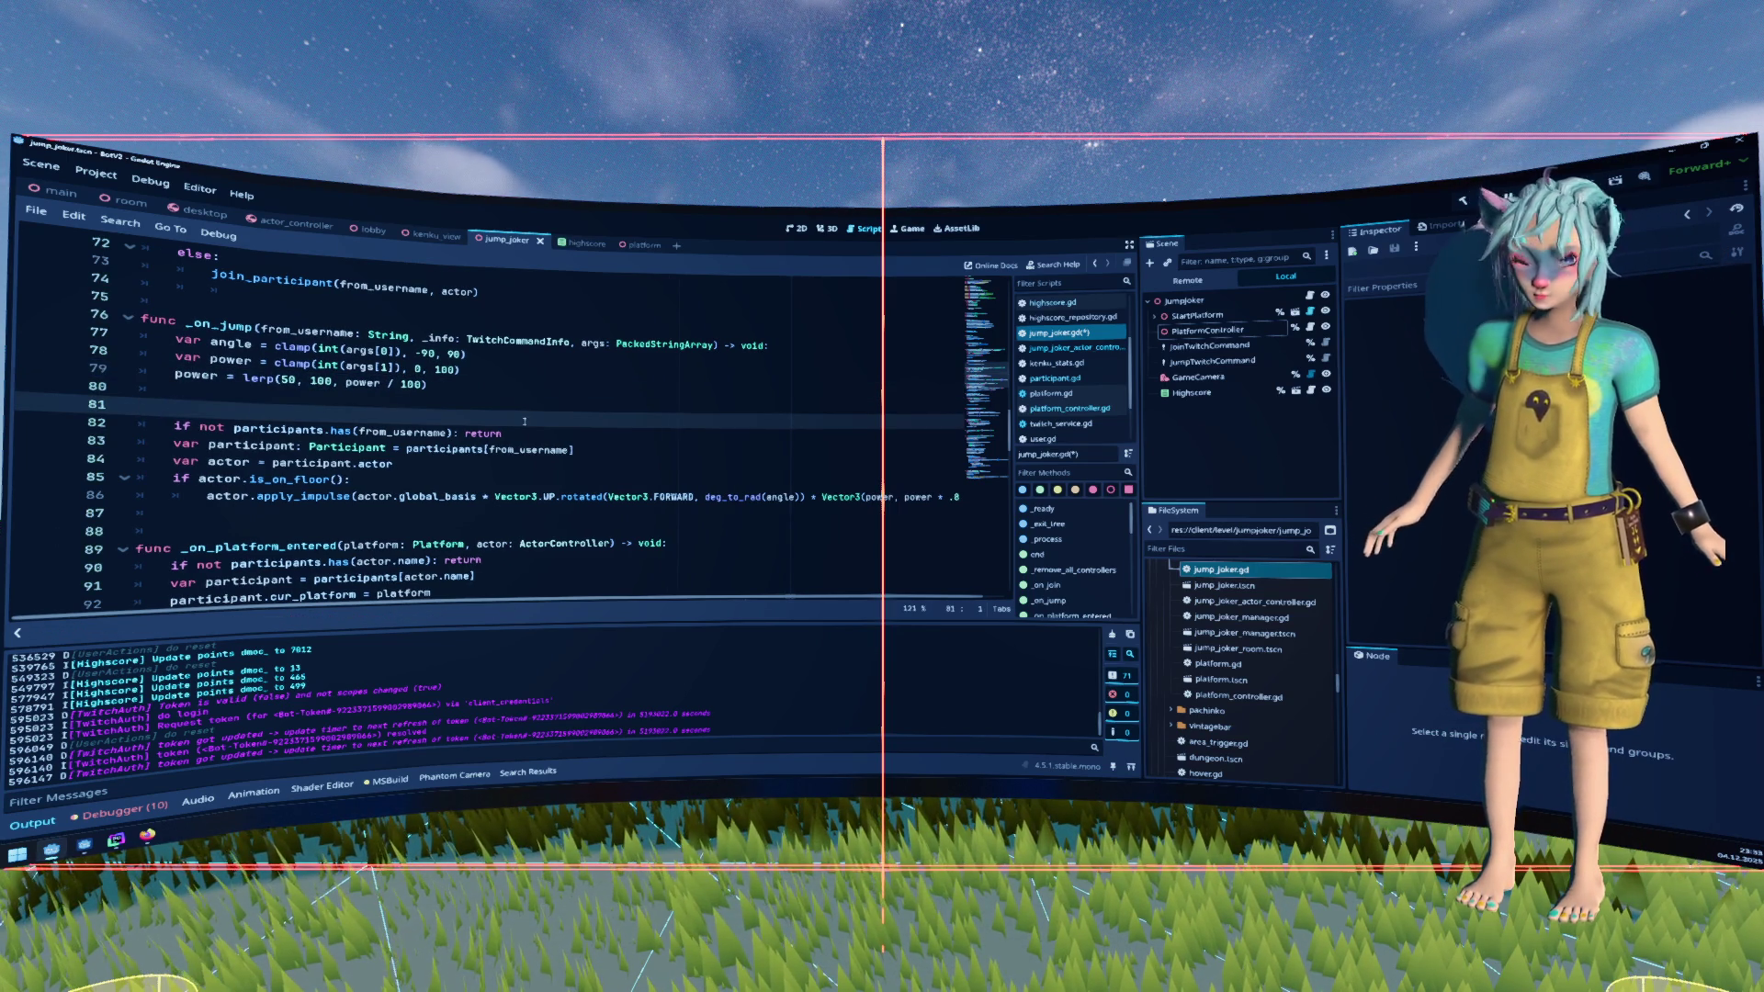
key(BackSpace)
key(ctrl+s)
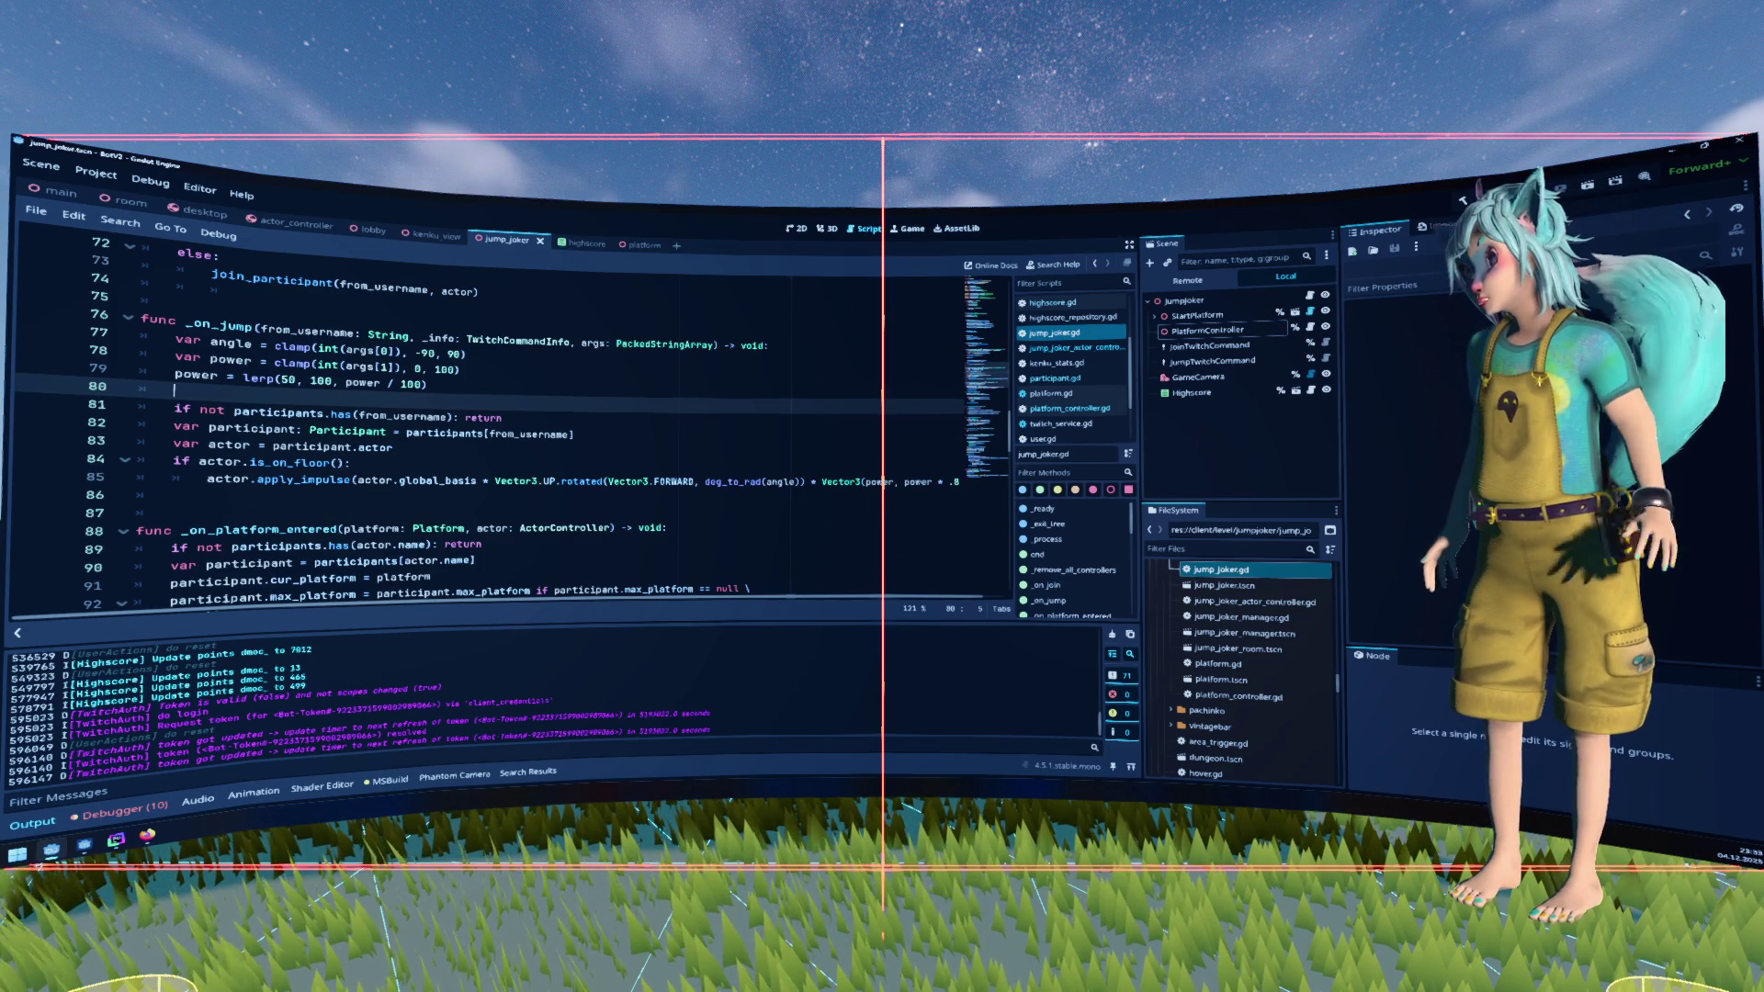